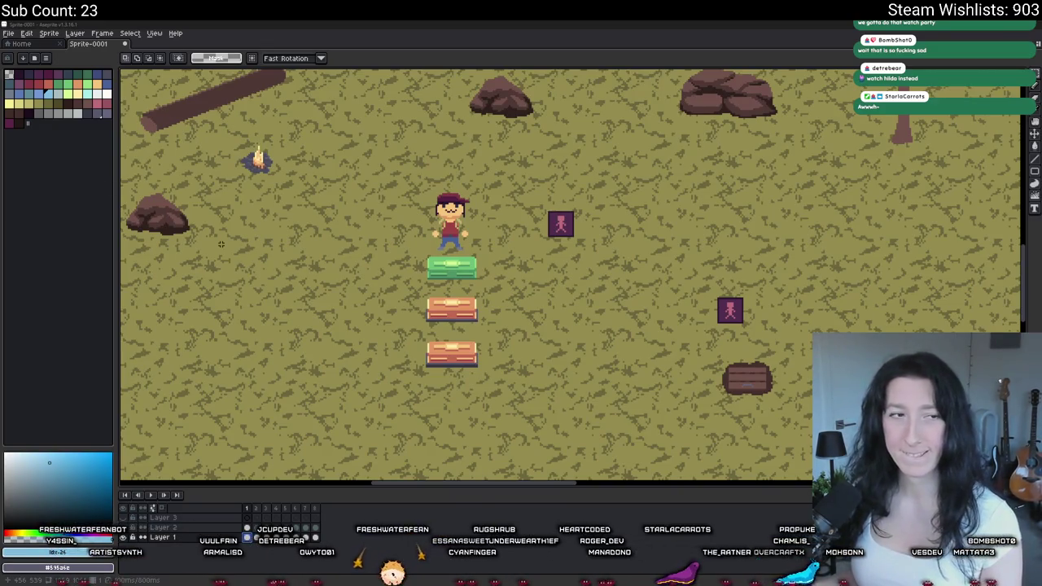
# - Zoom in on the lower chests, sample the chest's red and pick light yellow palette colours
pyautogui.scroll(2, 399, 321)
pyautogui.moveTo(400, 321); pyautogui.dragTo(446, 426)
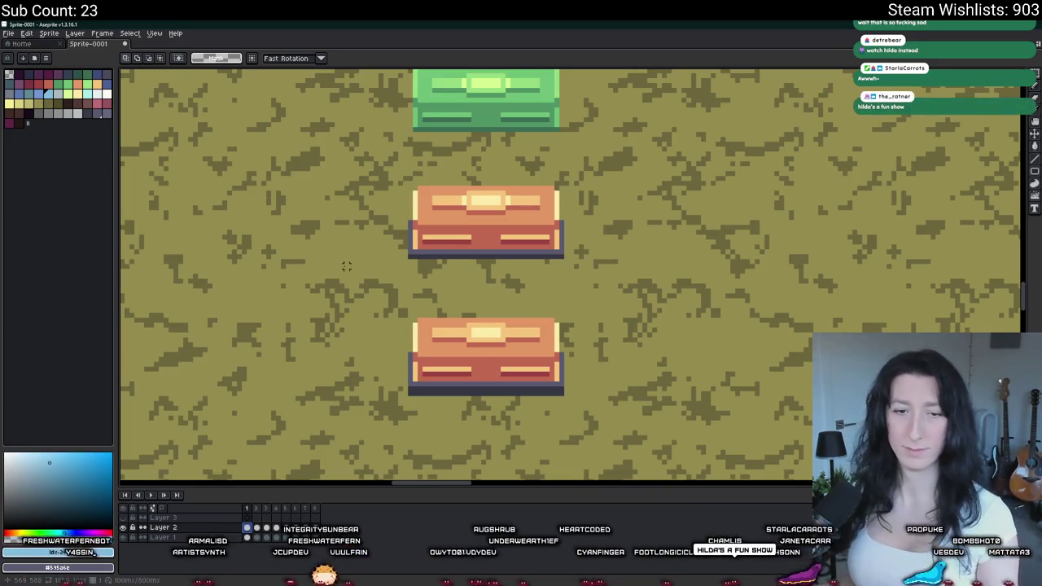
pyautogui.hscroll(2, 350, 276)
pyautogui.scroll(3, 366, 293)
pyautogui.scroll(-3, 378, 307)
pyautogui.press('i')
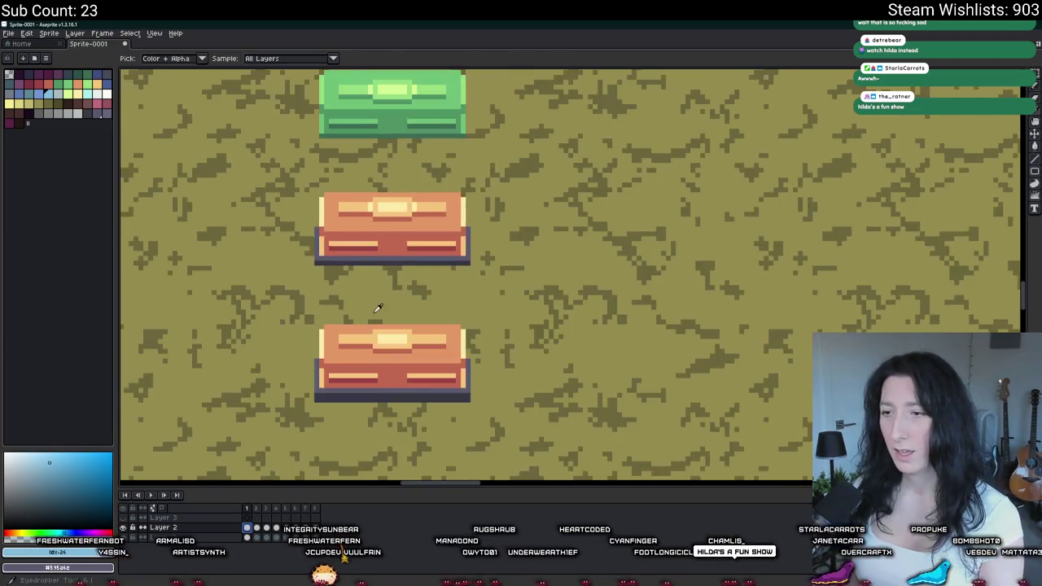
pyautogui.scroll(4, 377, 308)
pyautogui.click(399, 242)
pyautogui.scroll(2, 397, 244)
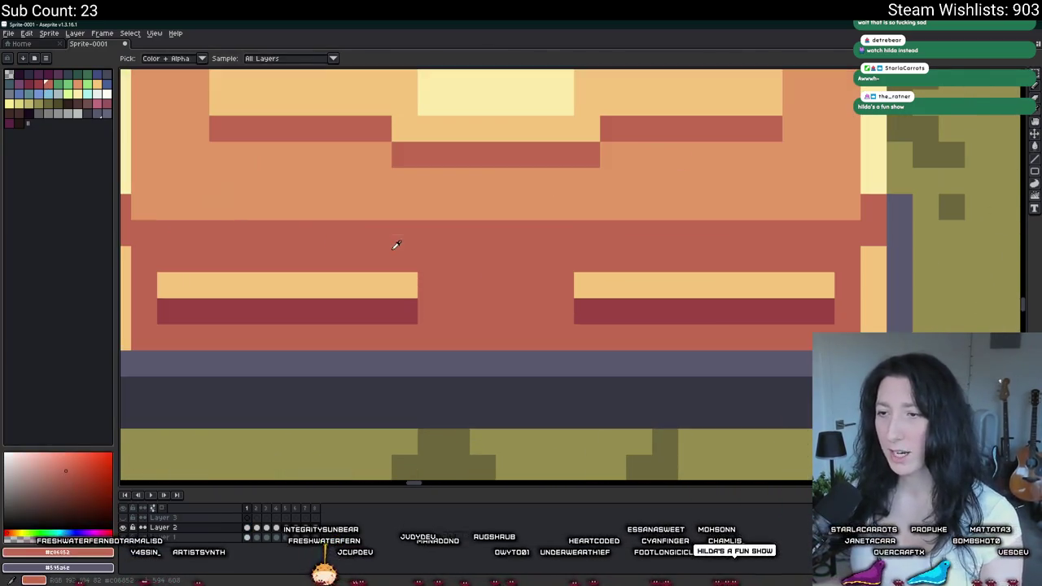
pyautogui.press('x')
pyautogui.click(65, 94)
pyautogui.click(93, 97)
pyautogui.click(96, 95)
pyautogui.scroll(-2, 341, 158)
# - Draw a rectangular selection around the lower chest and sample its red again
pyautogui.press('m')
pyautogui.moveTo(312, 154)
pyautogui.mouseDown()
pyautogui.moveTo(727, 446)
pyautogui.moveTo(819, 436)
pyautogui.mouseUp()
pyautogui.press('i')
pyautogui.click(577, 305)
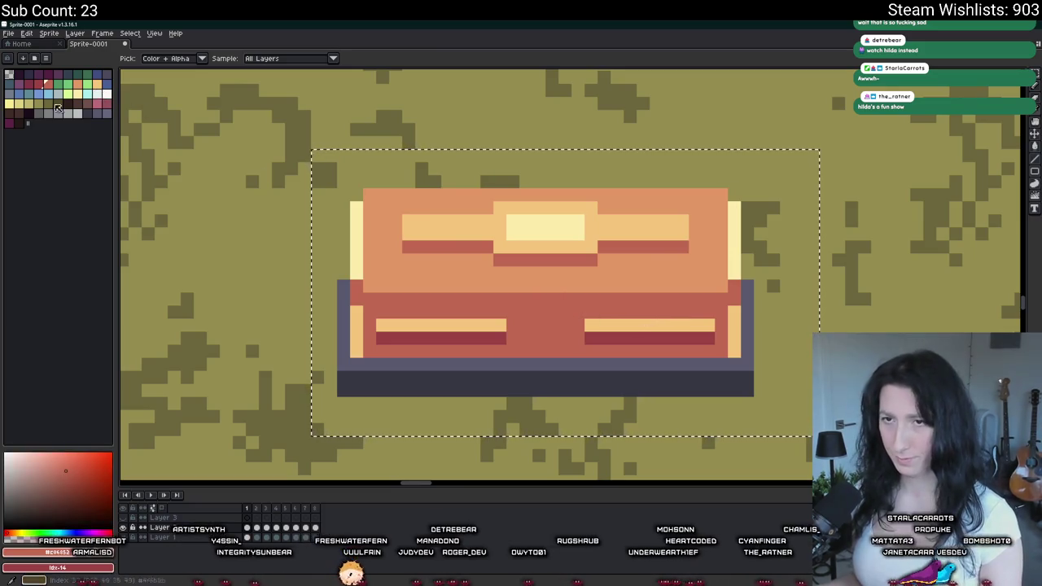
pyautogui.rightClick(54, 82)
pyautogui.hotkey('shift', 'r')
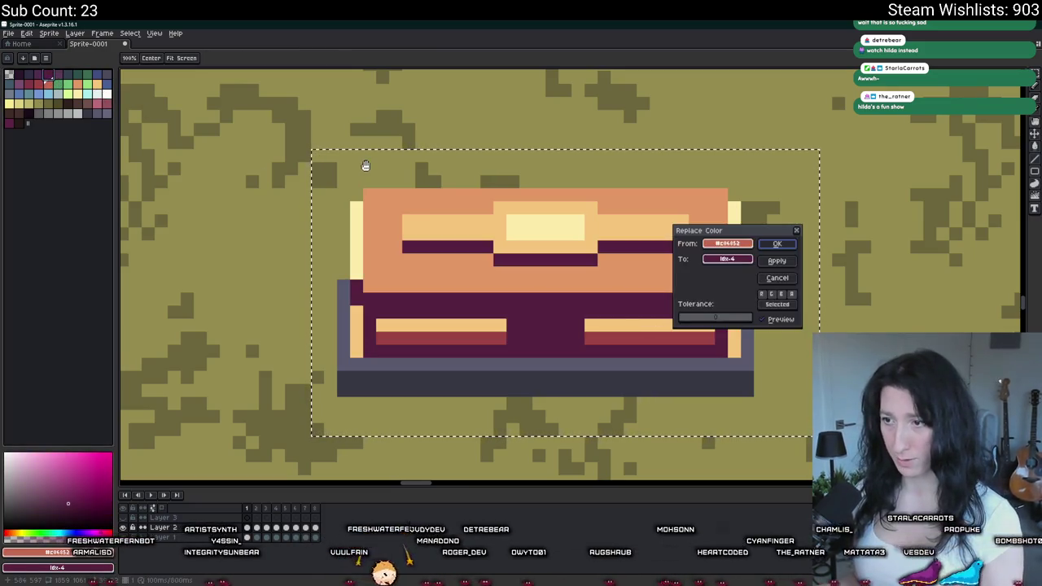
pyautogui.press('Escape')
pyautogui.scroll(-2, 616, 339)
pyautogui.scroll(2, 616, 333)
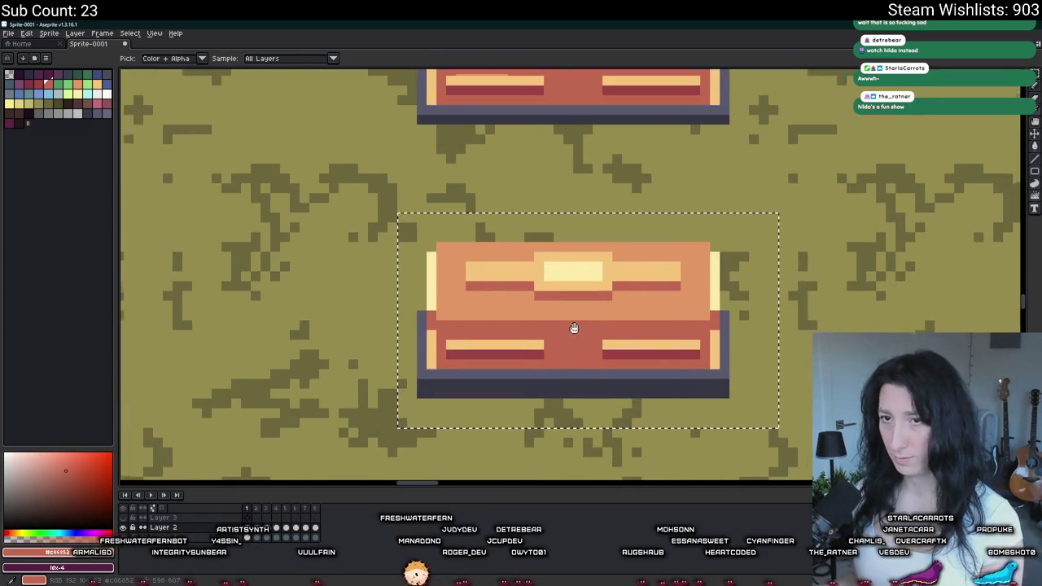
pyautogui.moveTo(573, 327); pyautogui.dragTo(478, 311)
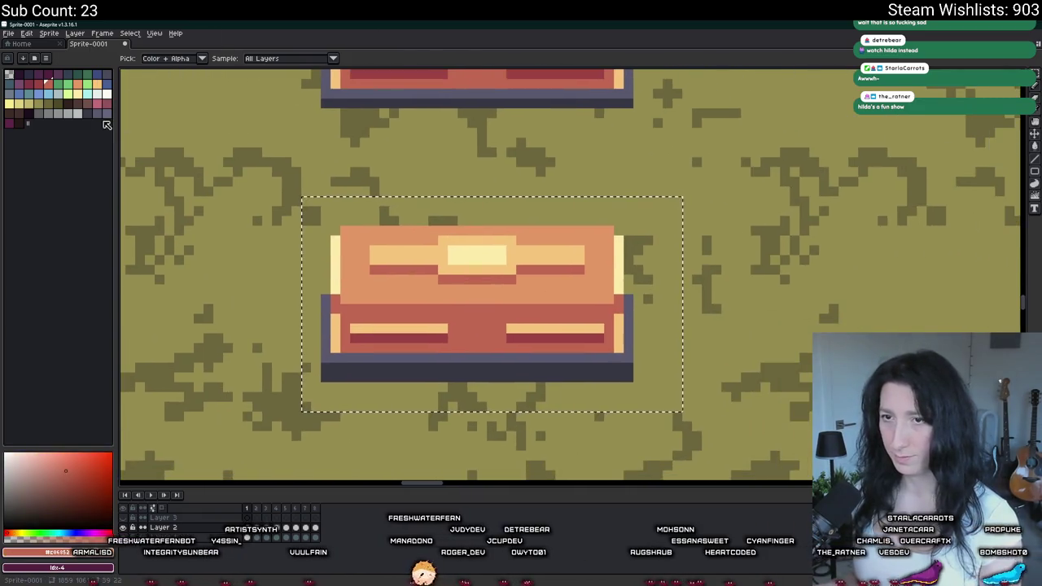
pyautogui.rightClick(26, 107)
pyautogui.hotkey('shift', 'r')
pyautogui.press('Return')
pyautogui.scroll(-2, 389, 259)
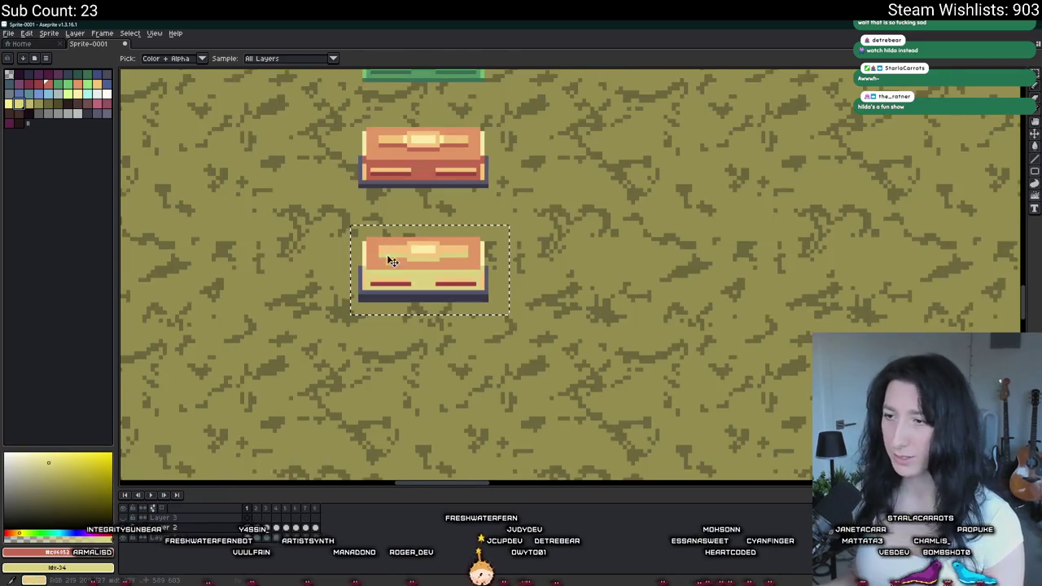
pyautogui.hotkey('ctrl', 'z')
pyautogui.scroll(-2, 389, 259)
pyautogui.scroll(3, 399, 267)
pyautogui.scroll(2, 401, 270)
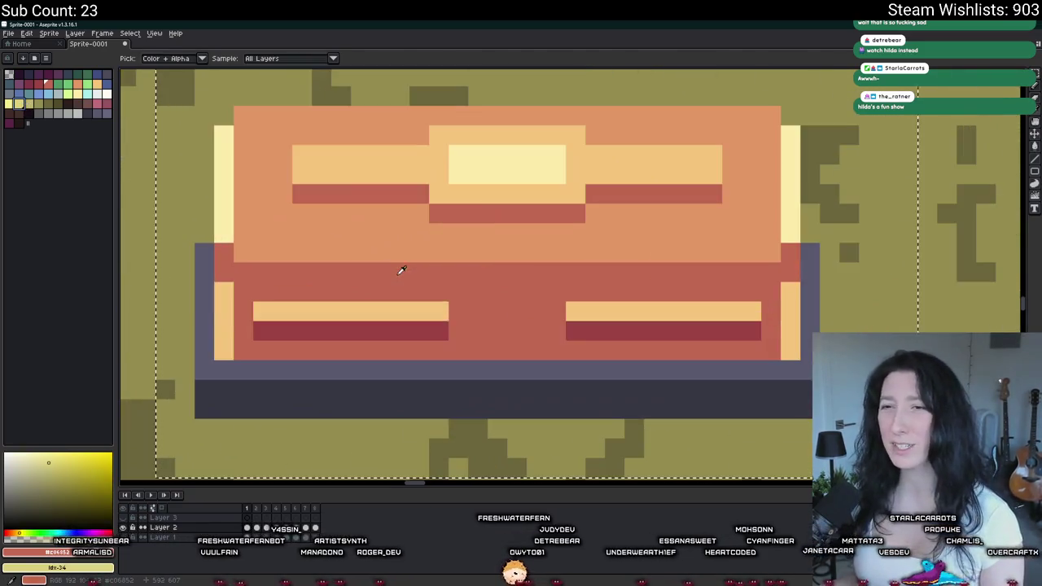
pyautogui.click(50, 96)
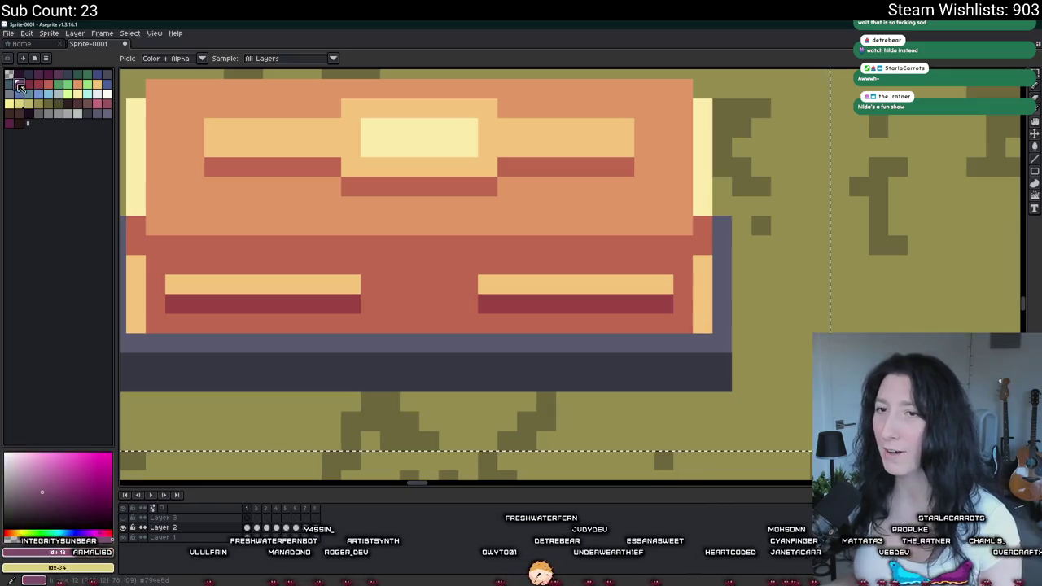
pyautogui.press('g')
pyautogui.click(382, 224)
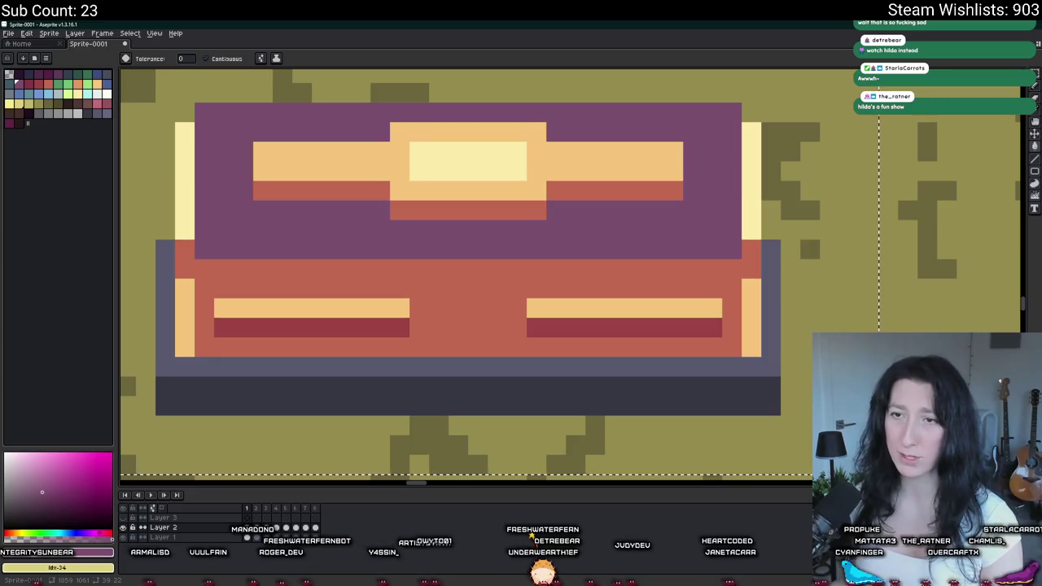
pyautogui.click(66, 553)
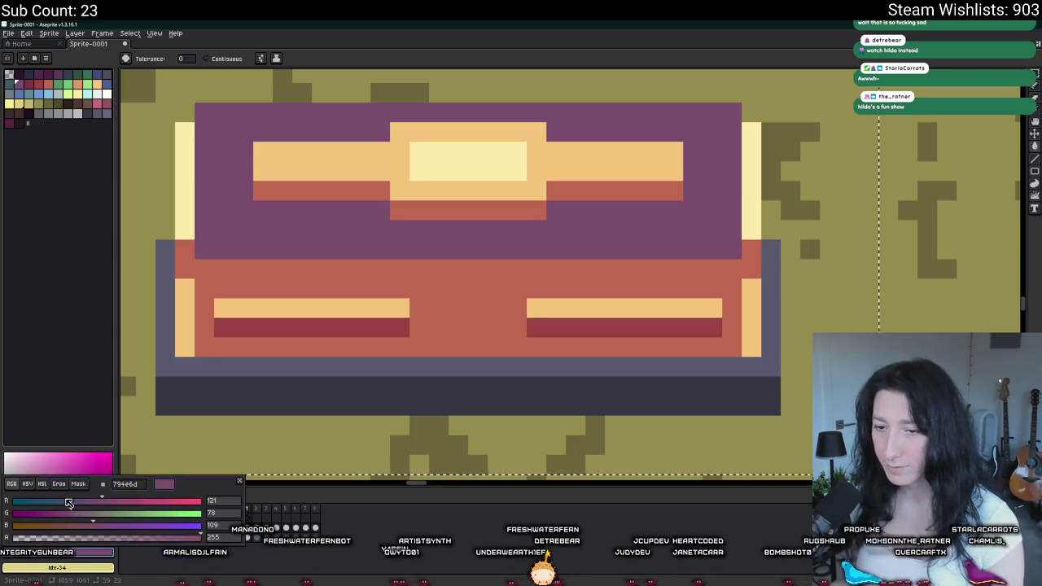
pyautogui.click(28, 484)
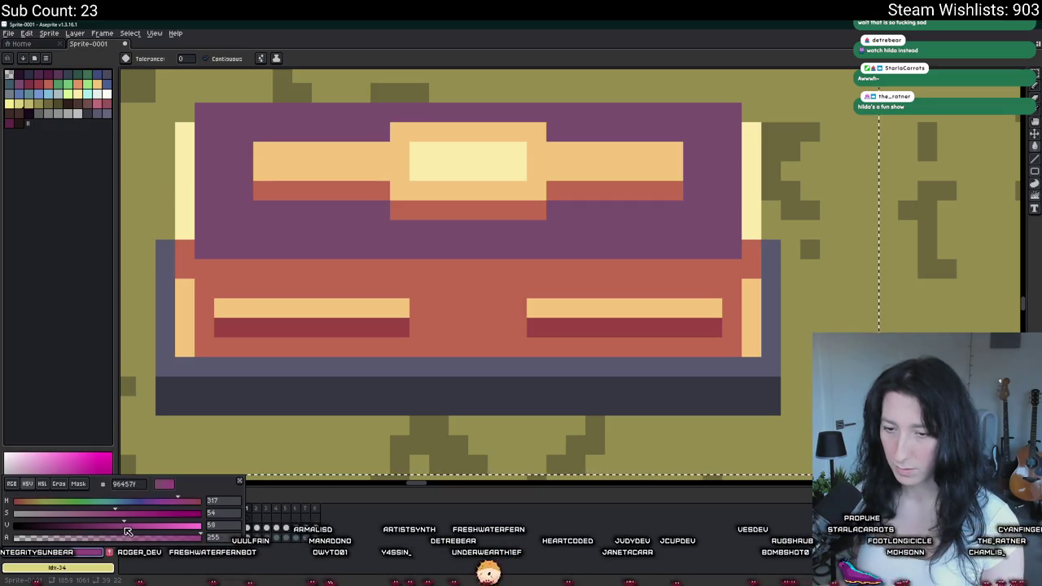
pyautogui.click(114, 554)
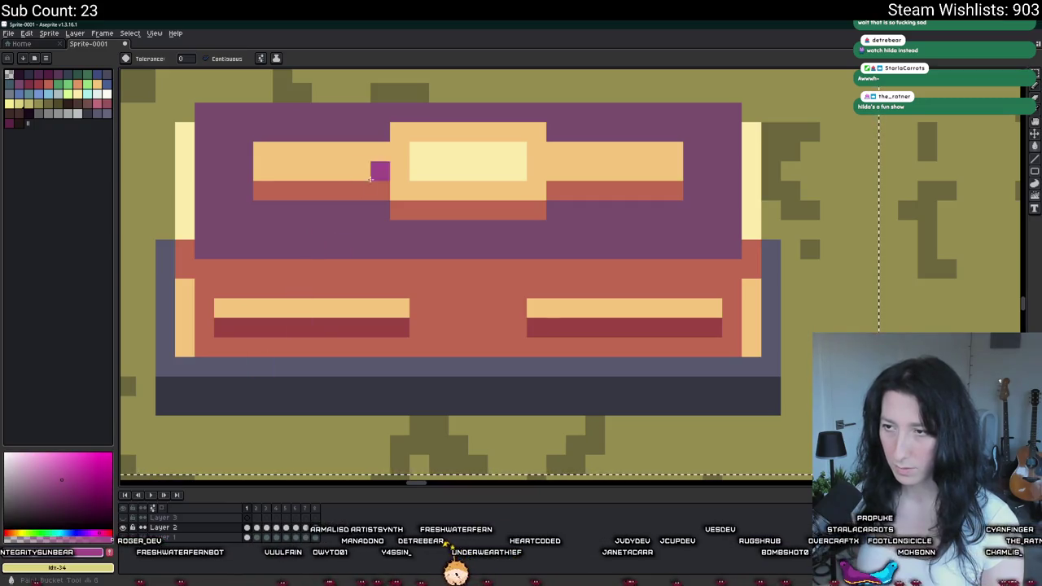
pyautogui.click(370, 178)
pyautogui.scroll(-5, 370, 179)
pyautogui.hotkey('ctrl', 'z')
pyautogui.scroll(2, 334, 114)
pyautogui.keyDown('alt'); pyautogui.click(381, 219); pyautogui.keyUp('alt')
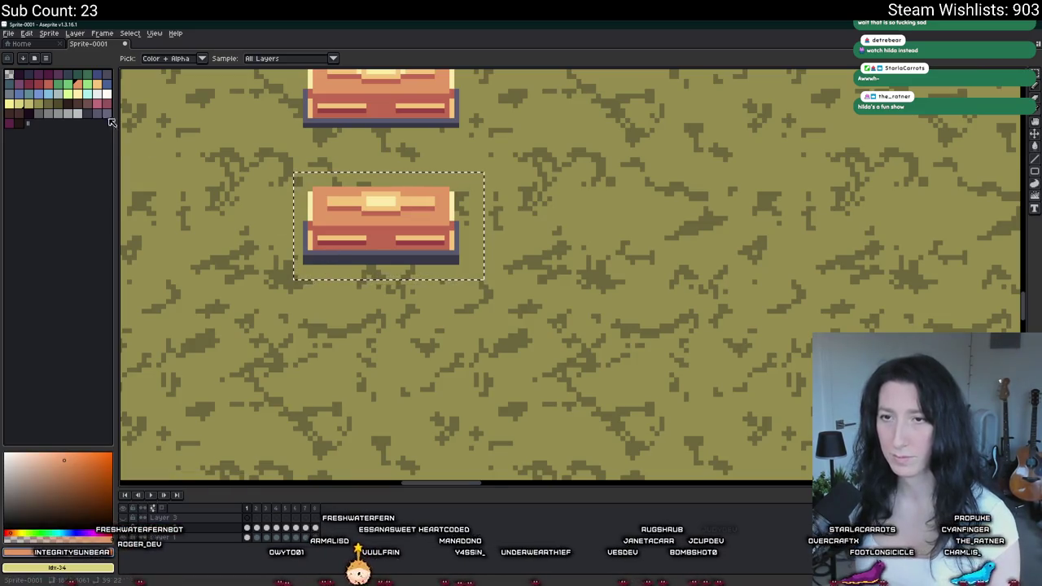
# - Try a palette purple bucket fill on the lower chest's lid, then undo it
pyautogui.click(9, 122)
pyautogui.press('g')
pyautogui.scroll(3, 442, 242)
pyautogui.scroll(-2, 498, 258)
pyautogui.click(498, 258)
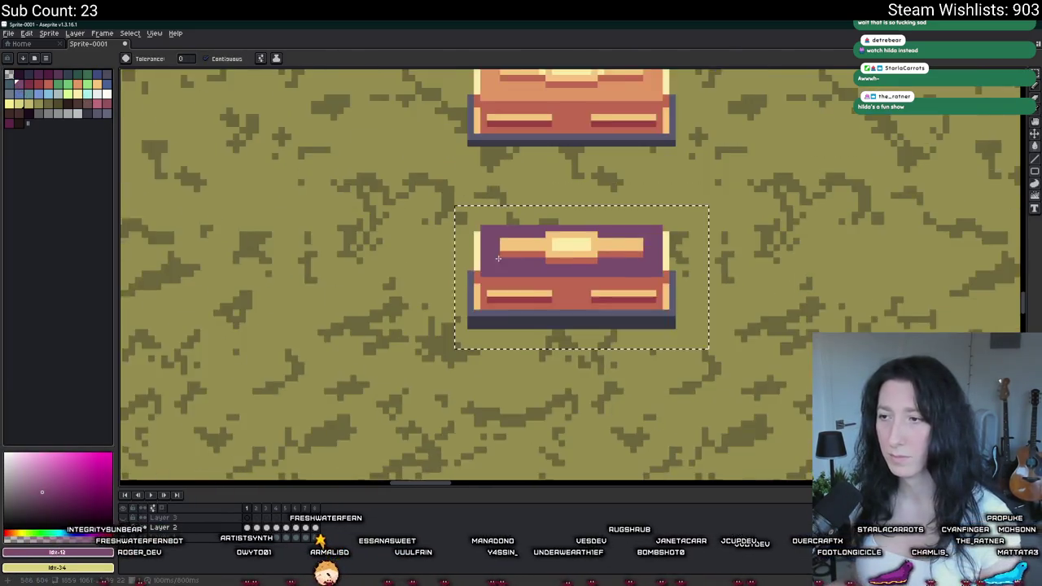
pyautogui.hotkey('ctrl', 'z')
# - Brighten the purple to a16790 in HSV and trial-fill the lid, then undo it
pyautogui.click(49, 552)
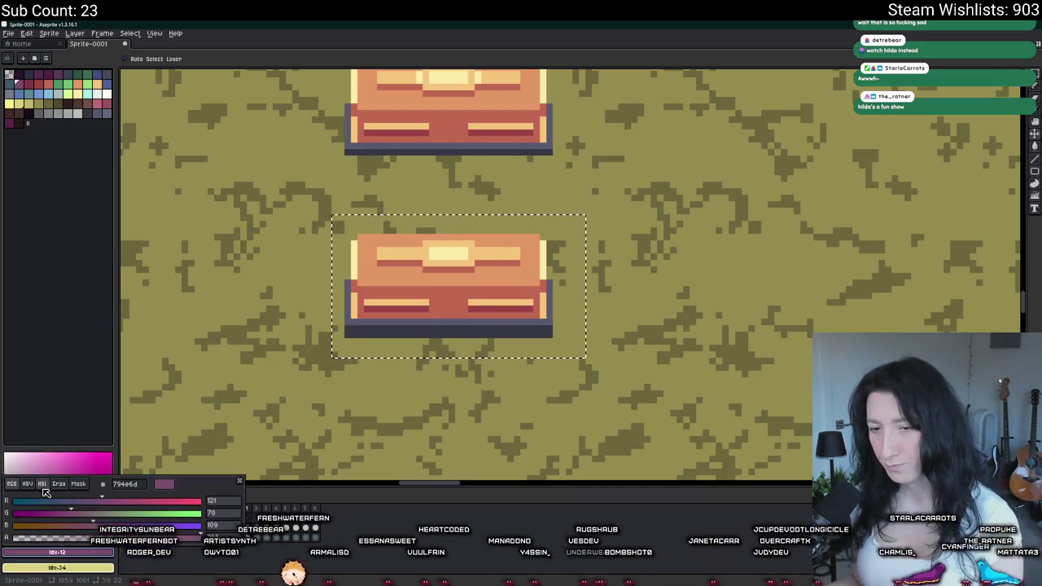
pyautogui.click(26, 484)
pyautogui.moveTo(101, 525); pyautogui.dragTo(131, 525)
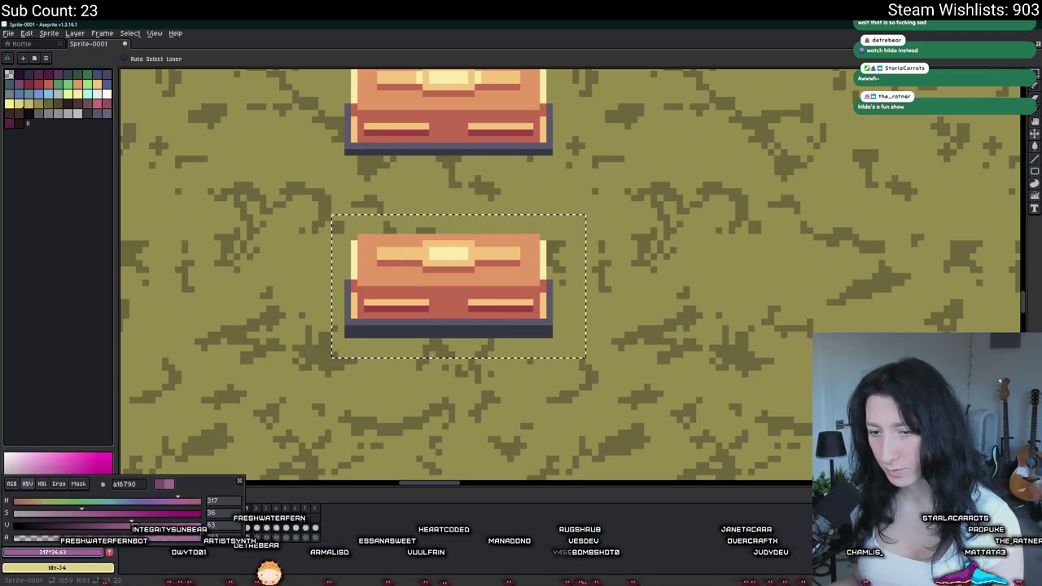
pyautogui.scroll(2, 355, 282)
pyautogui.click(383, 268)
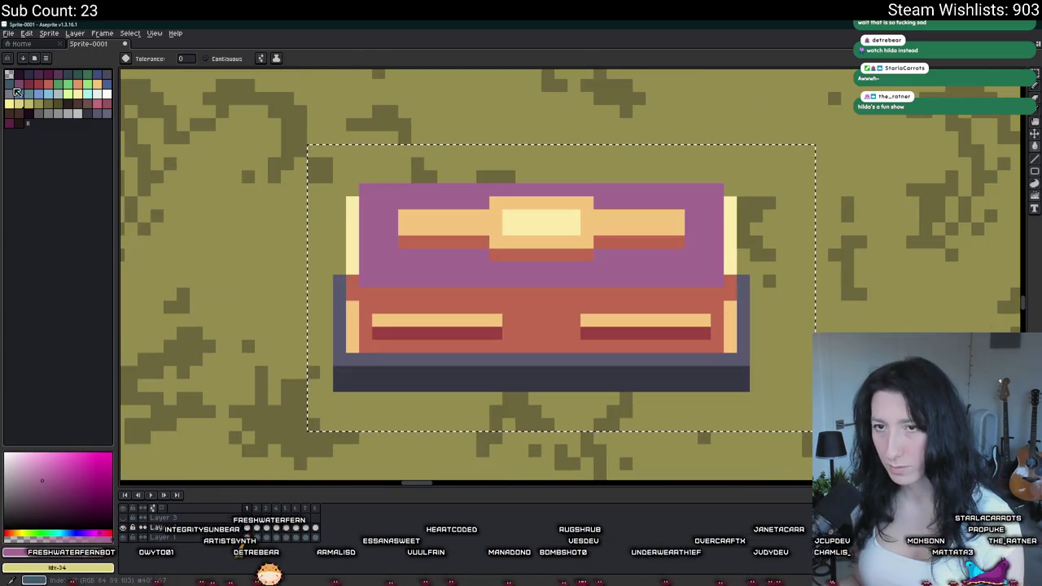
pyautogui.hotkey('ctrl', 'z')
# - Pick dark plum and mid purple from the palette and fill the chest's light band and lid
pyautogui.click(106, 553)
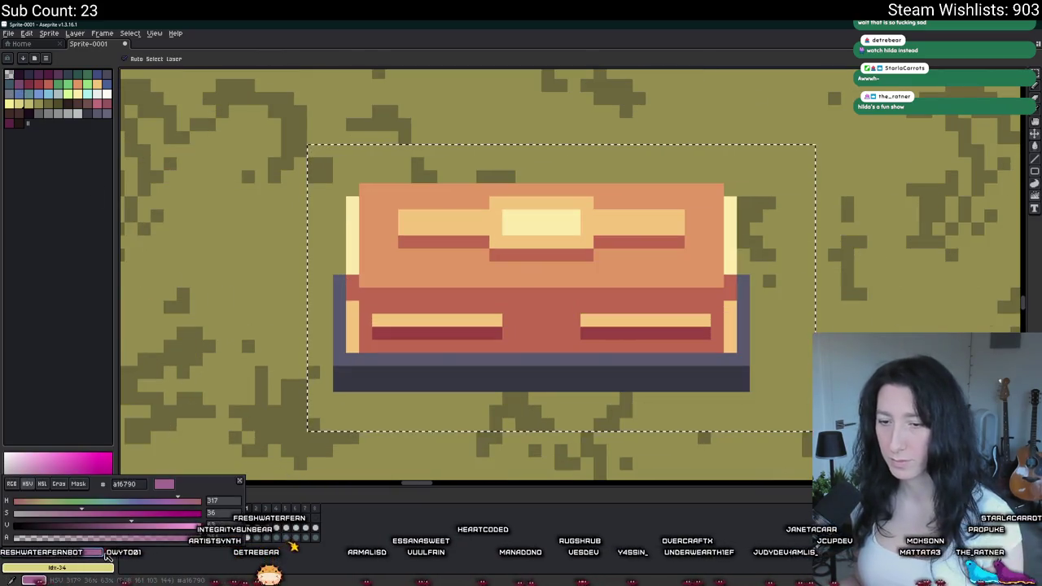
pyautogui.click(9, 125)
pyautogui.press('g')
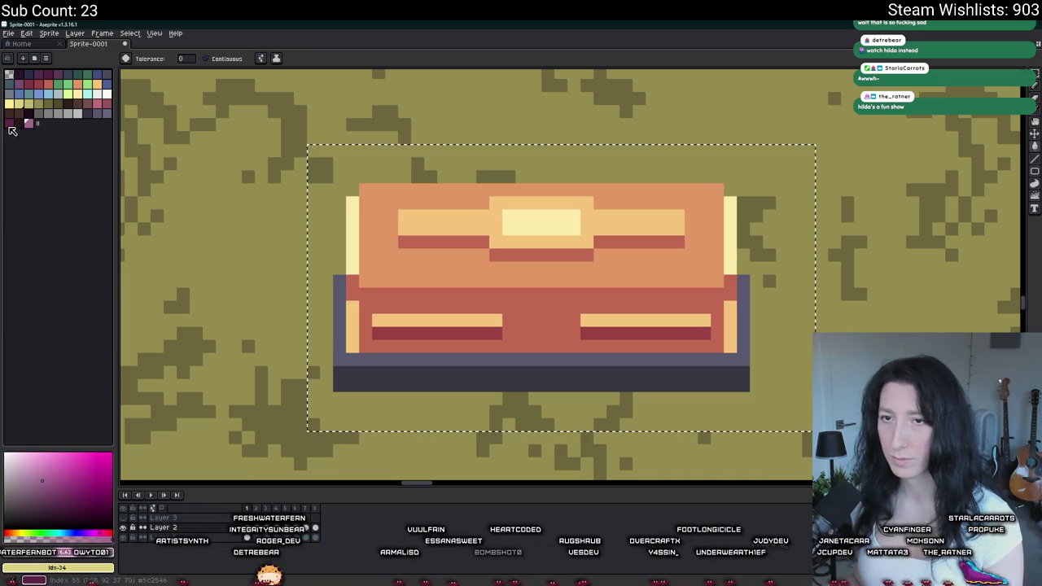
pyautogui.click(26, 87)
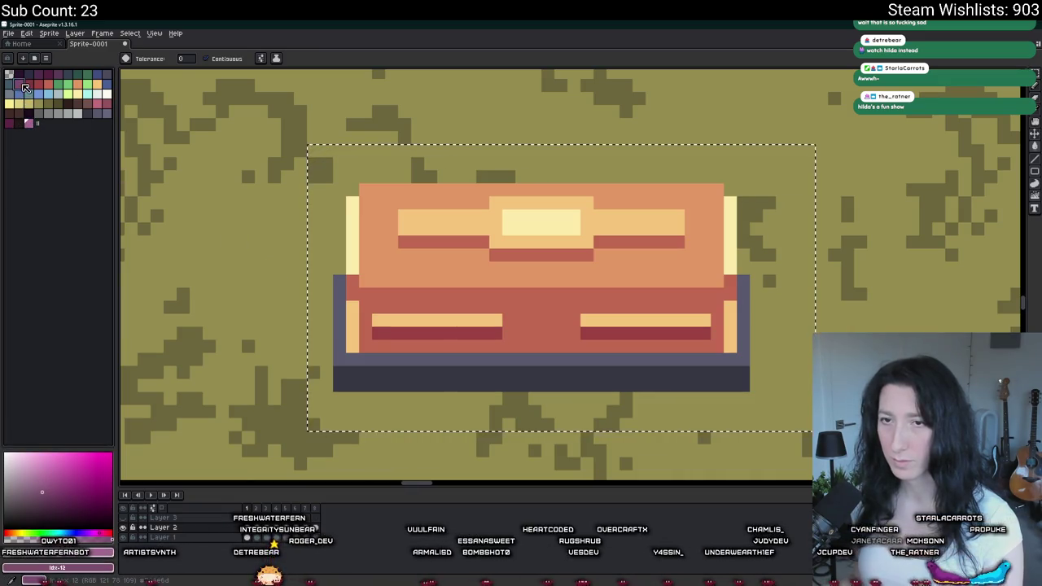
pyautogui.click(442, 232)
pyautogui.click(473, 262)
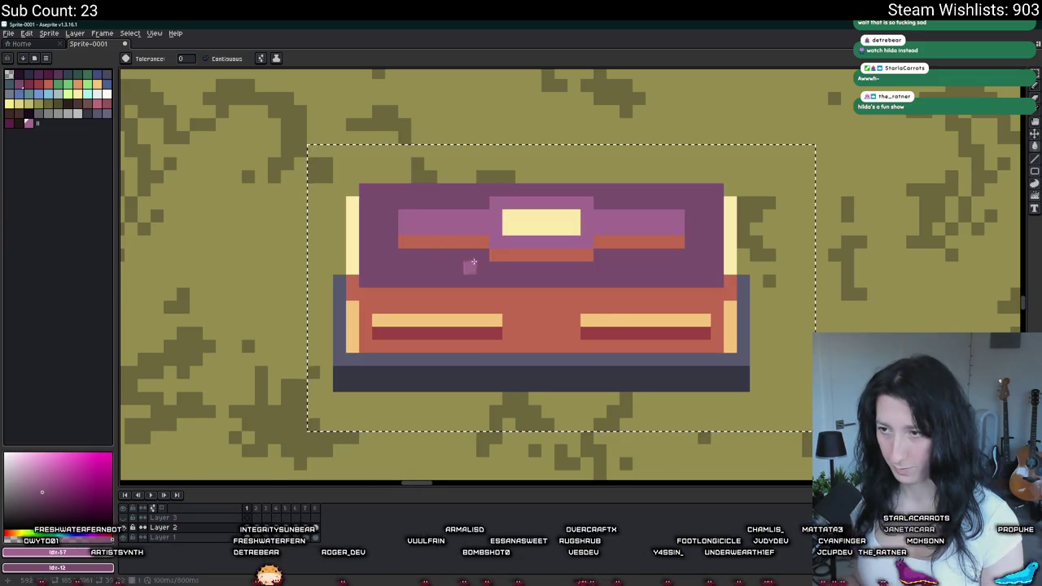
pyautogui.scroll(-2, 473, 262)
pyautogui.scroll(1, 437, 284)
# - Undo both fills and paint the lower chest's front panel purple instead
pyautogui.hotkey('ctrl', 'z')
pyautogui.scroll(-1, 434, 282)
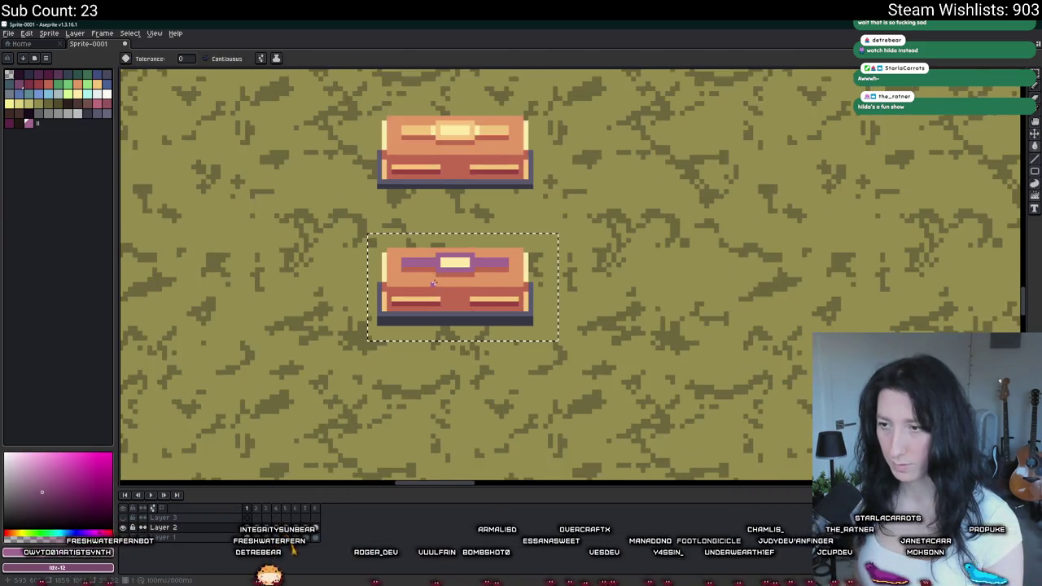
pyautogui.hotkey('ctrl', 'z')
pyautogui.click(434, 282)
pyautogui.click(434, 274)
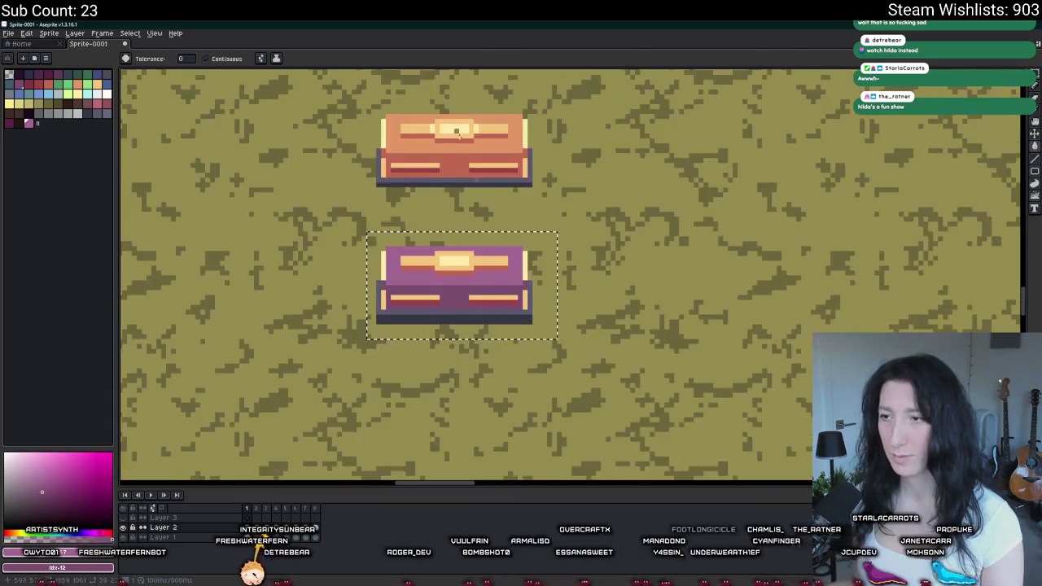
# - Fill the chest's orange stripes with the pink drawing colour
pyautogui.scroll(-1, 456, 132)
pyautogui.scroll(1, 455, 114)
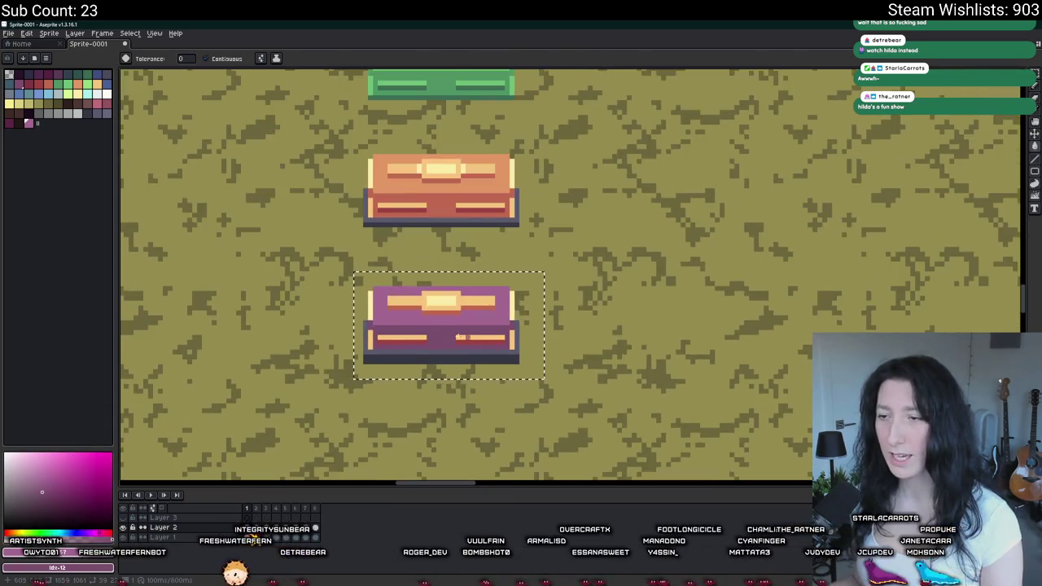
pyautogui.click(71, 551)
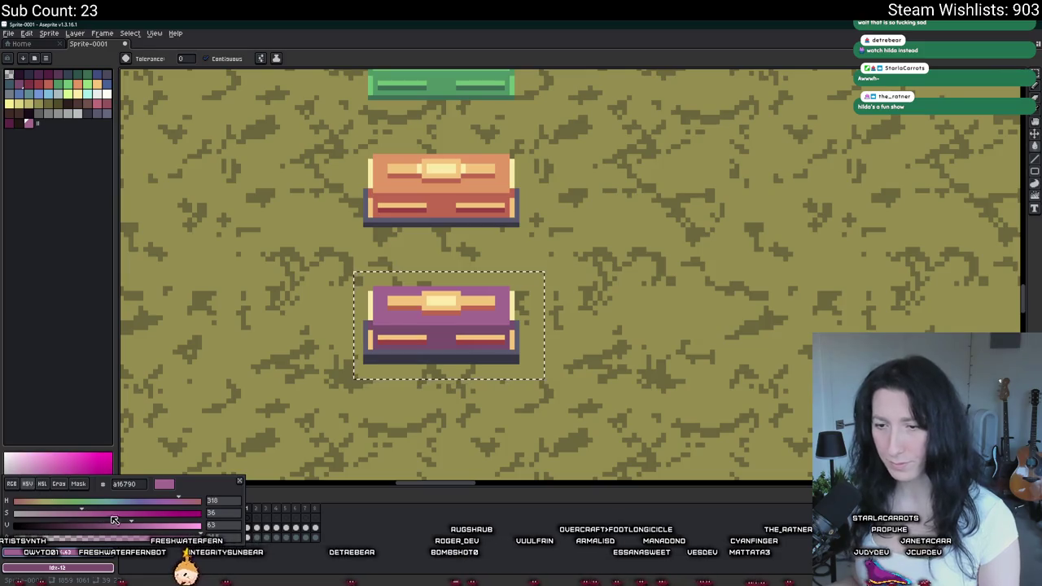
pyautogui.click(327, 337)
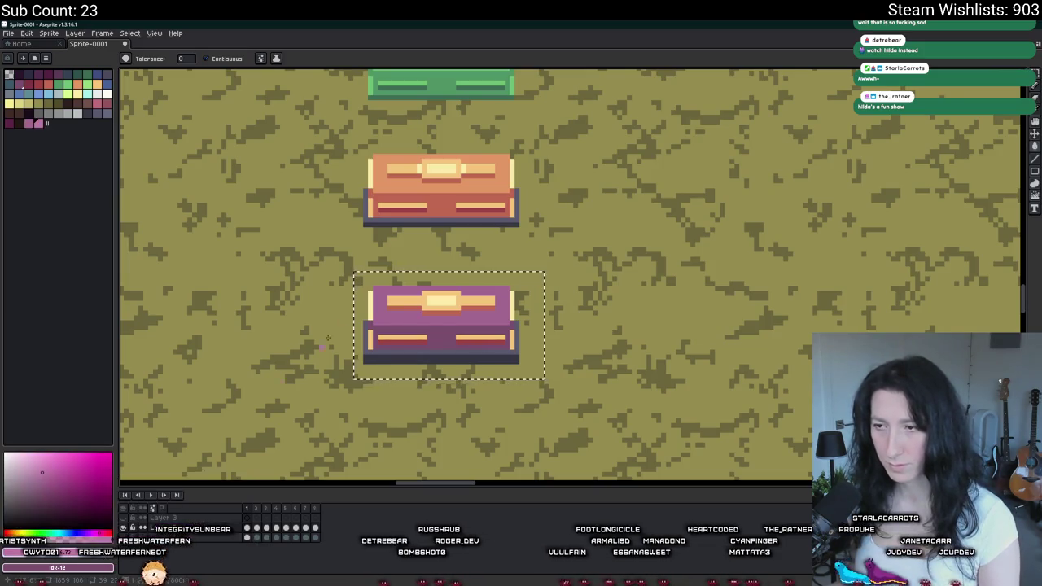
pyautogui.scroll(2, 365, 302)
pyautogui.click(437, 294)
# - Adjust the pink and fill the chest's yellow centre highlight with it
pyautogui.scroll(1, 437, 295)
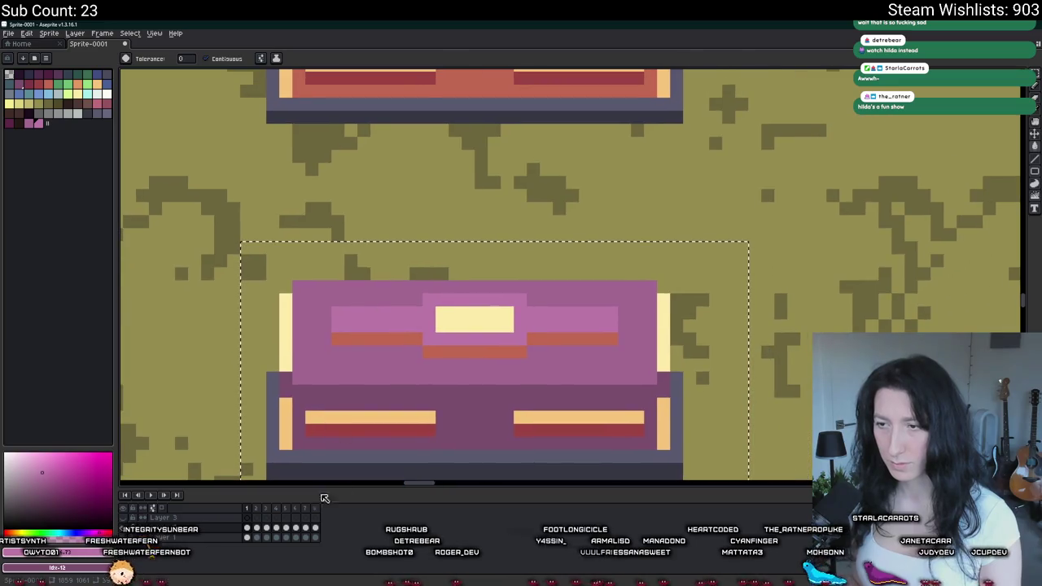
pyautogui.click(72, 552)
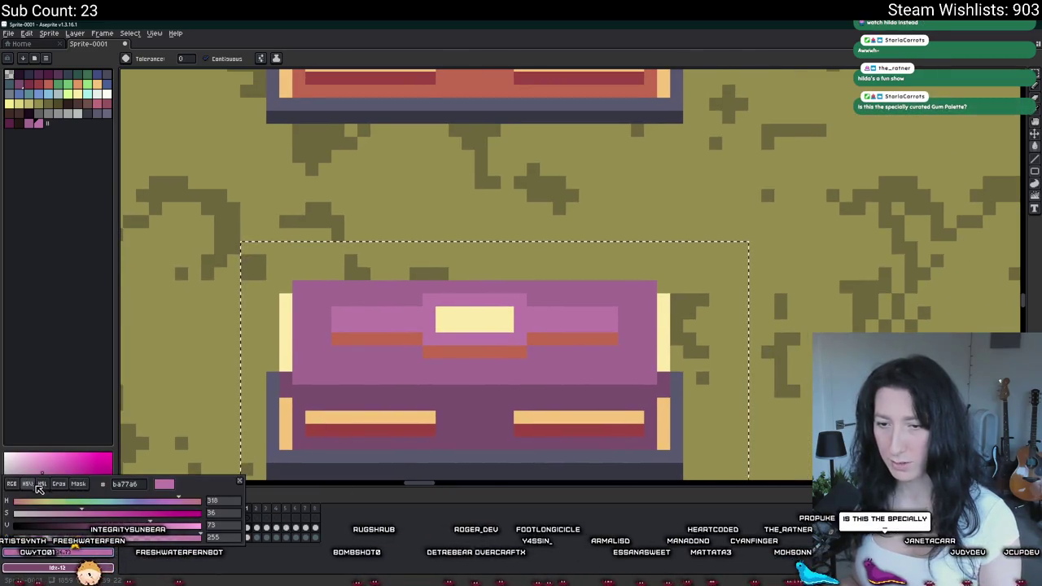
pyautogui.click(436, 332)
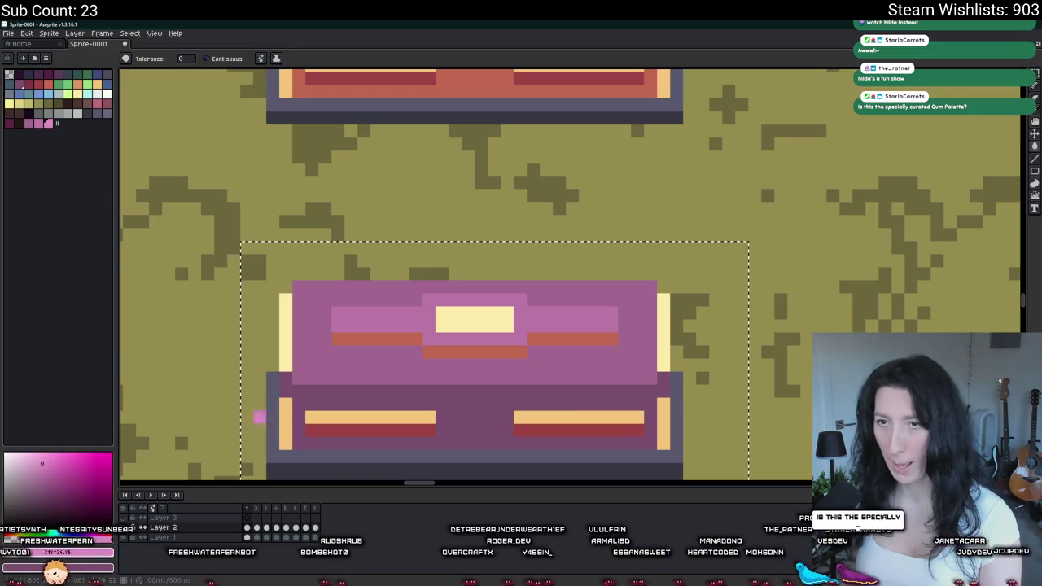
pyautogui.click(475, 319)
pyautogui.scroll(-3, 659, 332)
pyautogui.scroll(-1, 659, 332)
pyautogui.hscroll(3, 627, 337)
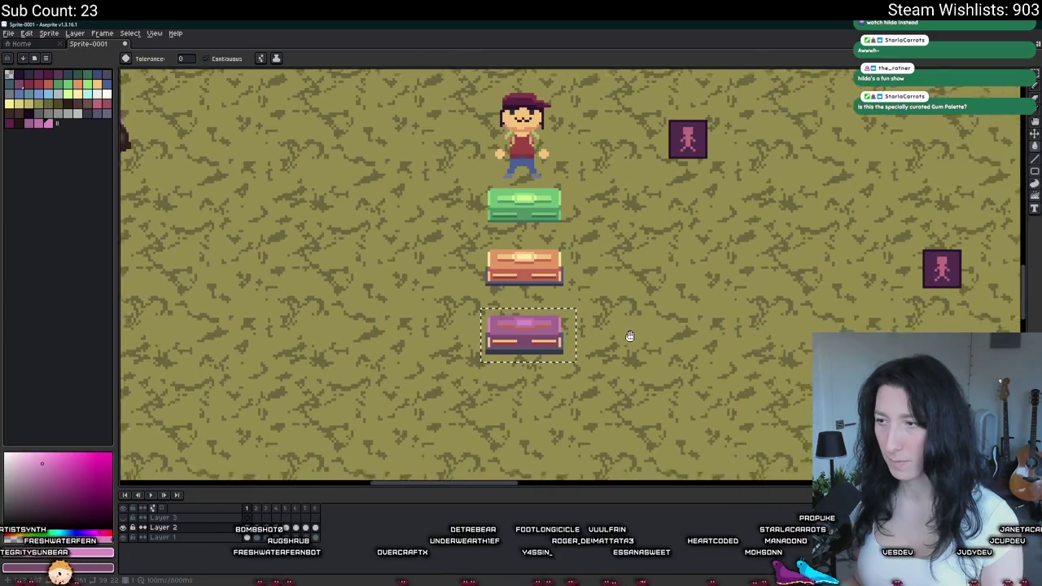
pyautogui.scroll(1, 493, 314)
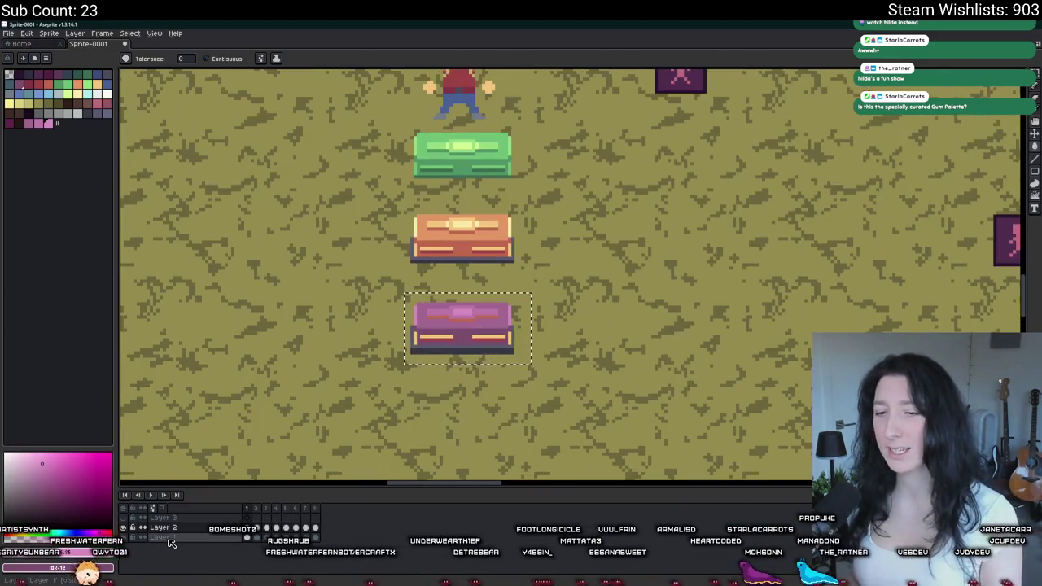
# - Tweak a palette pink in HSV, add it to the palette and reorder the new swatch
pyautogui.click(41, 126)
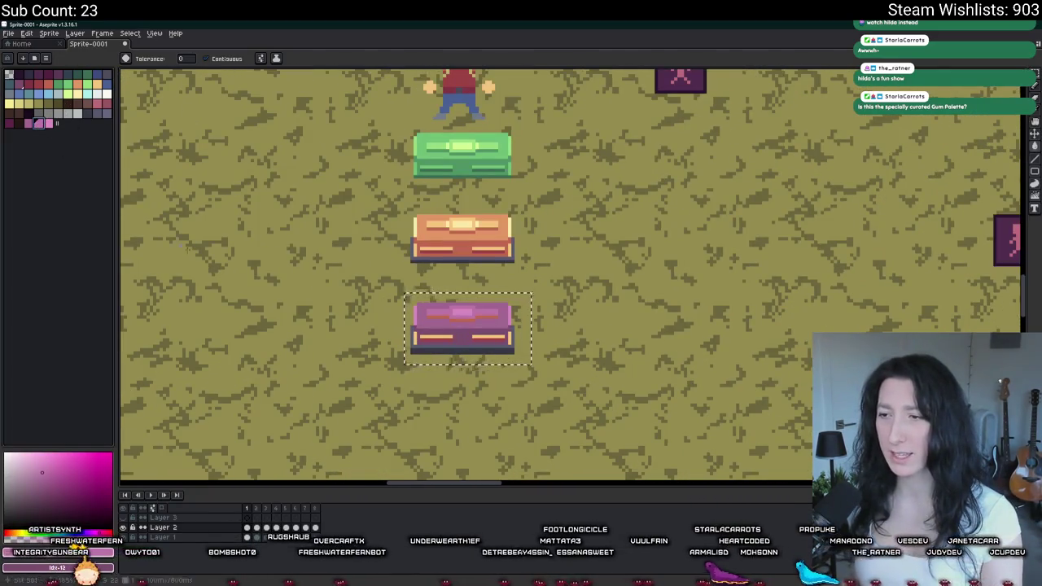
pyautogui.scroll(3, 364, 336)
pyautogui.scroll(-2, 366, 336)
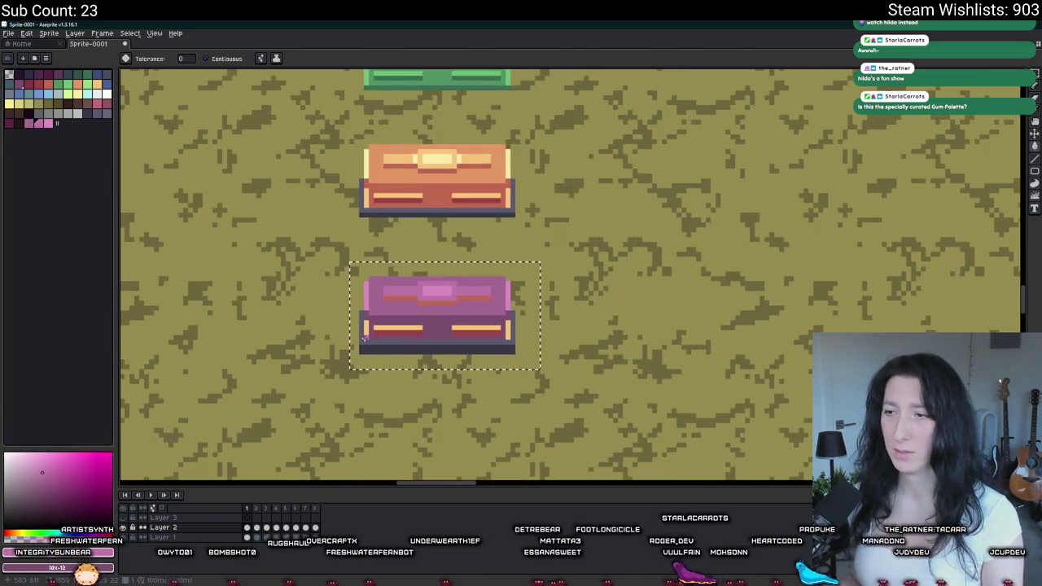
pyautogui.scroll(2, 350, 342)
pyautogui.scroll(-2, 354, 348)
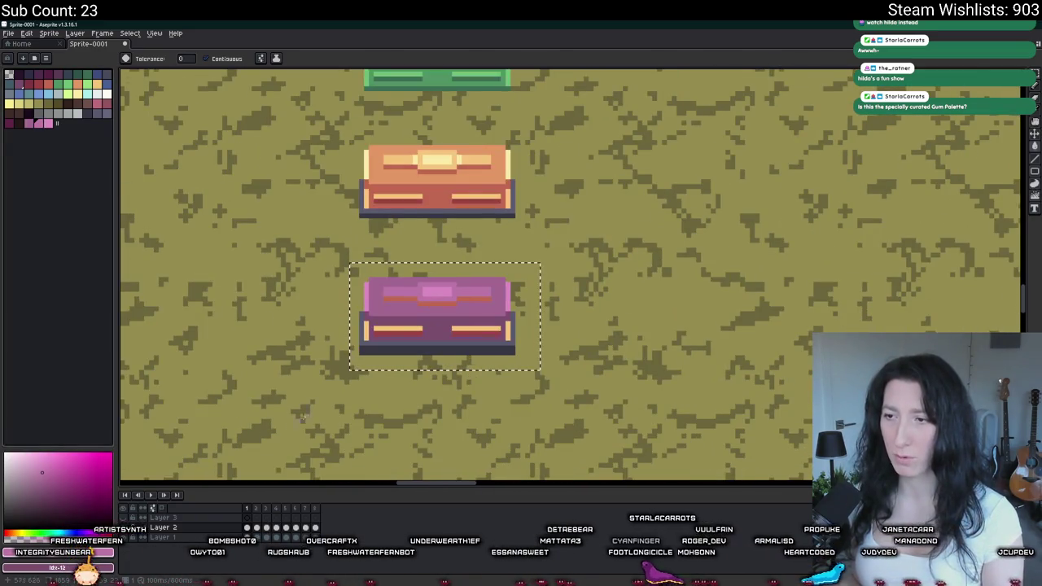
pyautogui.click(57, 568)
pyautogui.click(28, 484)
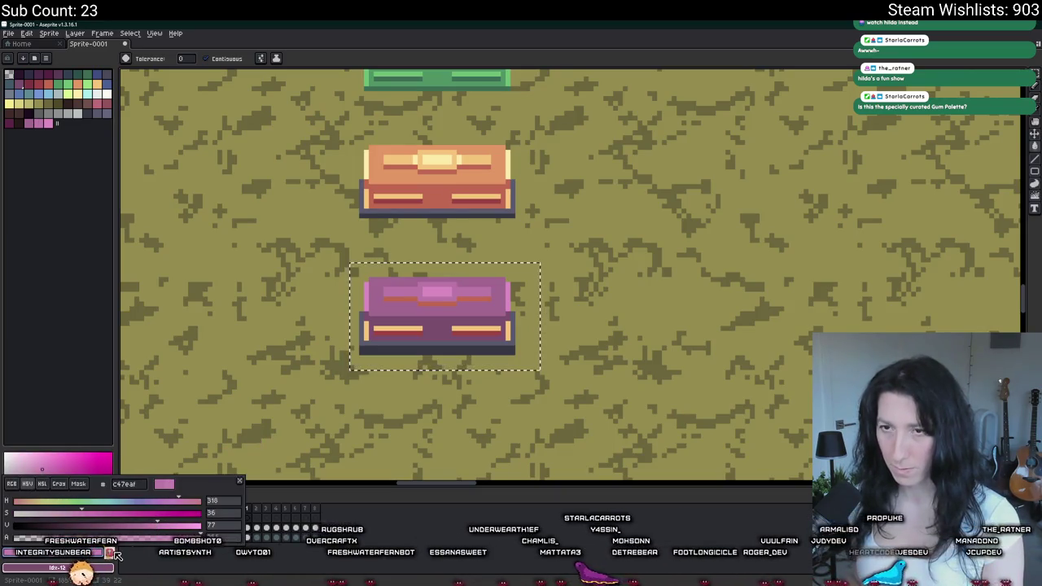
pyautogui.click(113, 553)
pyautogui.click(48, 122)
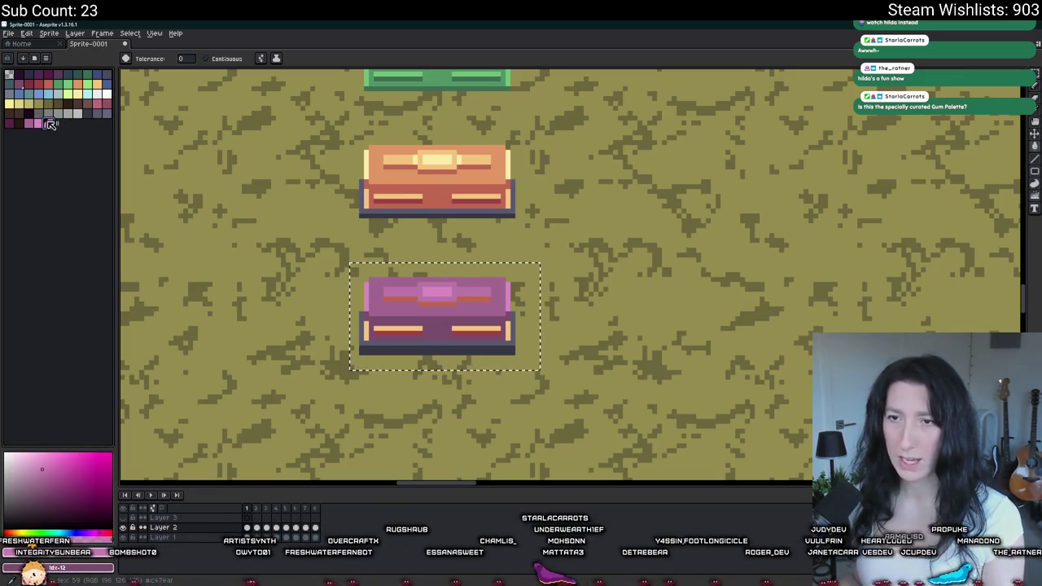
pyautogui.moveTo(50, 122); pyautogui.dragTo(47, 132)
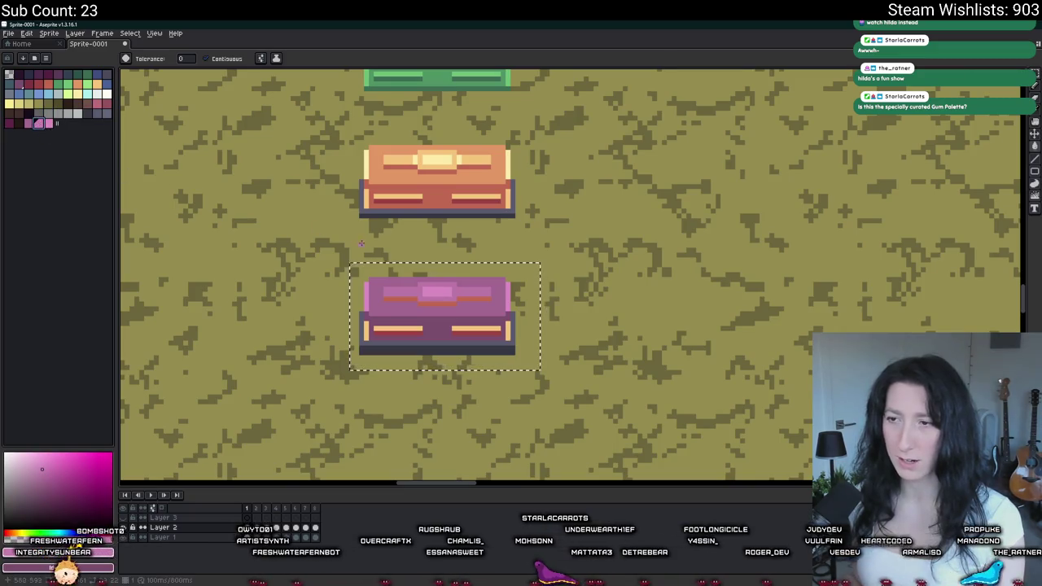
# - Clear the selection around the chest and dismiss the frame duration settings
pyautogui.scroll(2, 435, 323)
pyautogui.scroll(-4, 435, 323)
pyautogui.hotkey('ctrl', 'd')
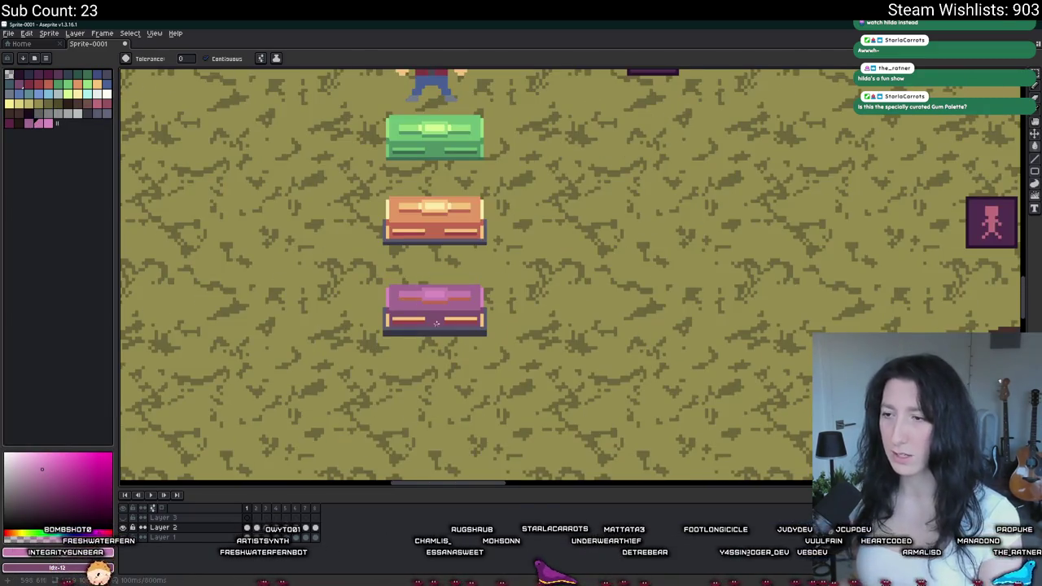
pyautogui.scroll(3, 439, 315)
pyautogui.press('p')
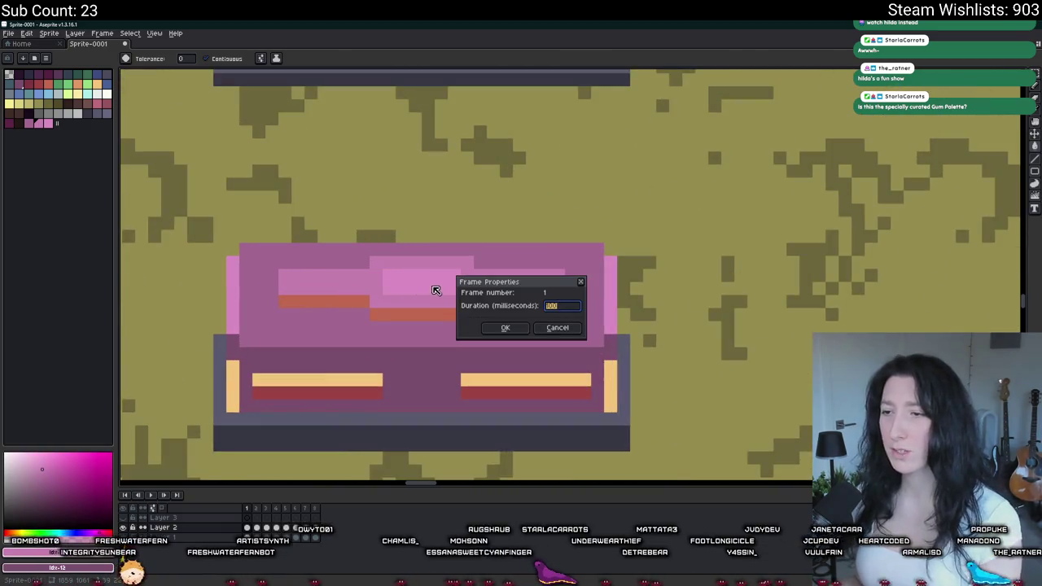
pyautogui.press('Escape')
# - Sample the pink, add a lighter pink to the palette, and recolour the lid's orange stripe
pyautogui.press('i')
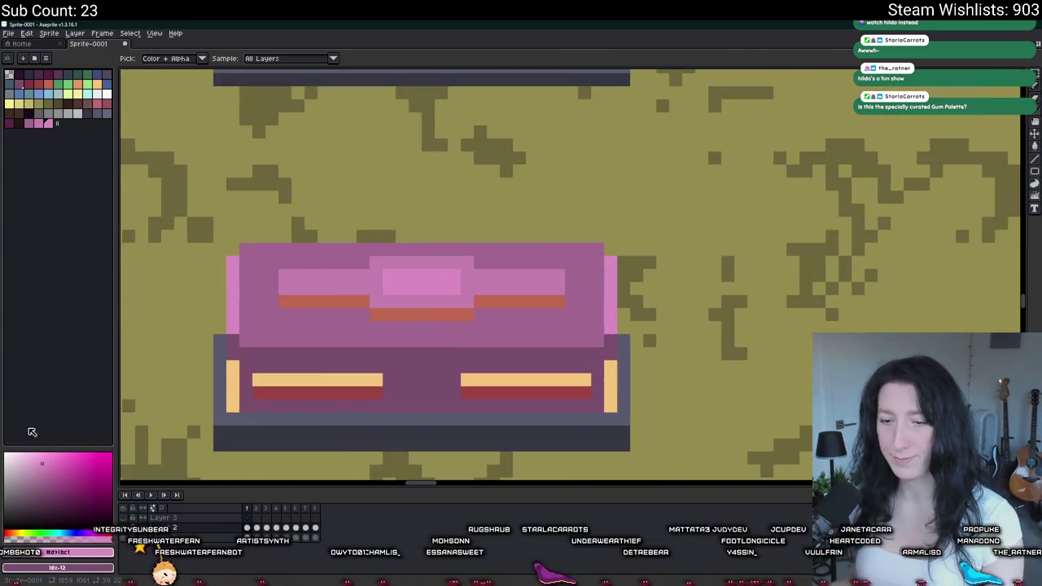
pyautogui.click(60, 555)
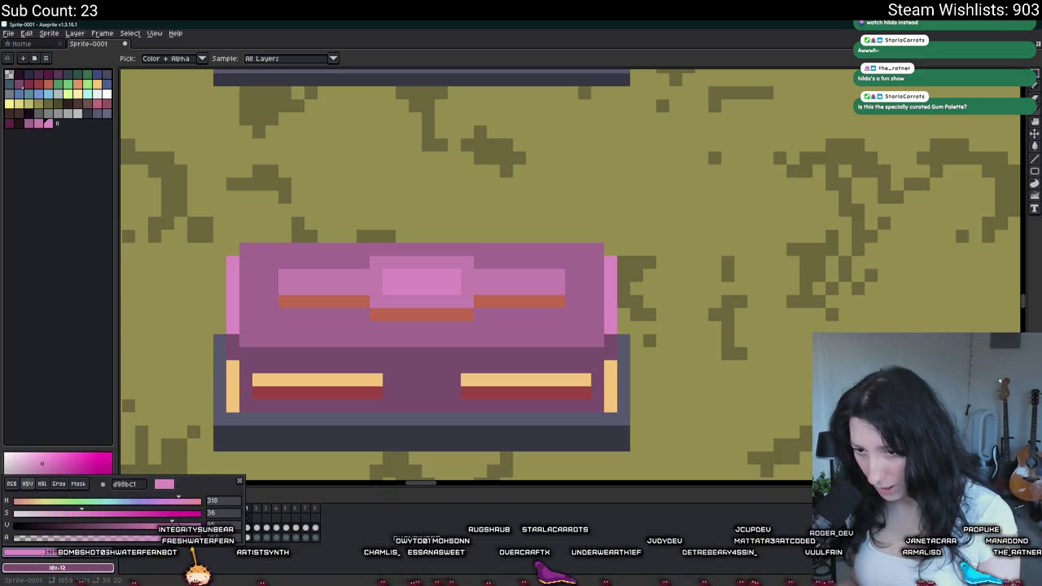
pyautogui.click(109, 556)
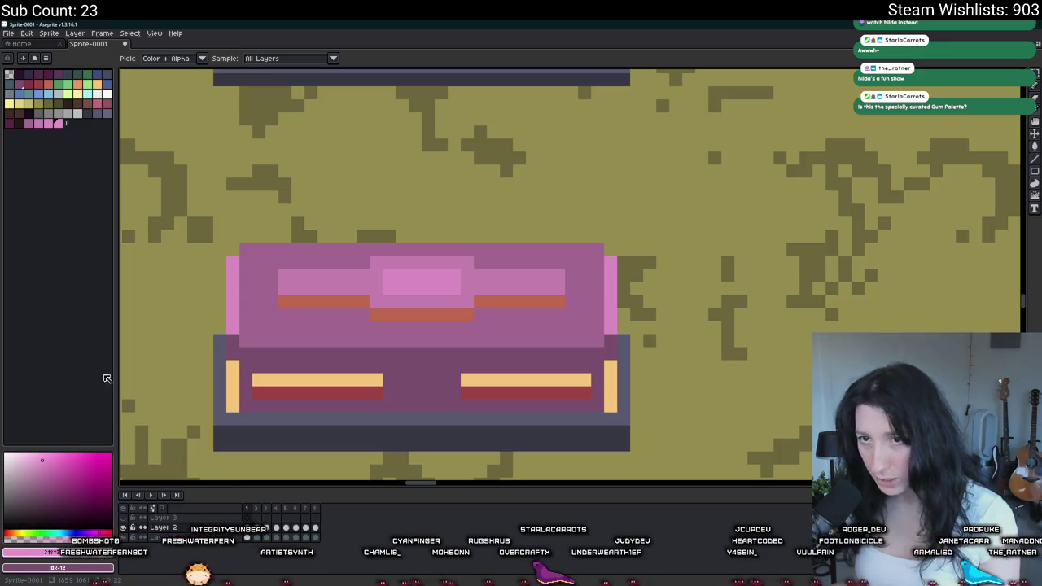
pyautogui.press('g')
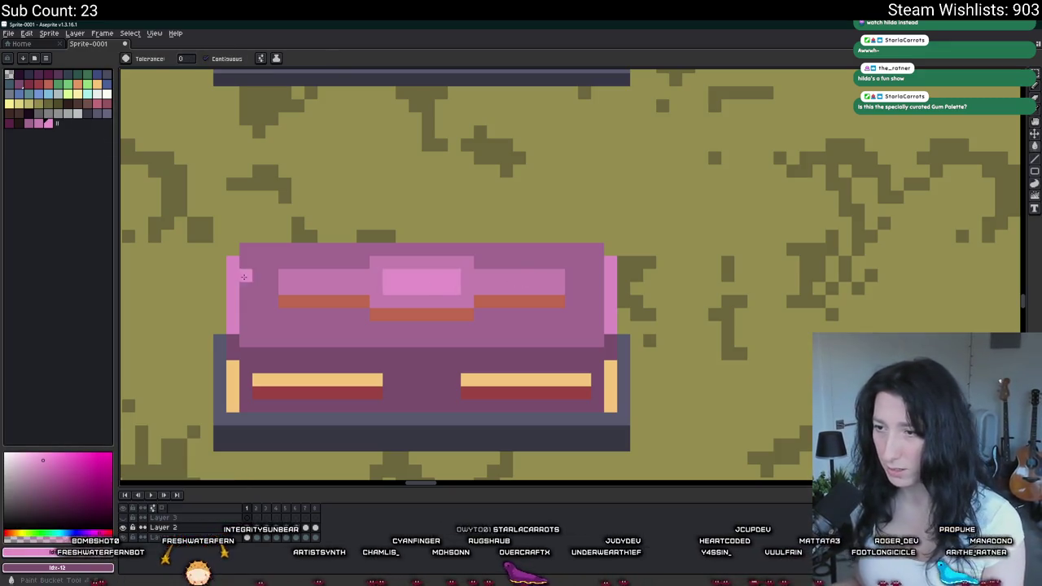
pyautogui.scroll(-3, 602, 282)
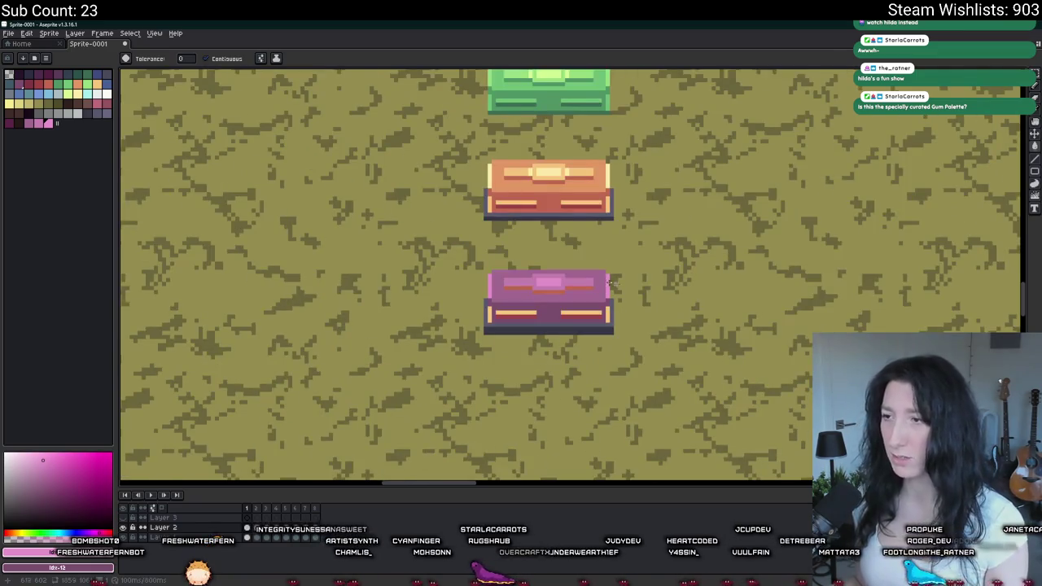
pyautogui.scroll(3, 562, 311)
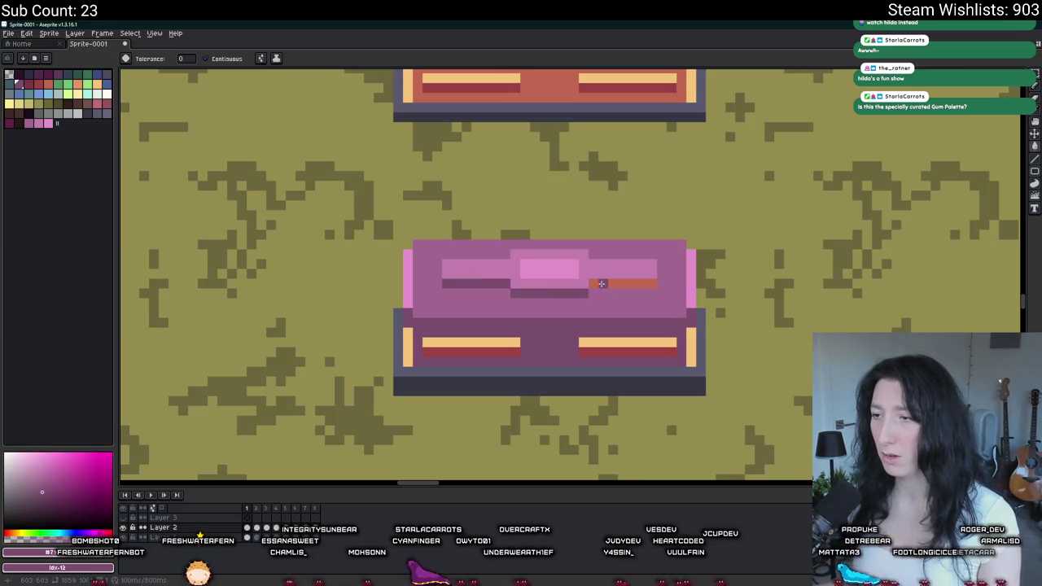
pyautogui.click(601, 283)
pyautogui.scroll(-4, 598, 283)
pyautogui.scroll(2, 585, 284)
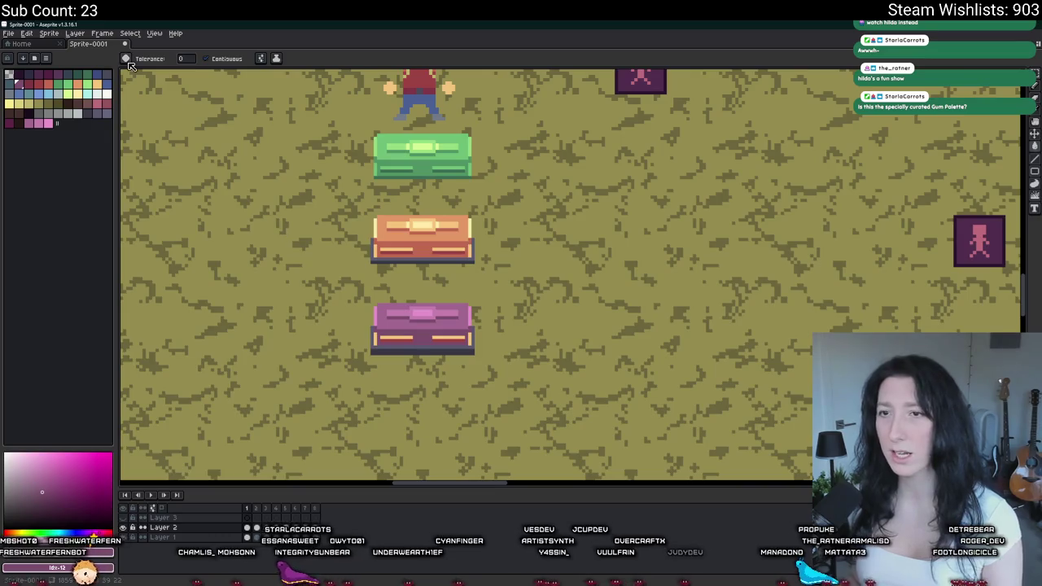
# - Find the punolite-plus-fem-edition-1x palette in the Art folder, cancel opening it, then switch to the browser
pyautogui.click(8, 33)
pyautogui.click(21, 57)
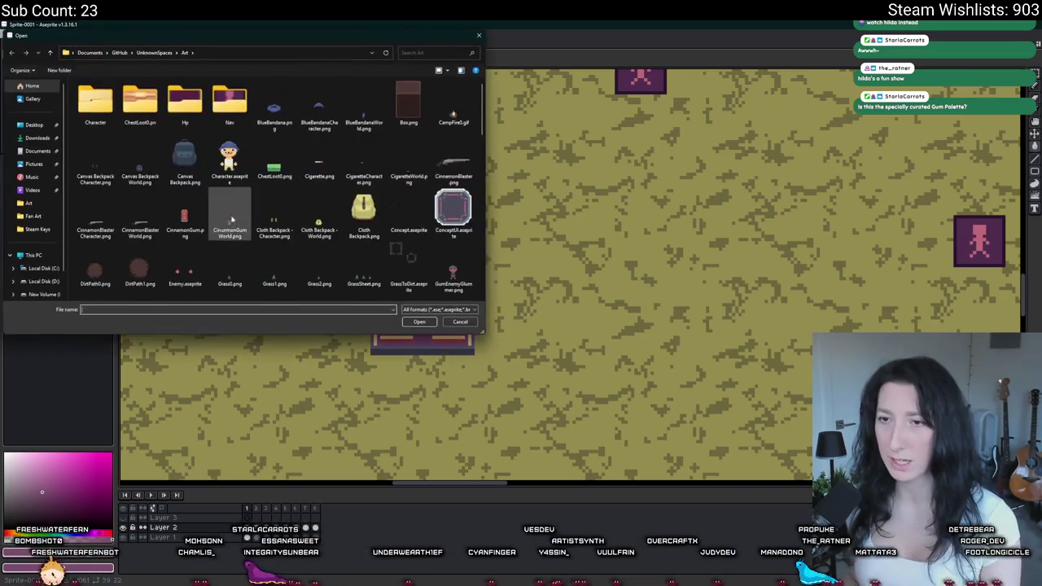
pyautogui.click(336, 180)
pyautogui.scroll(-15, 337, 180)
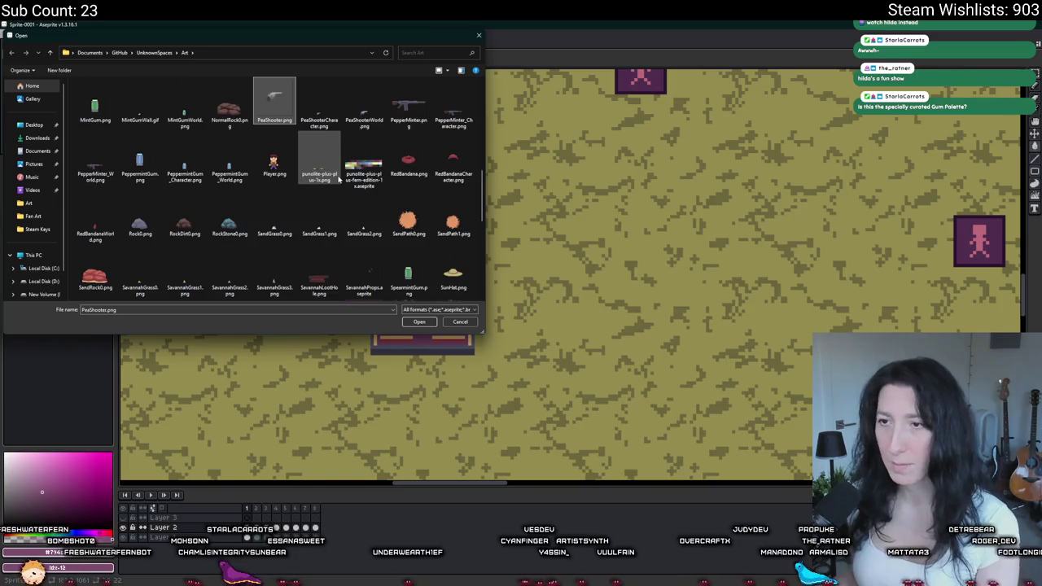
pyautogui.click(364, 175)
pyautogui.click(418, 321)
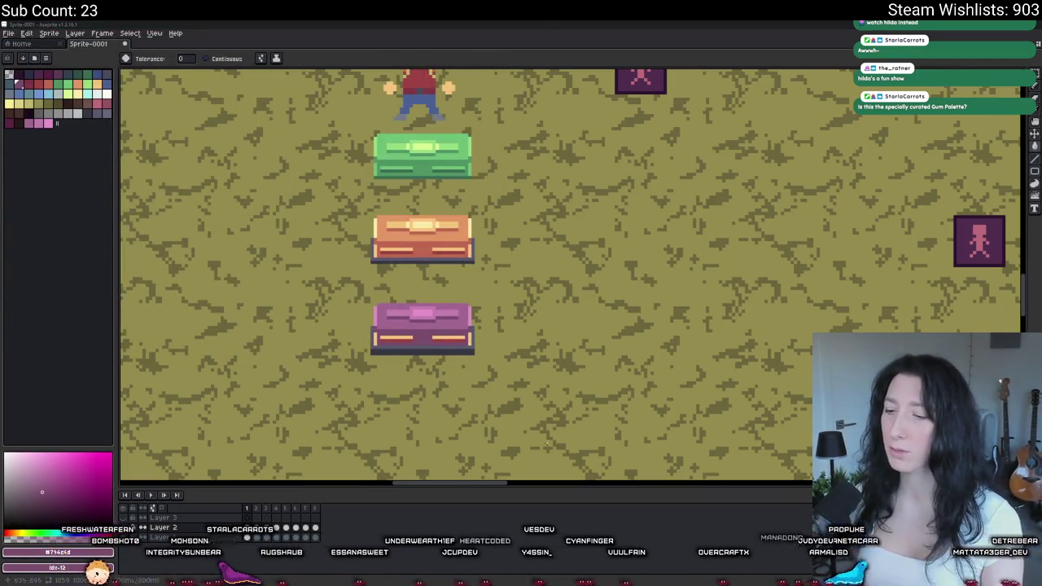
pyautogui.hotkey('alt', 'Tab')
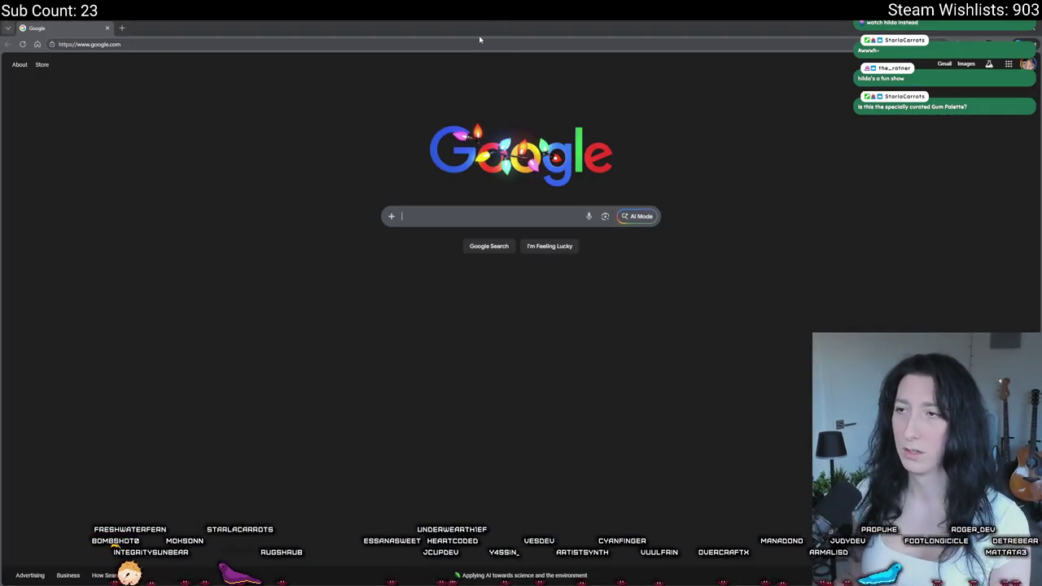
# - Search the web for 'planolite plus color palette' and open the Lospec palette page
pyautogui.click(478, 44)
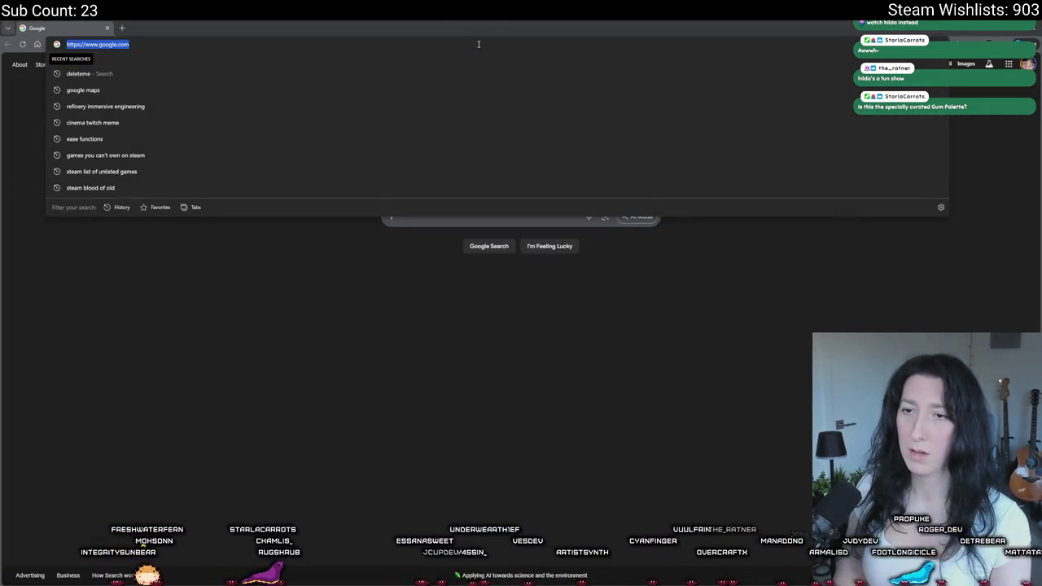
pyautogui.write('planolite')
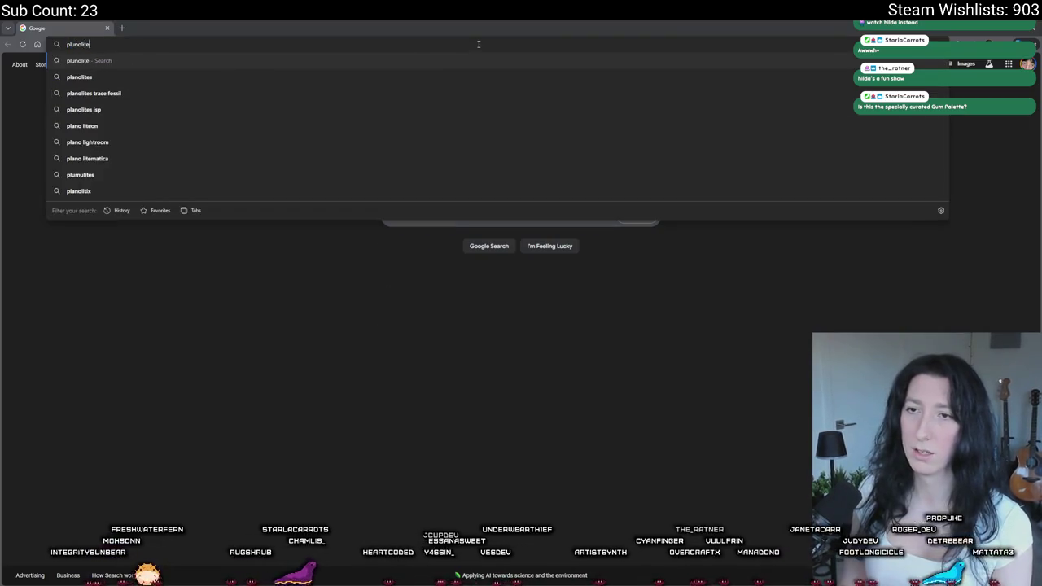
pyautogui.write(' plus')
pyautogui.press('Return')
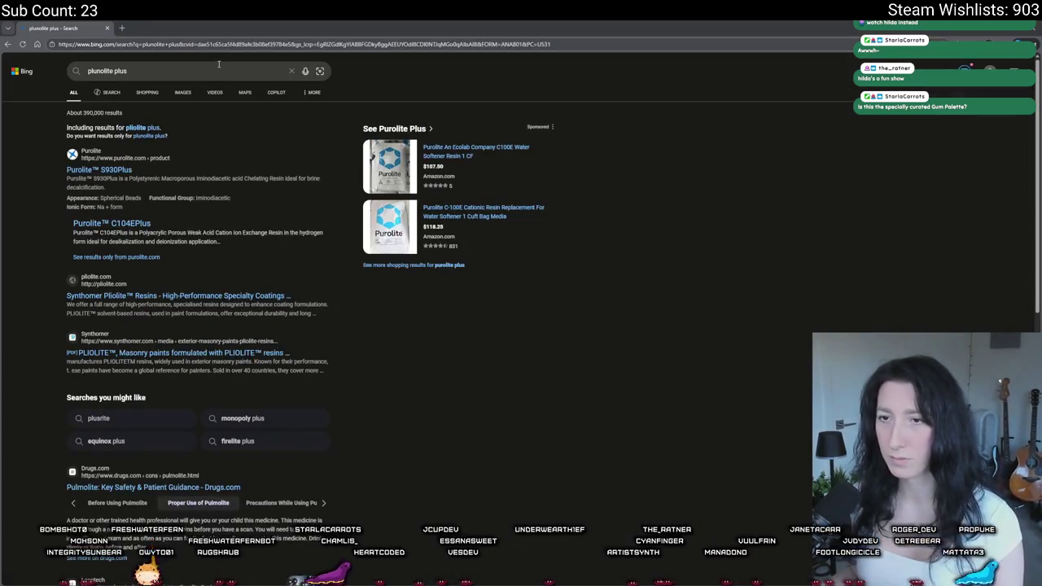
pyautogui.click(218, 65)
pyautogui.write('color palette')
pyautogui.press('Return')
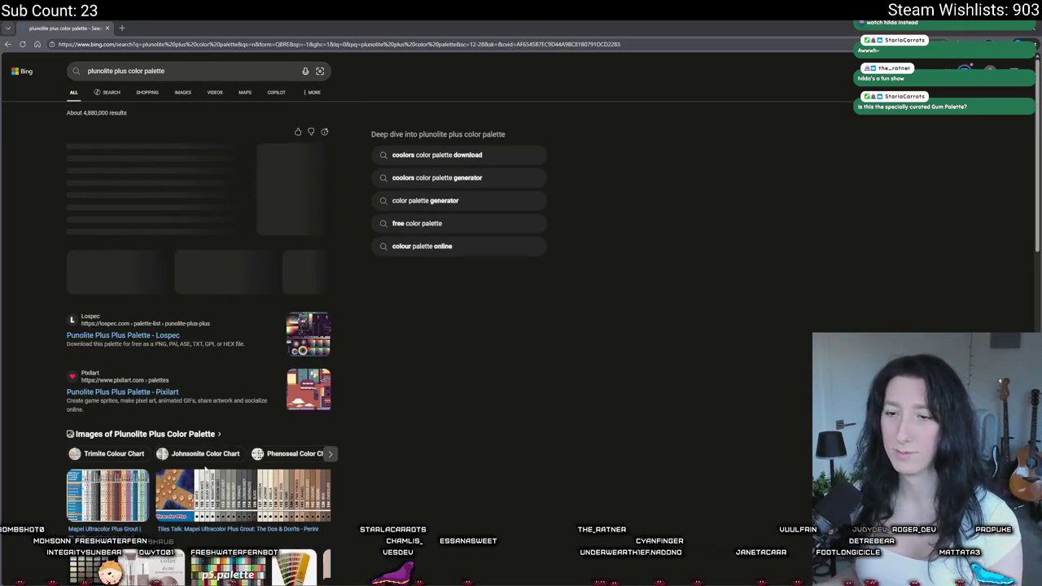
pyautogui.click(106, 338)
pyautogui.click(106, 28)
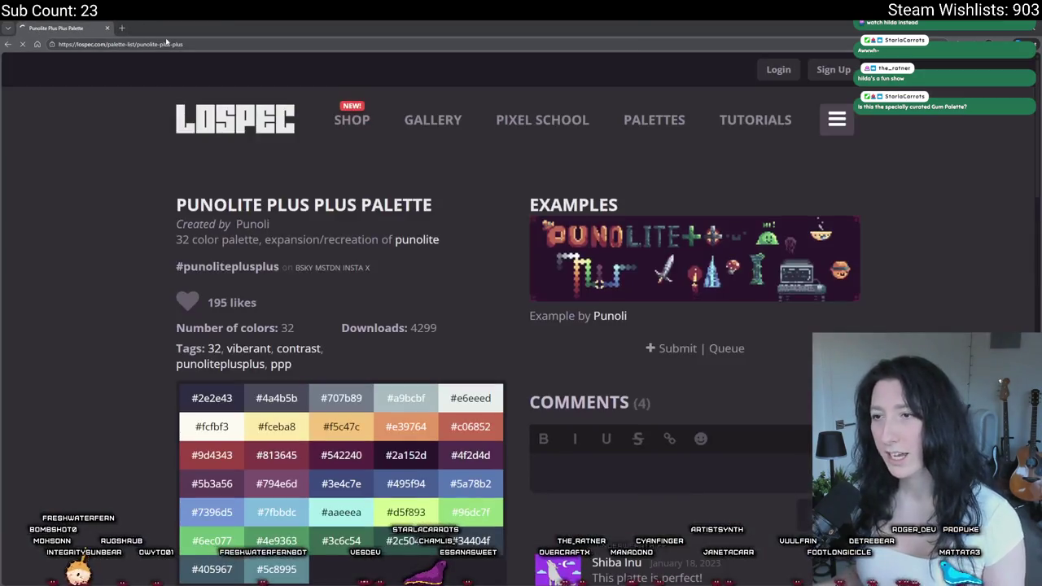
# - Look over the palette's hex codes, briefly resize the browser window, and zoom the page out
pyautogui.scroll(3, 663, 274)
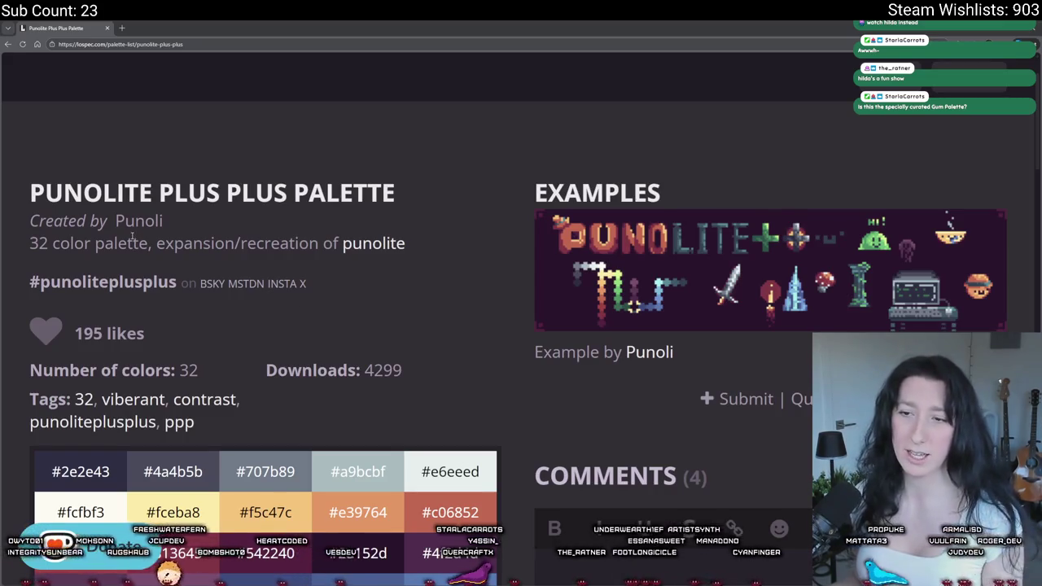
pyautogui.scroll(-3, 139, 417)
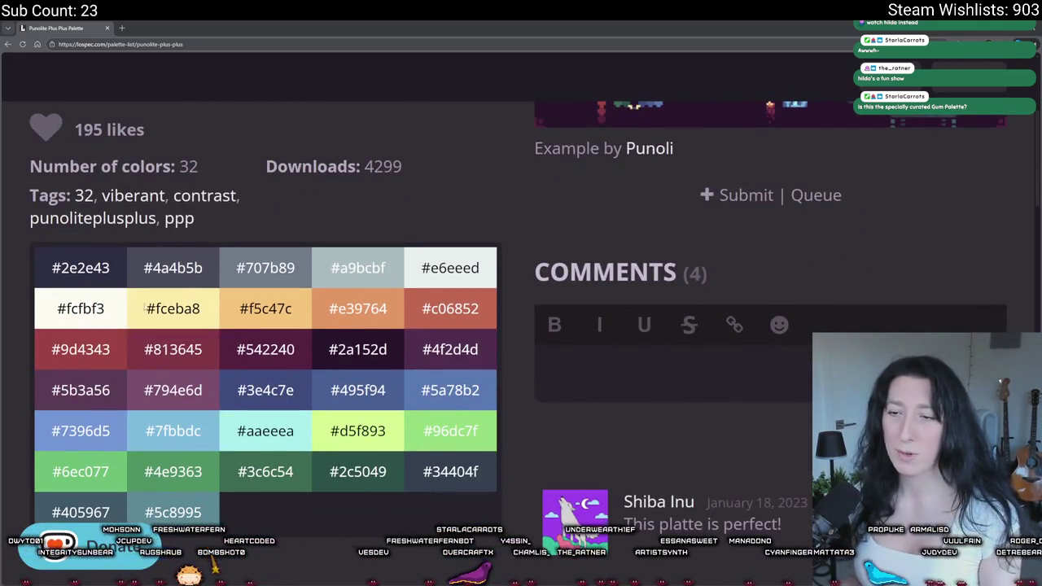
pyautogui.moveTo(197, 390); pyautogui.dragTo(79, 306)
pyautogui.click(472, 373)
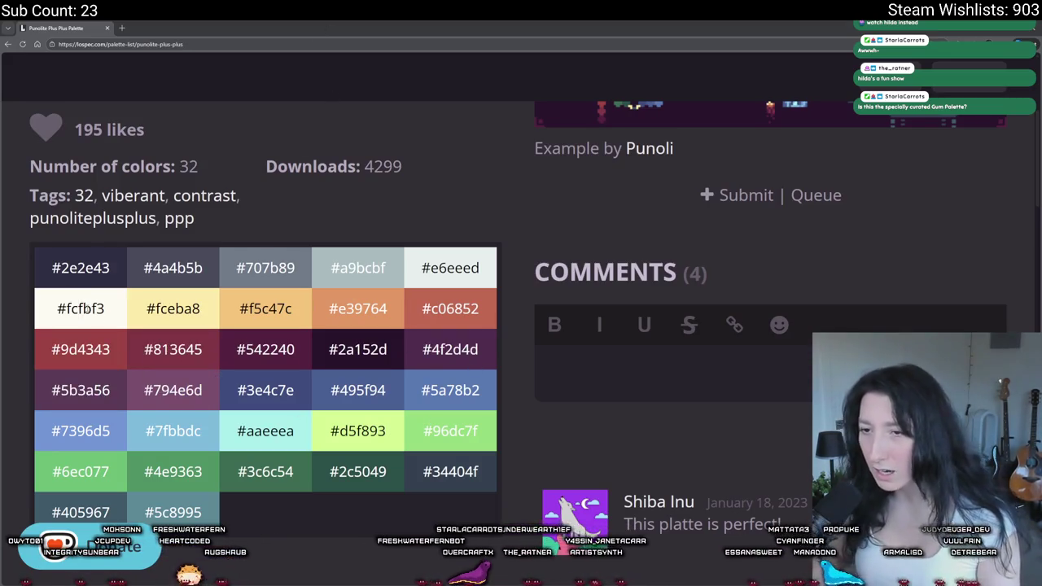
pyautogui.moveTo(453, 23)
pyautogui.mouseDown()
pyautogui.moveTo(470, 487)
pyautogui.moveTo(70, 161)
pyautogui.moveTo(70, 137)
pyautogui.moveTo(425, 296)
pyautogui.moveTo(534, 298)
pyautogui.mouseUp()
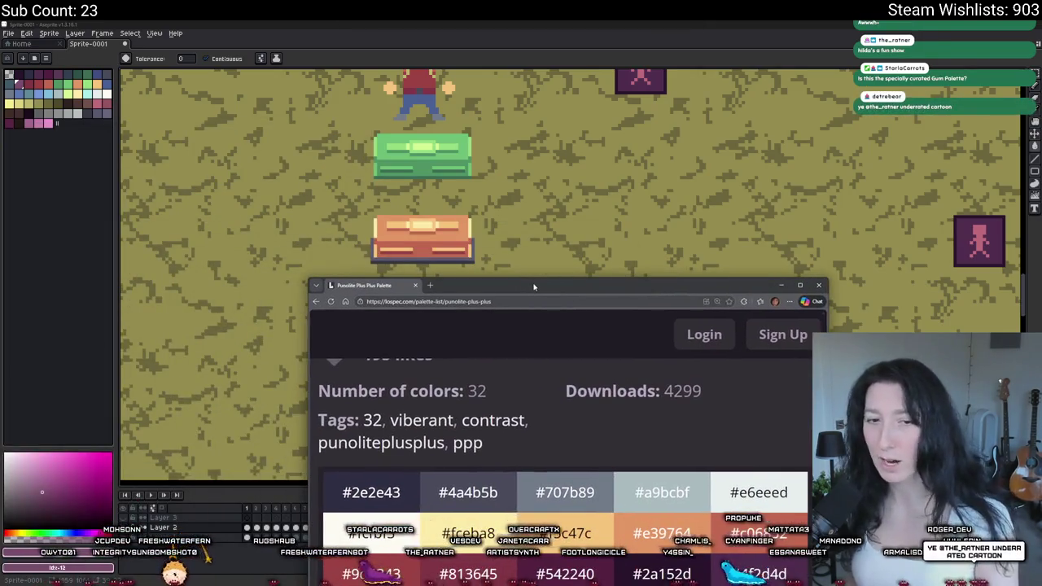
pyautogui.doubleClick(534, 298)
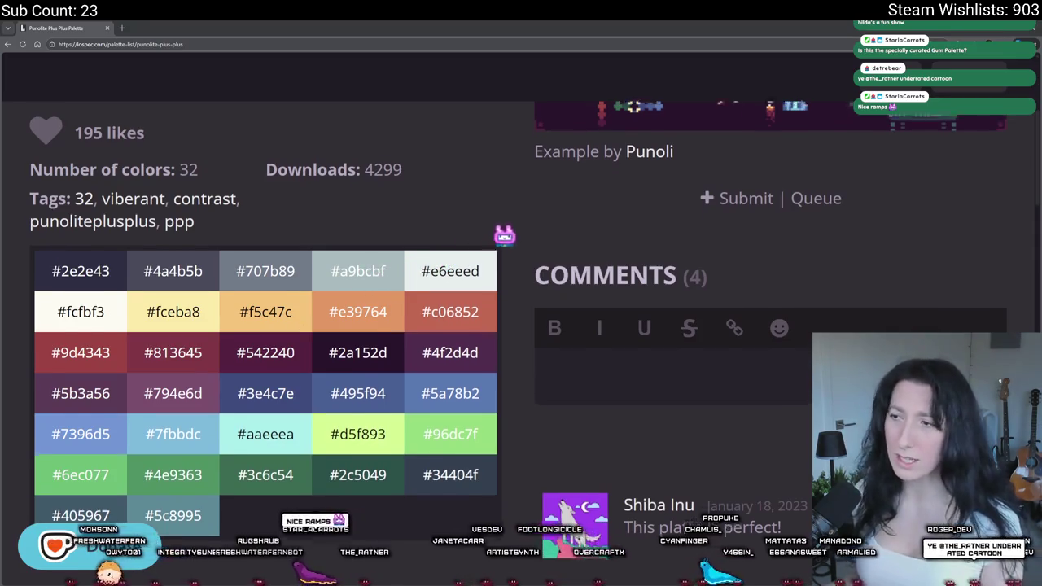
pyautogui.scroll(2, 724, 474)
pyautogui.scroll(-3, 723, 473)
pyautogui.hotkey('ctrl', '-')
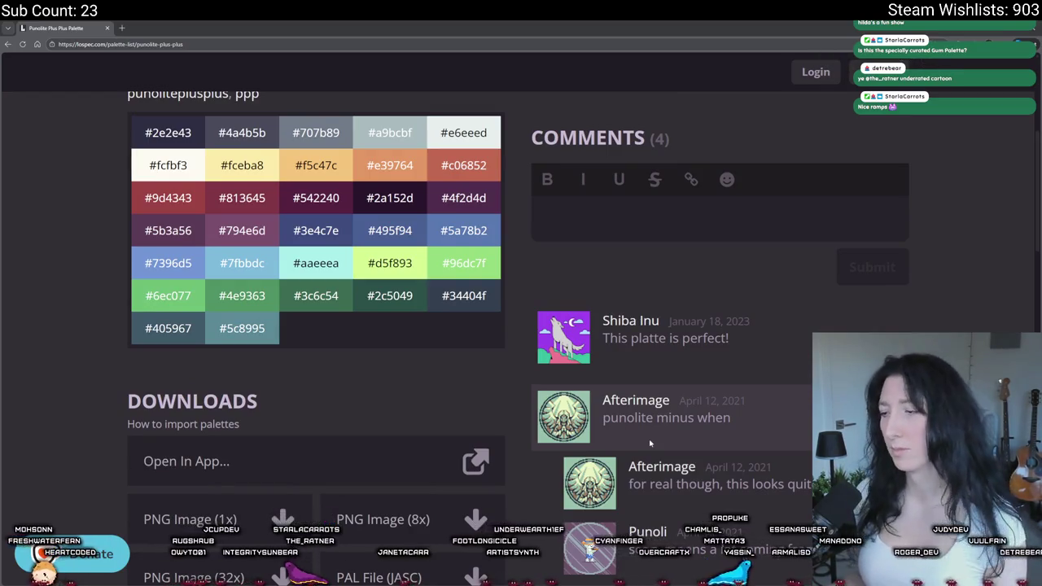
pyautogui.scroll(3, 667, 423)
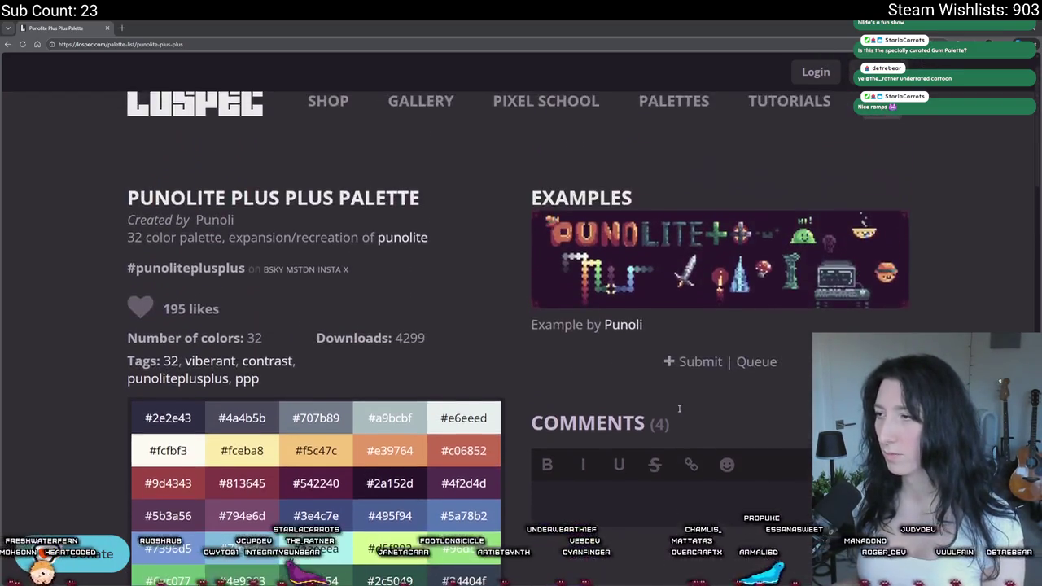
pyautogui.scroll(-1, 688, 403)
pyautogui.scroll(-4, 688, 403)
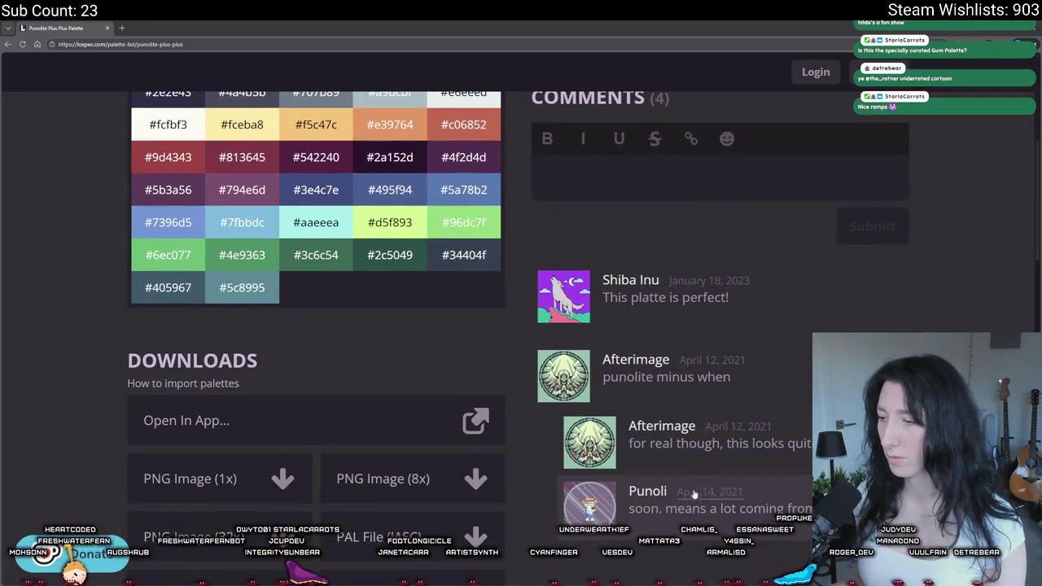
pyautogui.scroll(5, 693, 488)
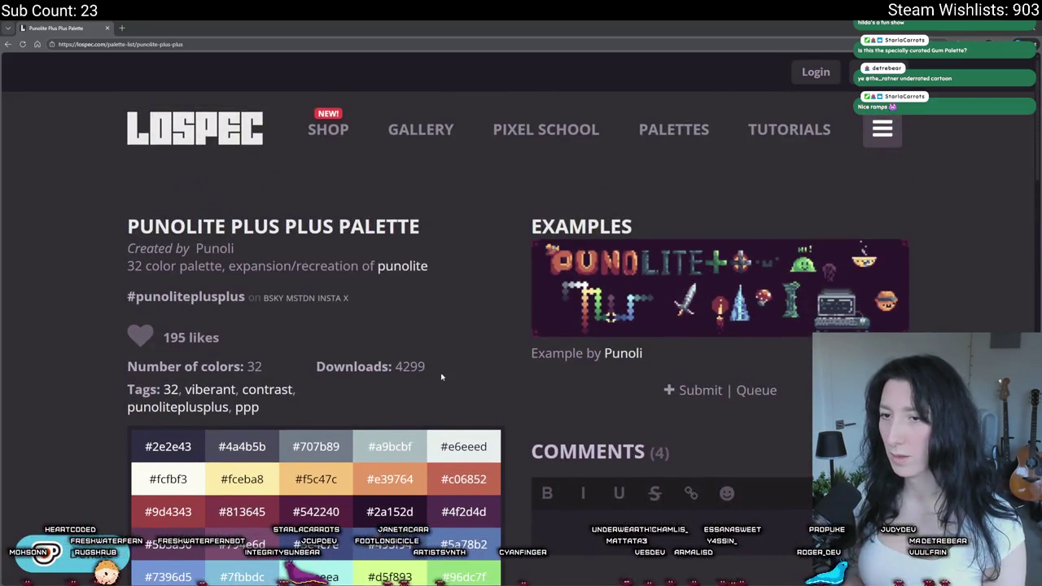
# - Check the Punolite palette in a new tab, close it, and open the author's City artwork
pyautogui.middleClick(412, 270)
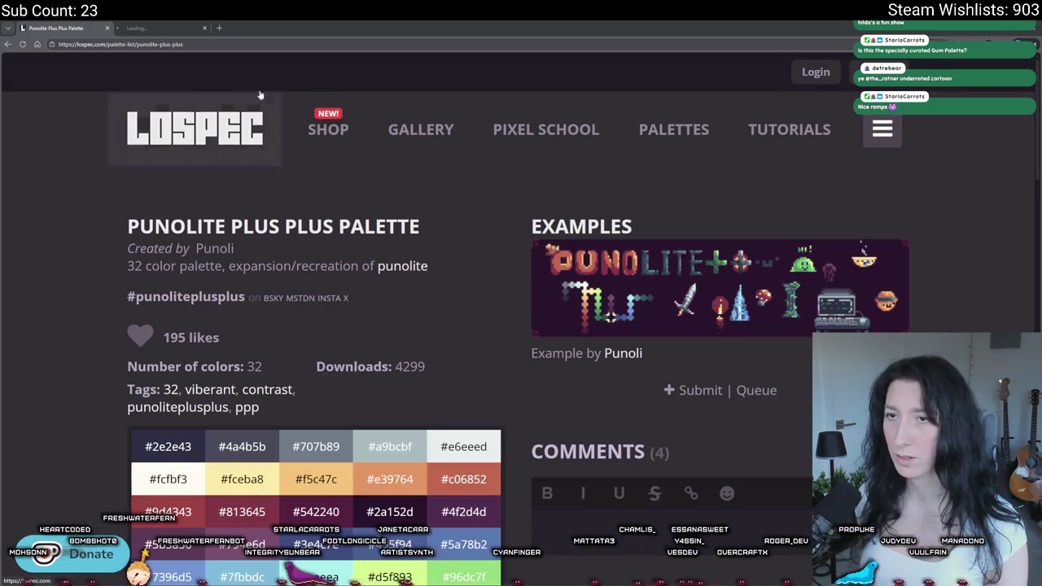
pyautogui.click(175, 26)
pyautogui.scroll(-2, 333, 150)
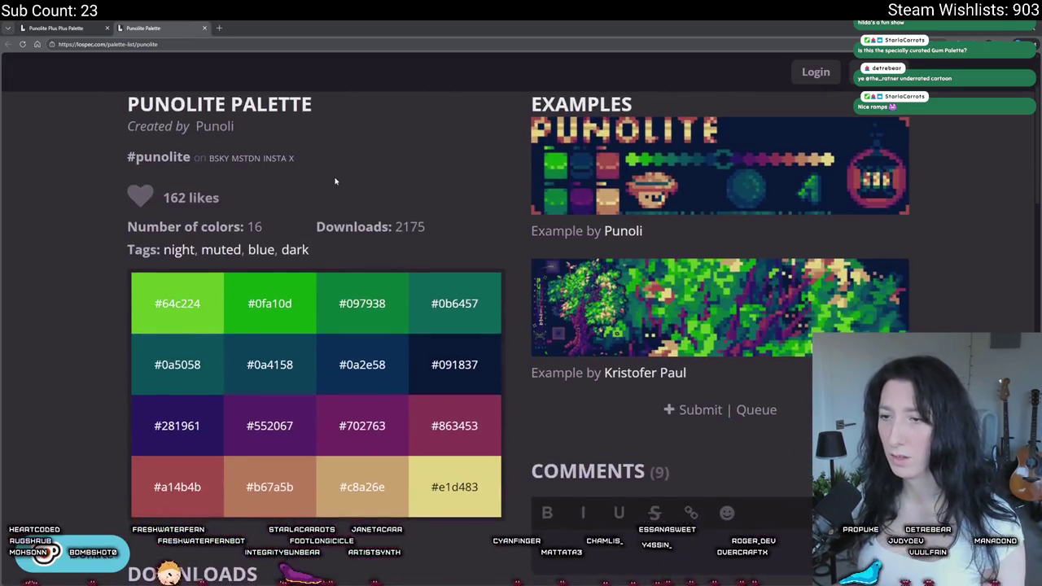
pyautogui.keyDown('ctrl'); pyautogui.scroll(-1, 358, 159); pyautogui.keyUp('ctrl')
pyautogui.scroll(1, 393, 167)
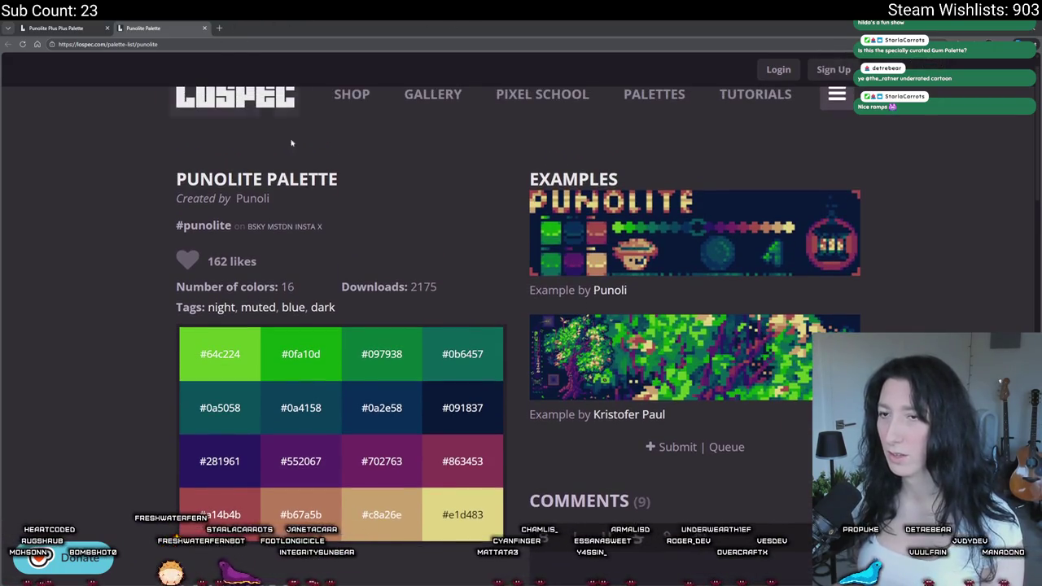
pyautogui.hotkey('ctrl', 'w')
pyautogui.scroll(-4, 568, 391)
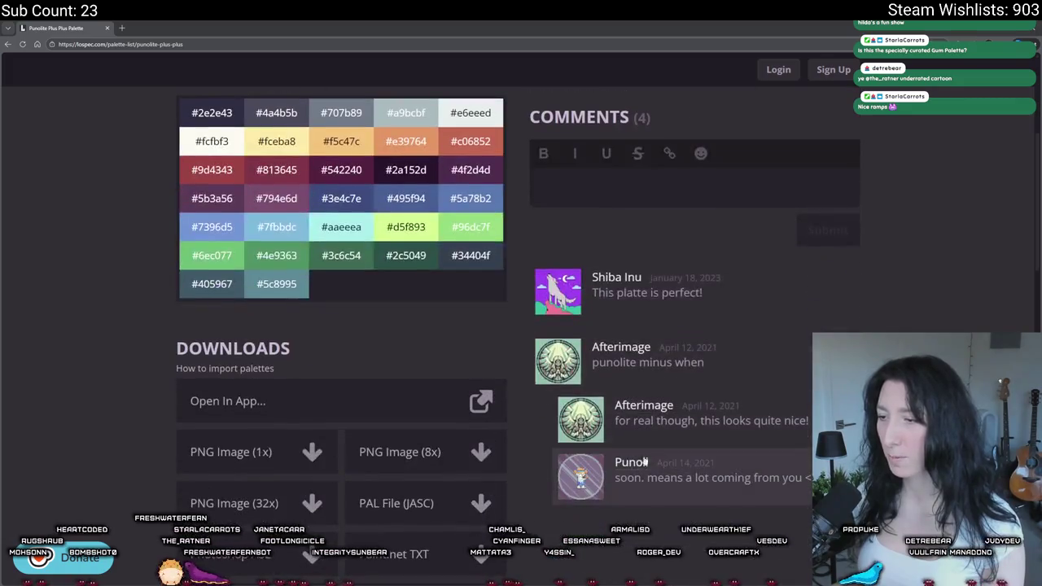
pyautogui.scroll(-2, 279, 175)
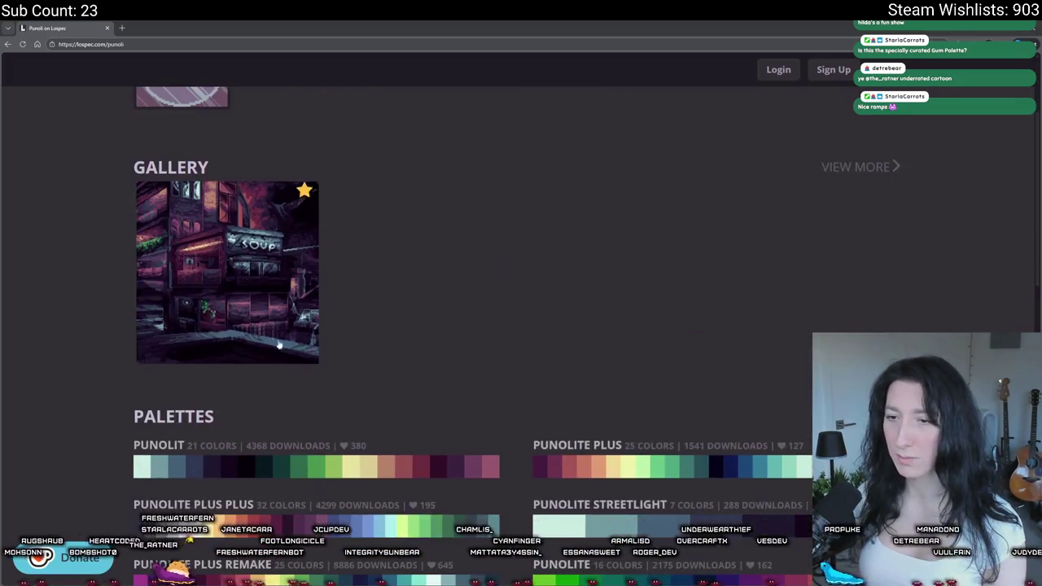
pyautogui.click(255, 275)
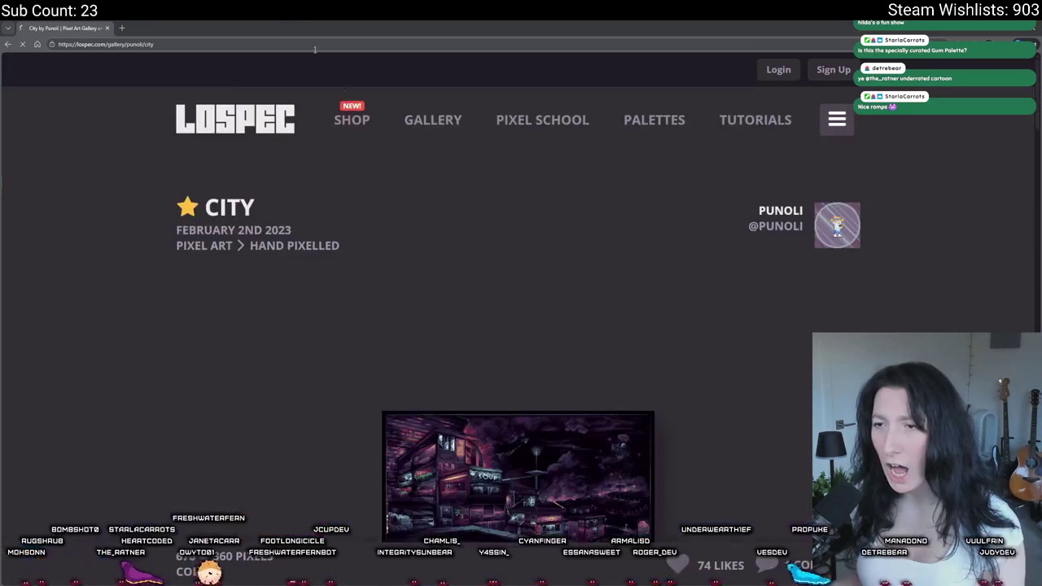
# - Copy the City image's address and load it as a standalone GIF, zoomed in
pyautogui.rightClick(510, 346)
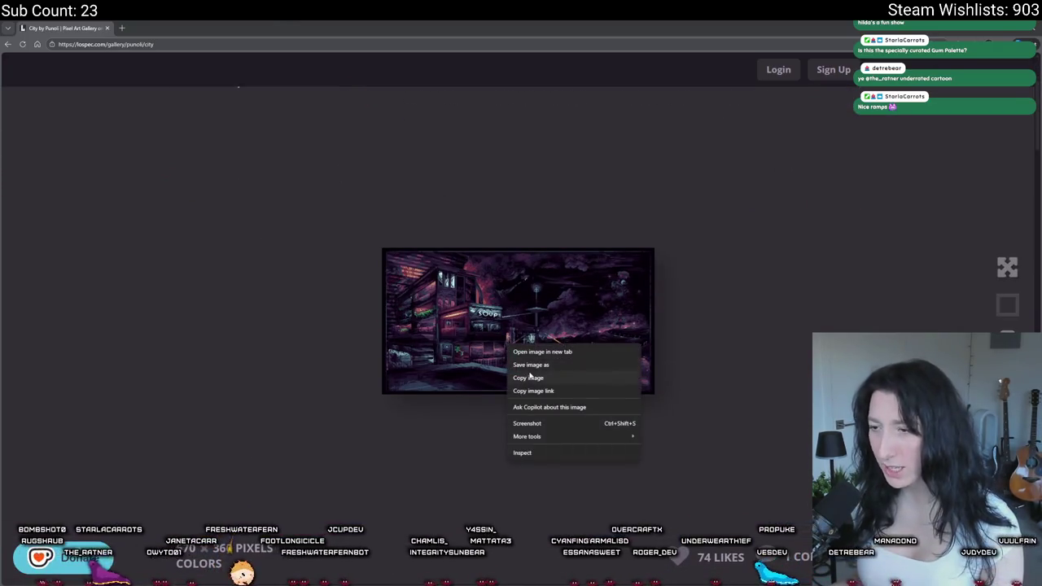
pyautogui.click(533, 391)
pyautogui.click(285, 44)
pyautogui.write('https://cdn.lospec.com/gallery/city-639332.gif')
pyautogui.press('Return')
pyautogui.scroll(7, 514, 344)
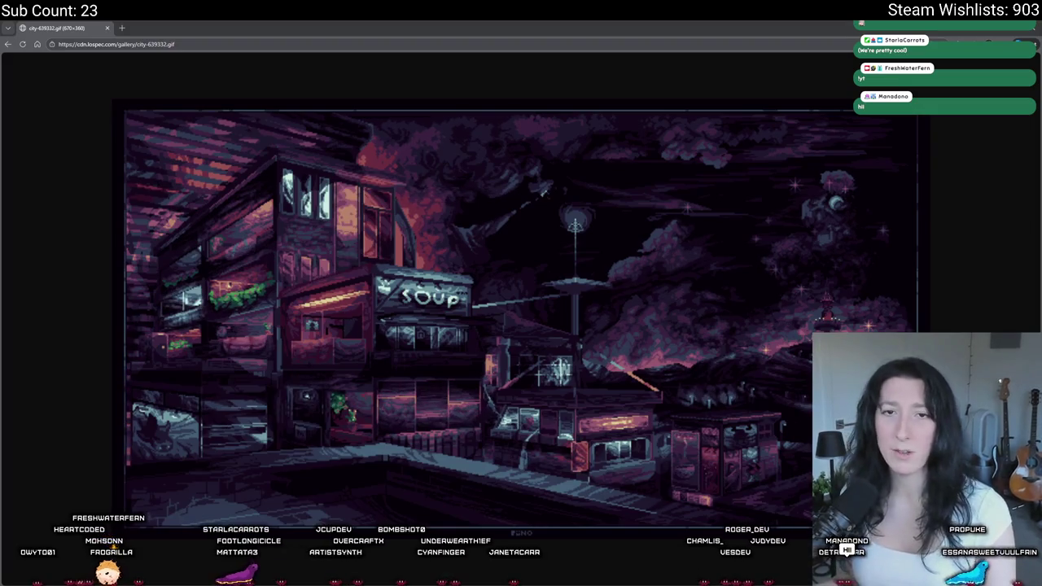
# - Zoom the City GIF back out and return to the Aseprite chest map
pyautogui.scroll(-3, 203, 305)
pyautogui.scroll(-2, 203, 305)
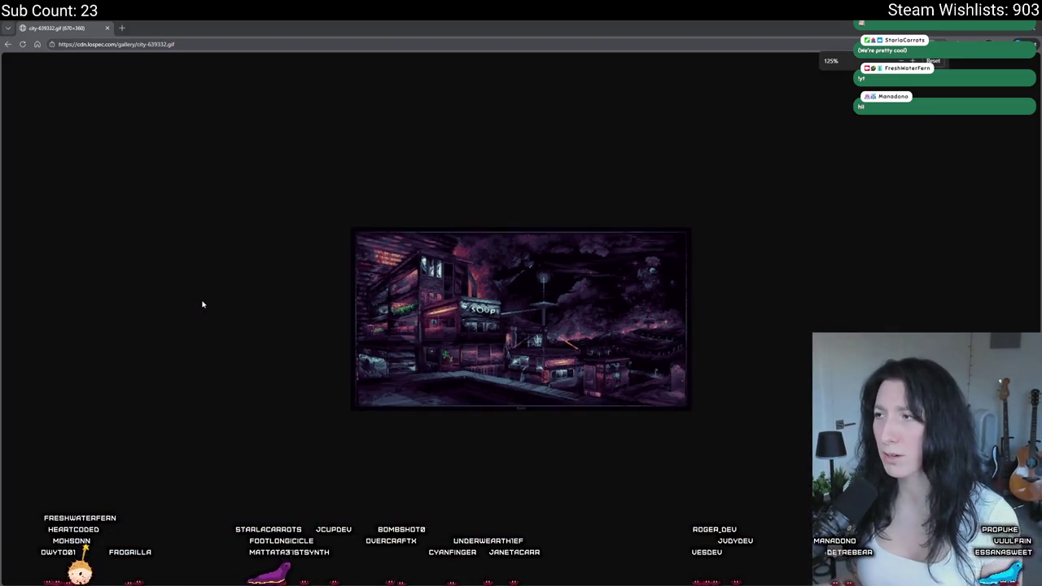
pyautogui.hotkey('alt', 'Tab')
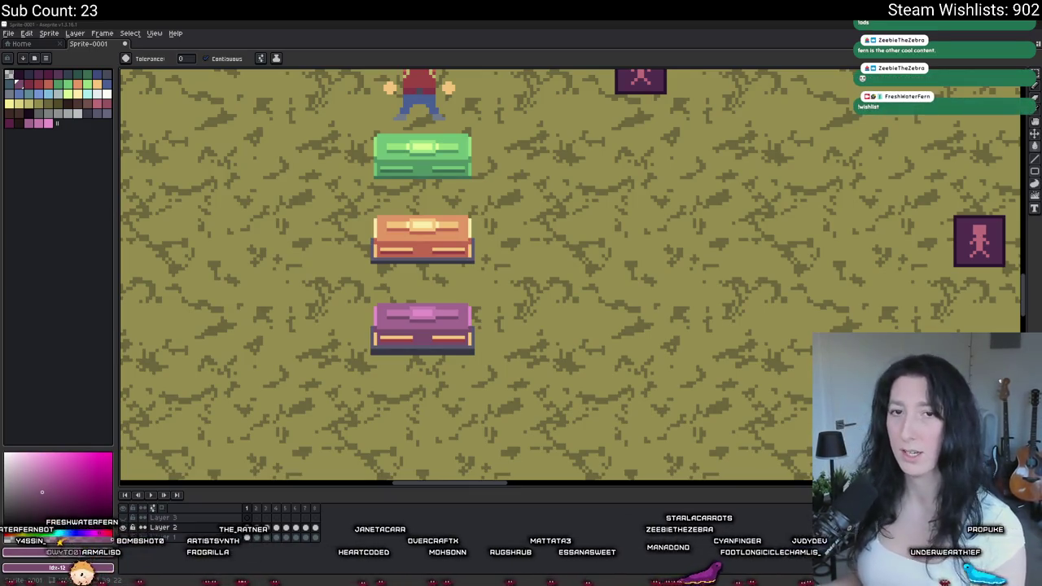
# - Recolour the yellow top stripes on both side bars of the chest pink
pyautogui.scroll(-2, 448, 299)
pyautogui.scroll(3, 448, 299)
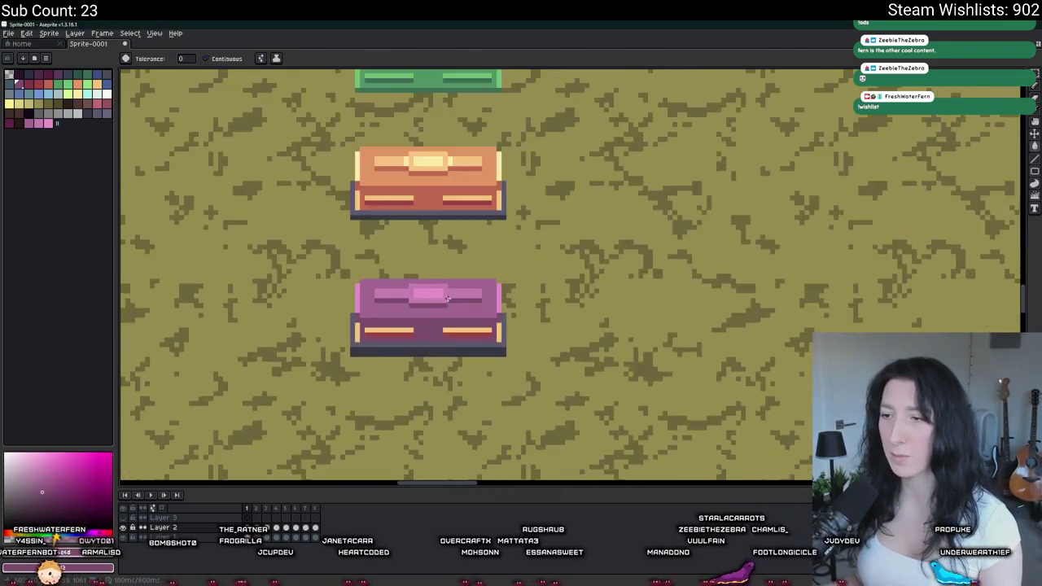
pyautogui.scroll(1, 407, 299)
pyautogui.scroll(-1, 370, 297)
pyautogui.press('alt')
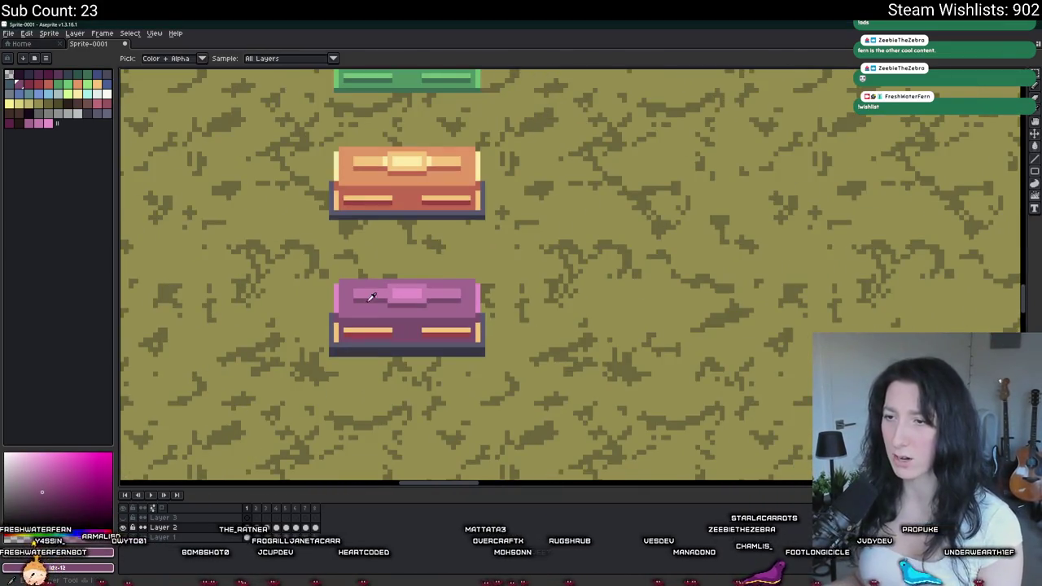
pyautogui.scroll(1, 370, 297)
pyautogui.scroll(1, 365, 304)
pyautogui.click(382, 330)
pyautogui.click(606, 329)
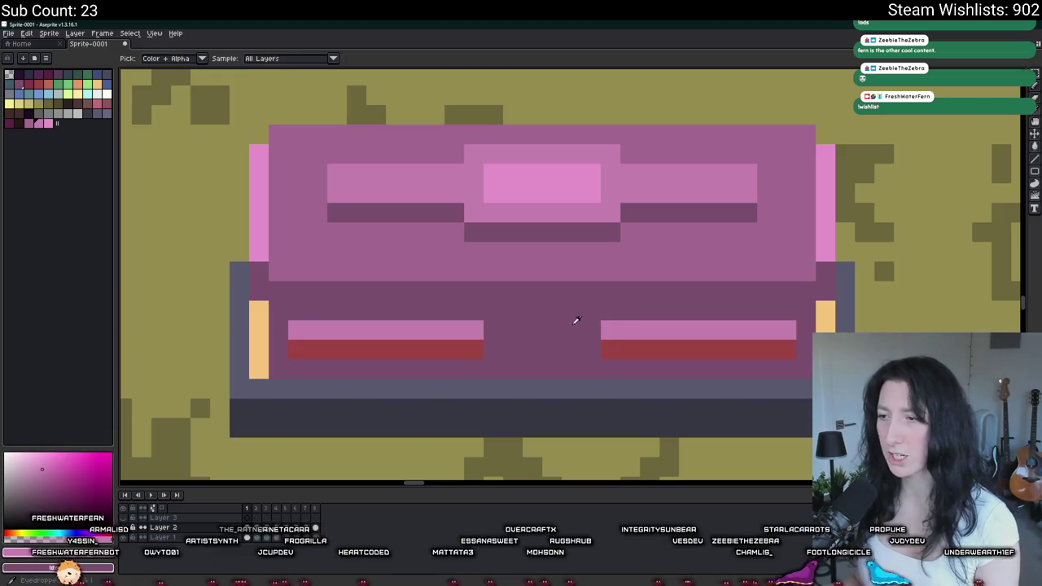
# - Fill the lower red stripes pink, then undo that fill
pyautogui.click(407, 351)
pyautogui.click(610, 350)
pyautogui.scroll(-3, 615, 352)
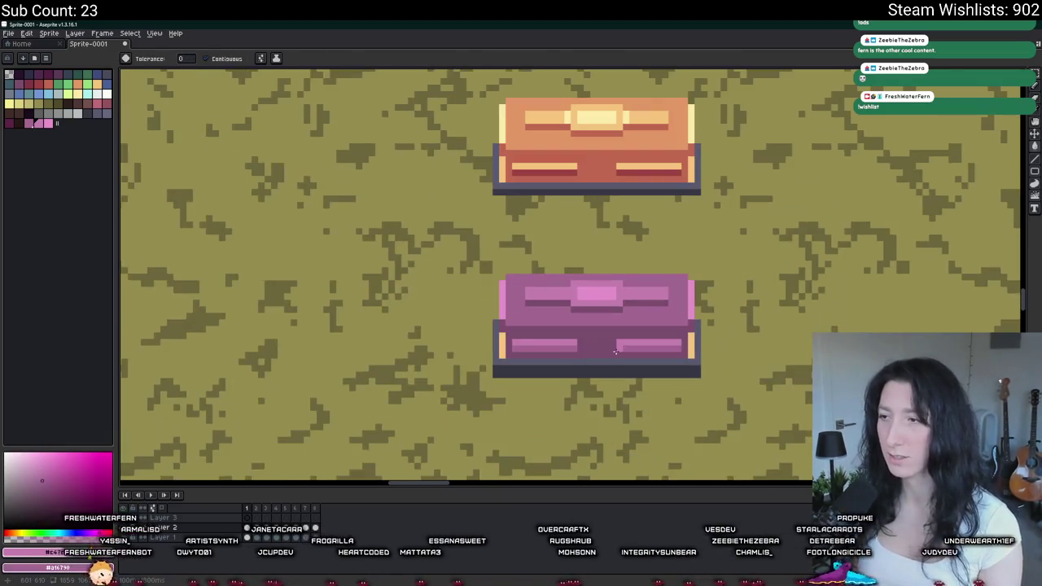
pyautogui.hotkey('ctrl', 'z')
pyautogui.hotkey('ctrl', 'z')
pyautogui.scroll(2, 488, 324)
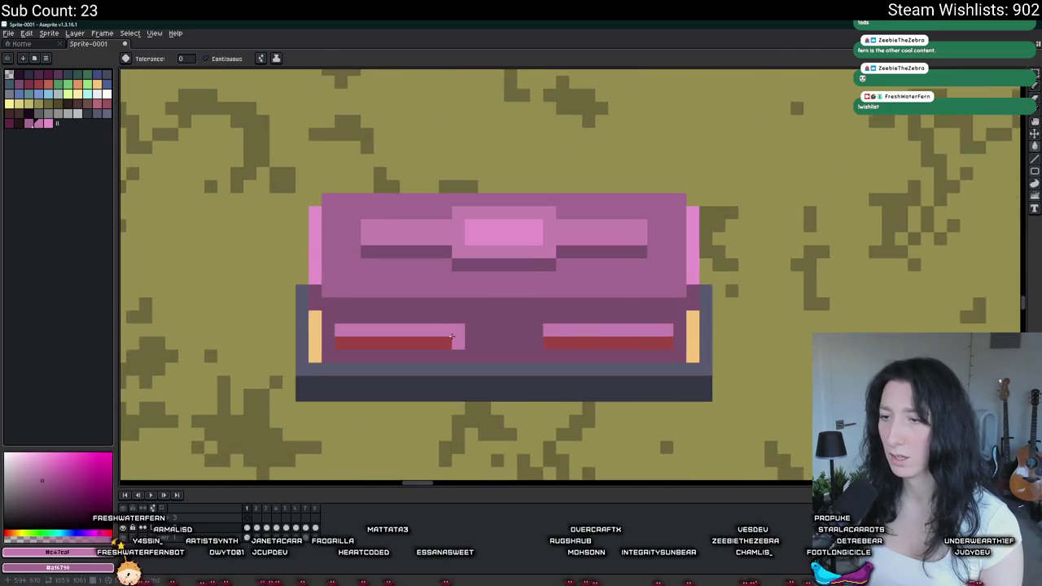
# - Fill the red stripes and orange side columns dark purple
pyautogui.press('alt')
pyautogui.click(53, 81)
pyautogui.scroll(2, 350, 322)
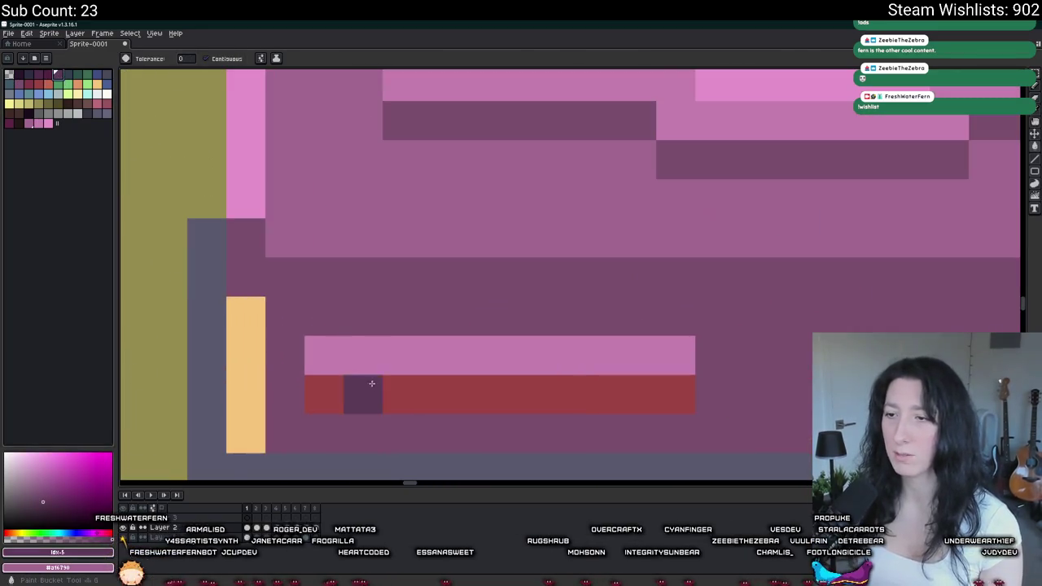
pyautogui.click(361, 390)
pyautogui.scroll(-1, 506, 397)
pyautogui.click(736, 394)
pyautogui.hscroll(3, 737, 394)
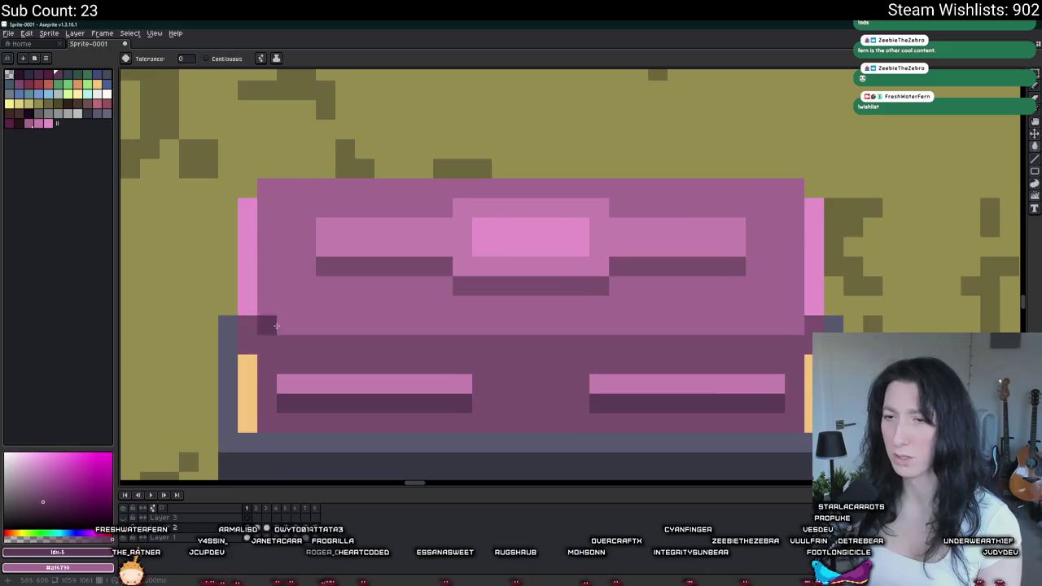
pyautogui.click(247, 391)
pyautogui.click(808, 391)
# - Raise the value of the current pink to get a lighter pink
pyautogui.scroll(-6, 570, 326)
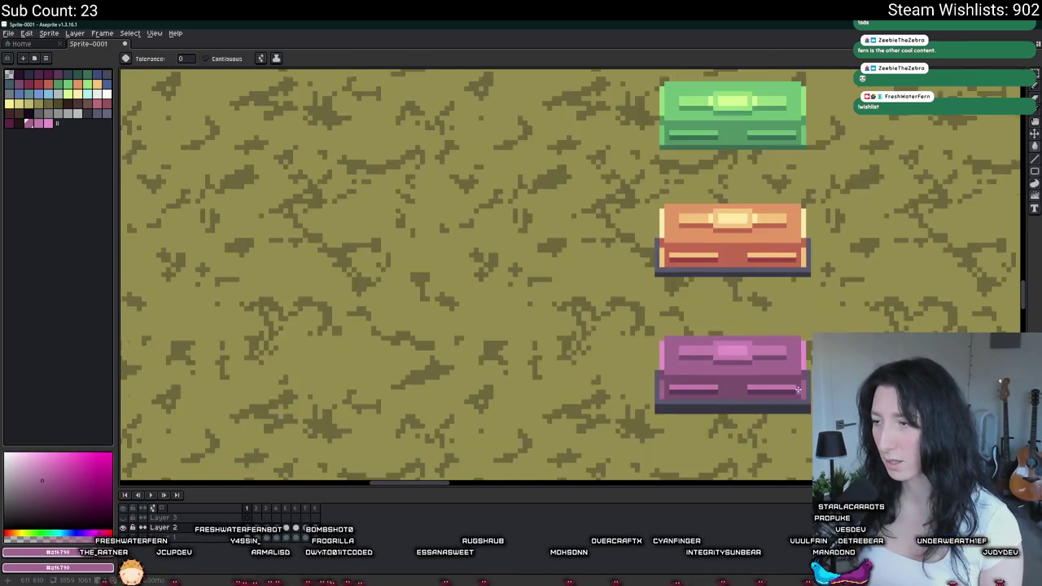
pyautogui.scroll(-1, 557, 317)
pyautogui.scroll(2, 516, 324)
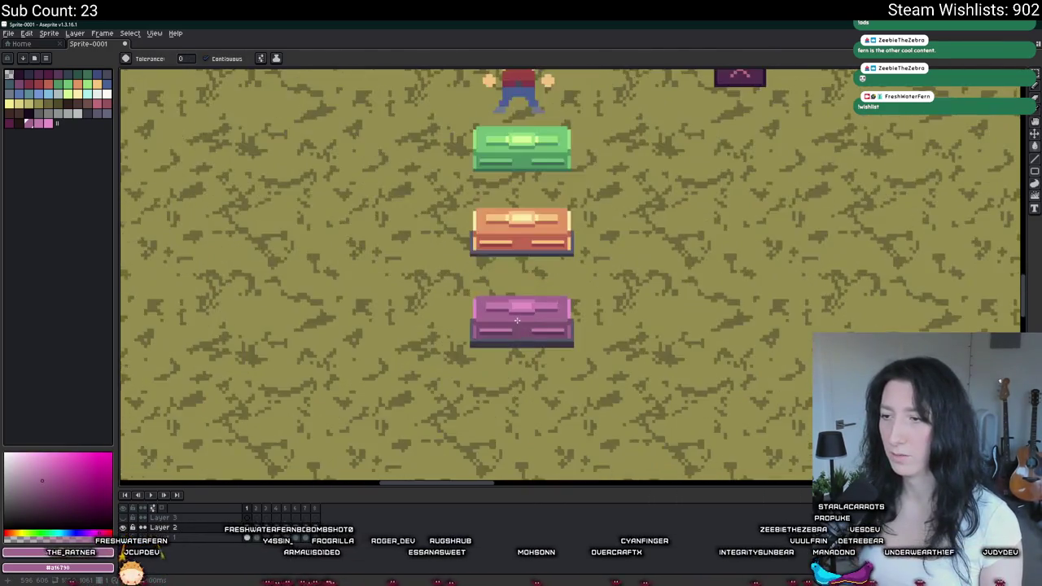
pyautogui.scroll(-3, 516, 324)
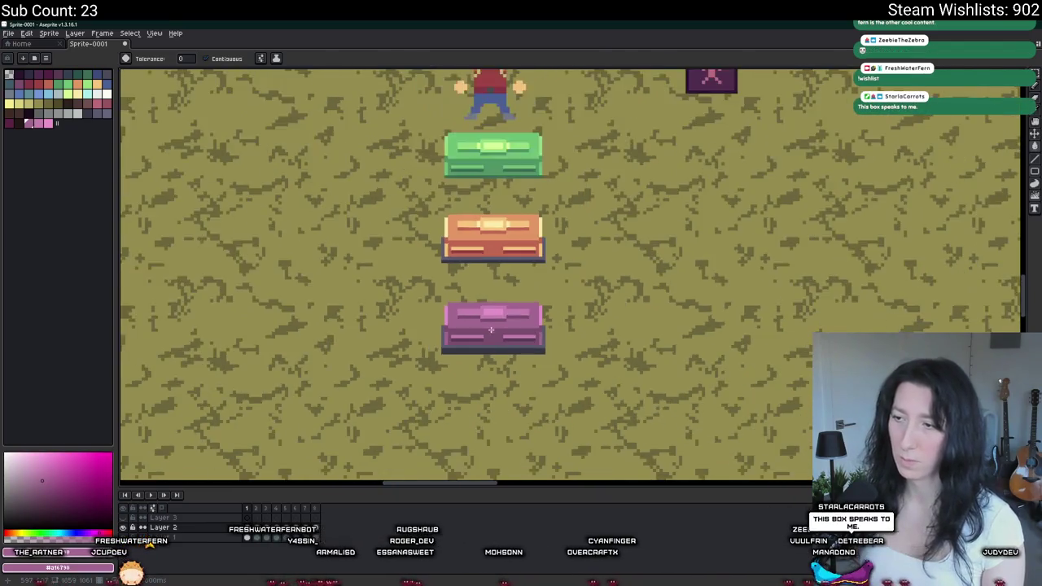
pyautogui.scroll(4, 491, 329)
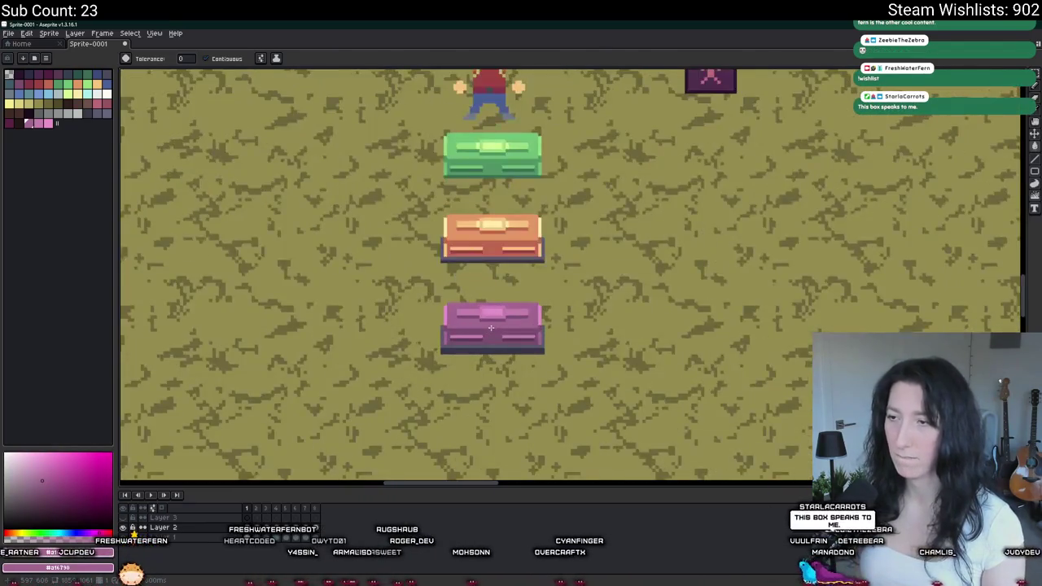
pyautogui.scroll(3, 486, 318)
pyautogui.press('i')
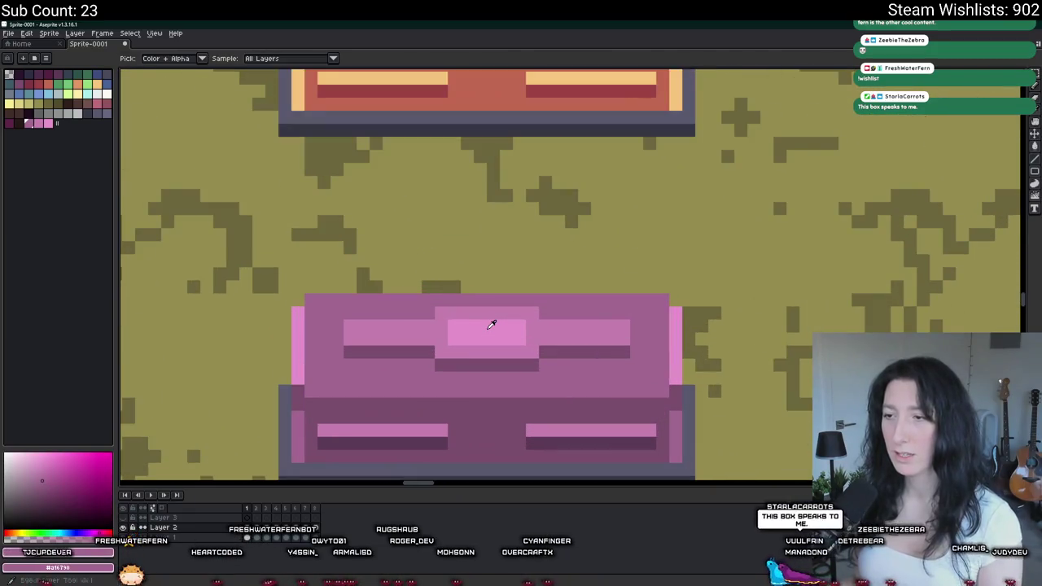
pyautogui.scroll(-3, 491, 324)
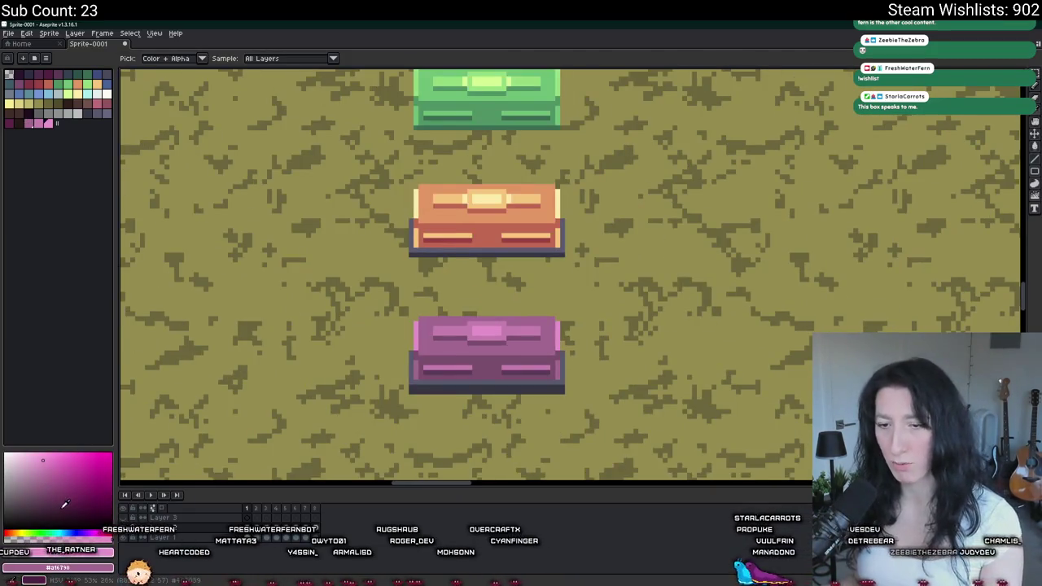
pyautogui.click(57, 560)
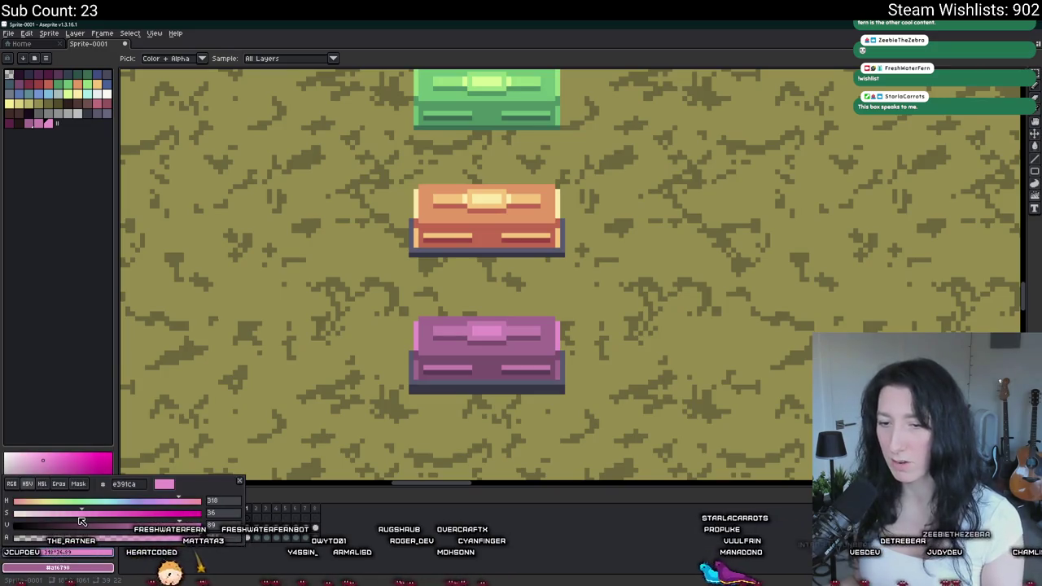
pyautogui.moveTo(181, 525); pyautogui.dragTo(191, 525)
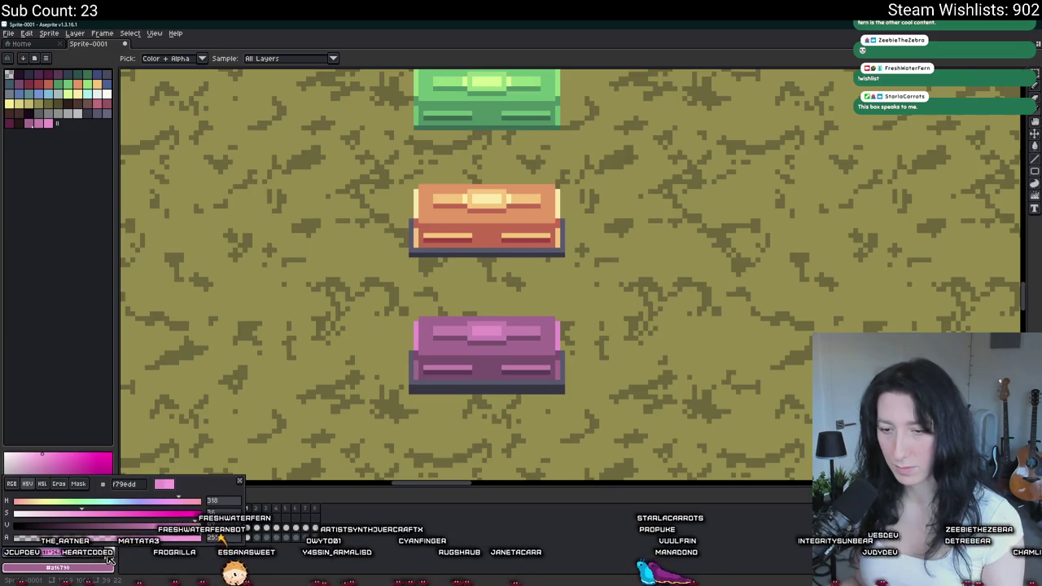
pyautogui.scroll(2, 489, 331)
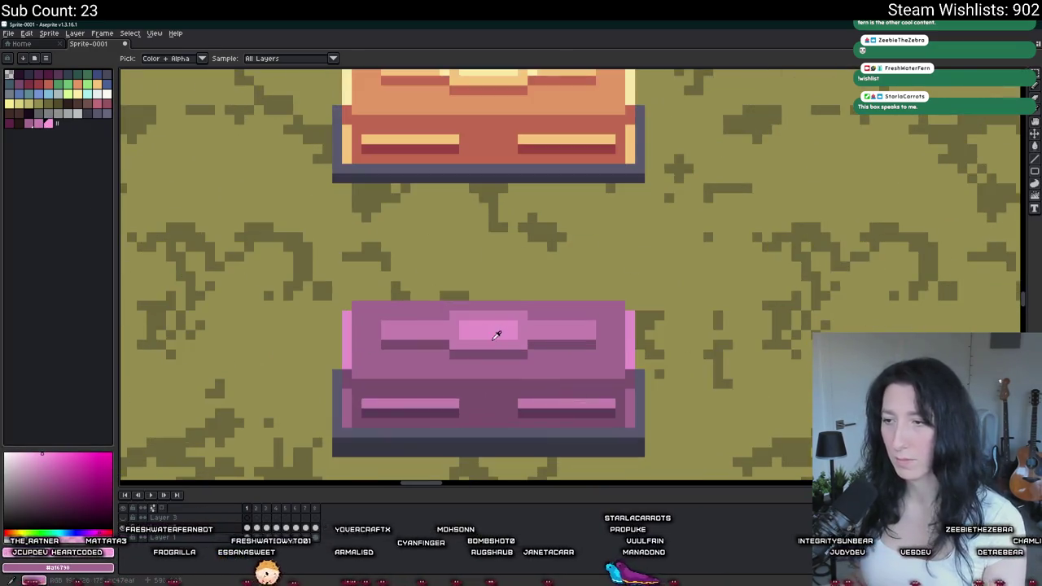
# - Paint-bucket the chest's centre light with the lighter pink, undoing a stray grass fill
pyautogui.press('g')
pyautogui.click(489, 331)
pyautogui.scroll(-1, 489, 331)
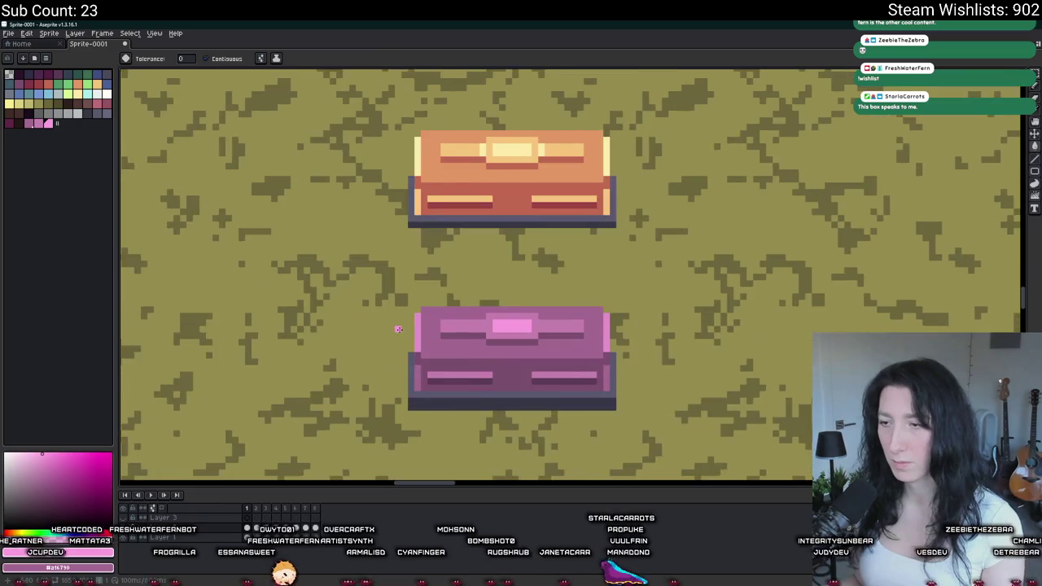
pyautogui.click(599, 322)
pyautogui.hotkey('ctrl', 'z')
pyautogui.scroll(-3, 604, 324)
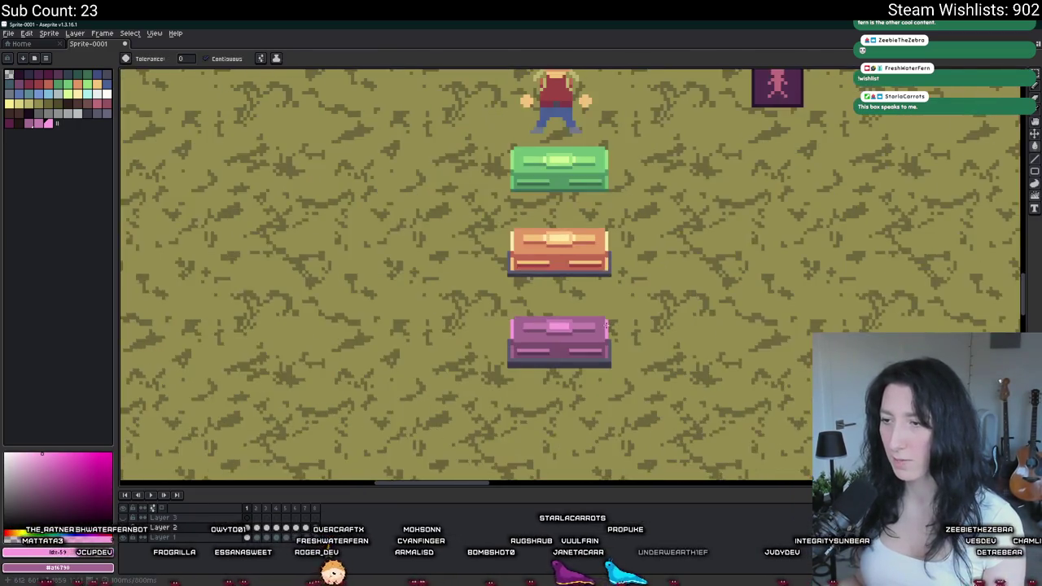
pyautogui.hscroll(3, 607, 324)
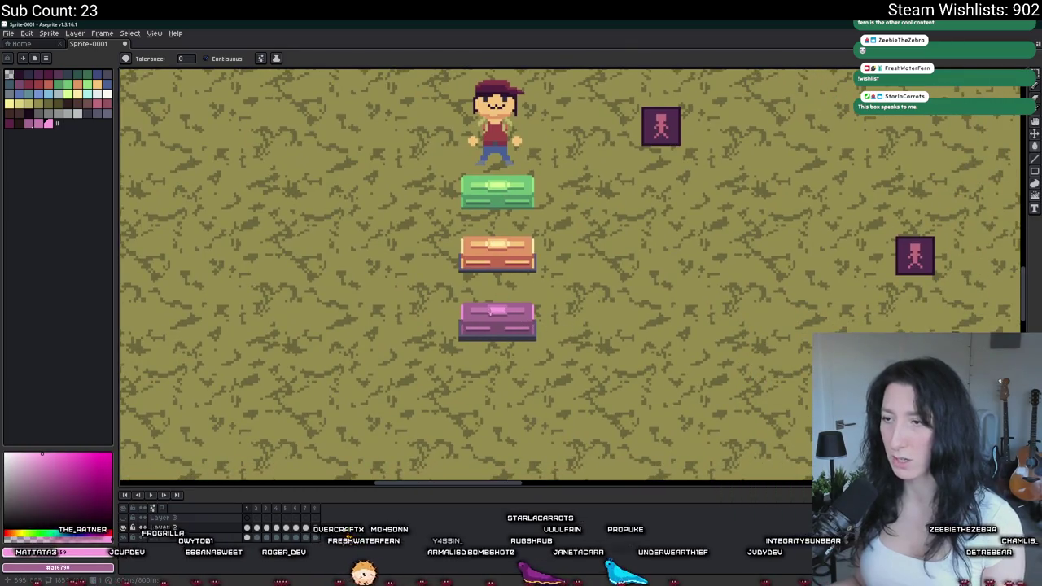
pyautogui.scroll(2, 497, 323)
pyautogui.scroll(-3, 501, 327)
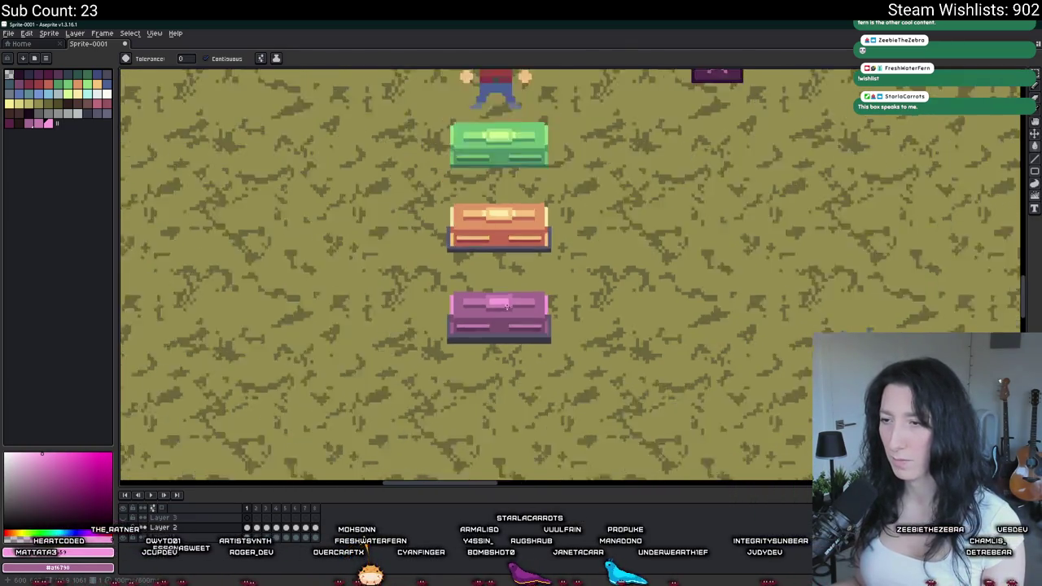
pyautogui.scroll(6, 505, 324)
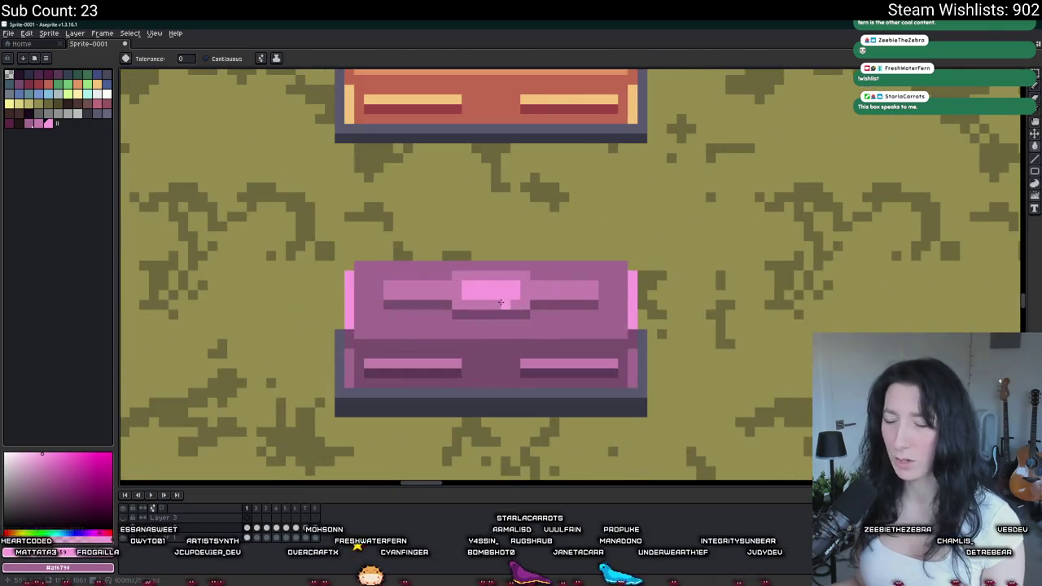
pyautogui.press('b')
pyautogui.scroll(-3, 528, 344)
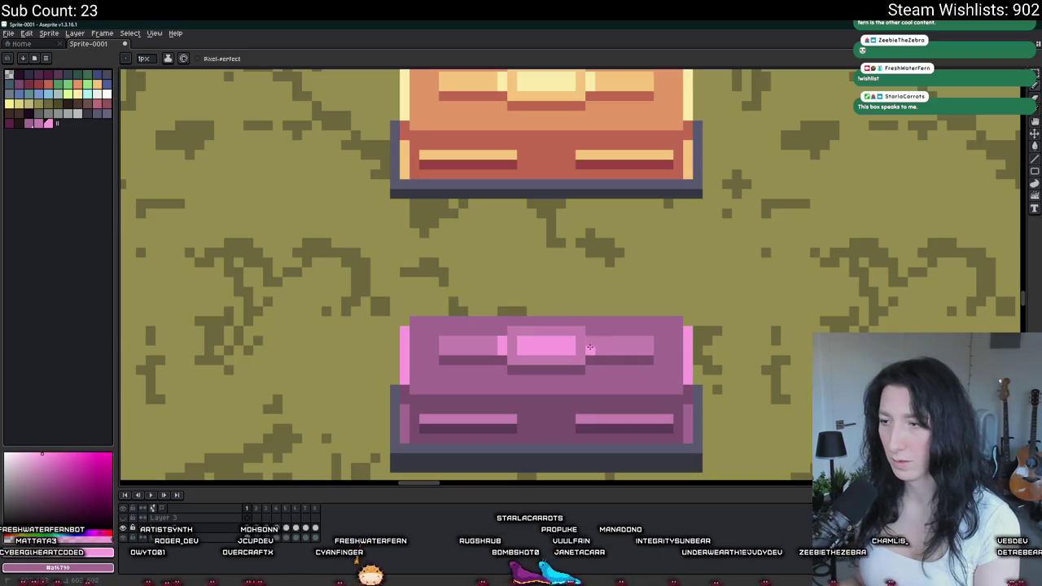
# - Select the magenta chest and move to the second animation frame
pyautogui.press('Right')
pyautogui.press('Left')
pyautogui.scroll(-2, 480, 325)
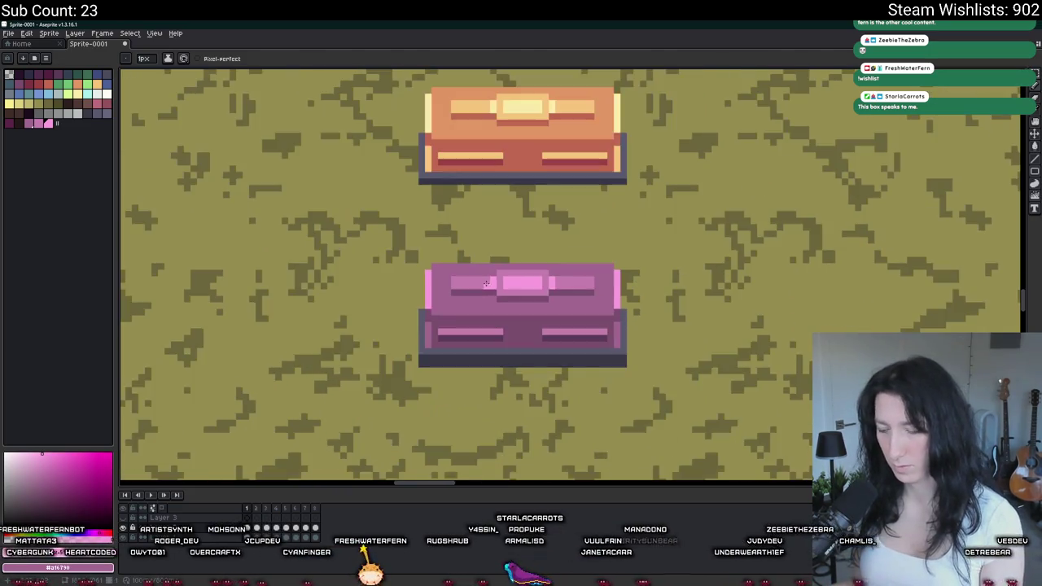
pyautogui.press('m')
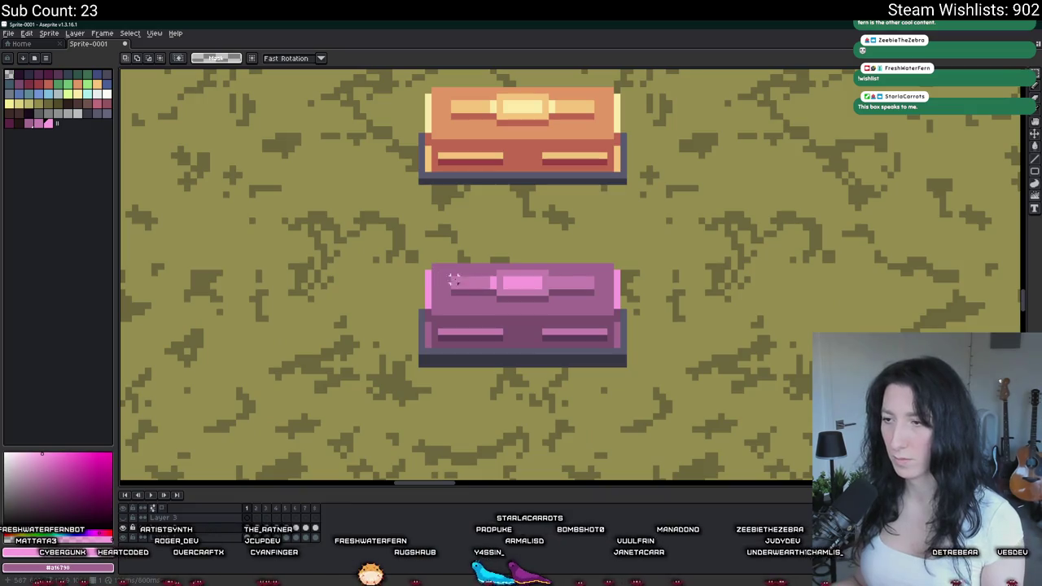
pyautogui.moveTo(424, 263)
pyautogui.mouseDown()
pyautogui.moveTo(564, 363)
pyautogui.moveTo(422, 263)
pyautogui.mouseUp()
pyautogui.scroll(-2, 507, 310)
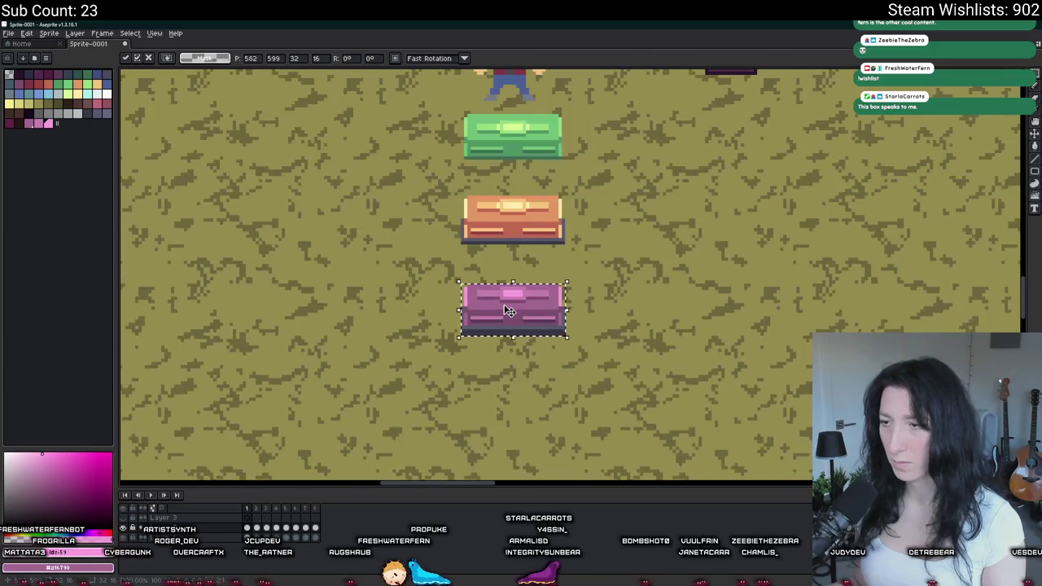
pyautogui.press('Return')
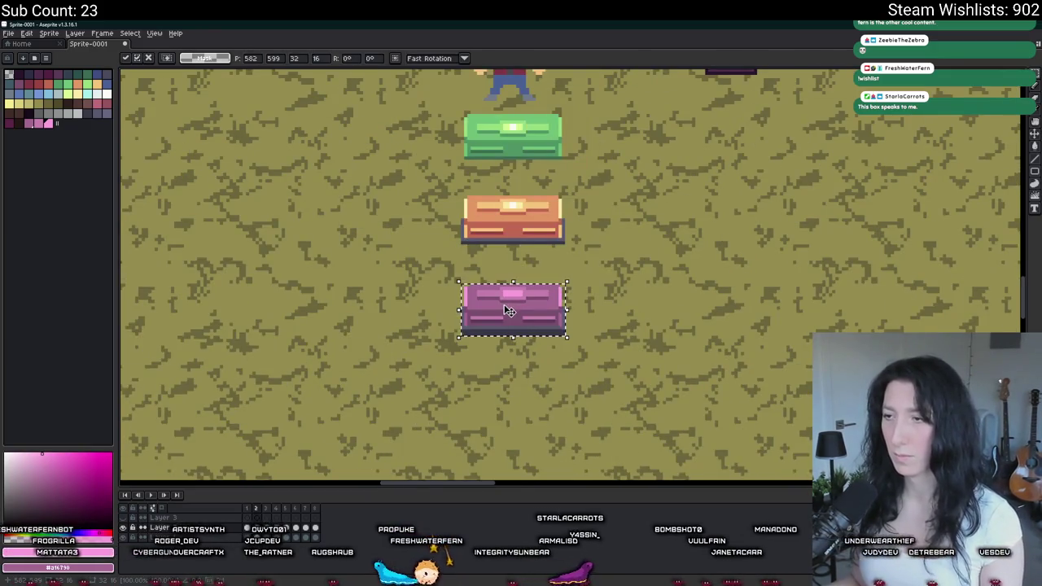
pyautogui.hotkey('ctrl', 'd')
# - Eyedrop the orange chest's pale highlight and pencil a white pixel into the centre light
pyautogui.press('b')
pyautogui.scroll(4, 504, 303)
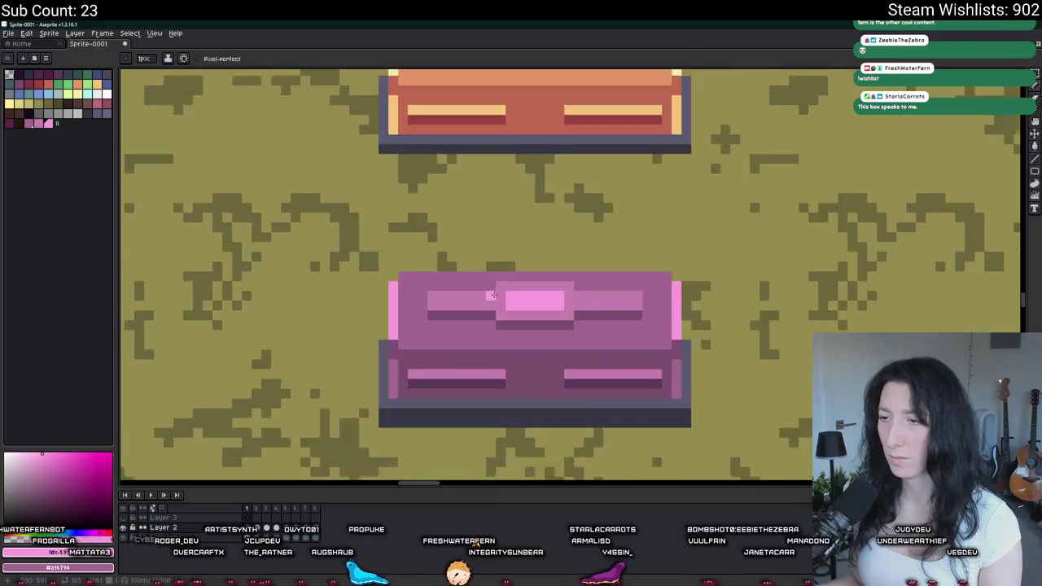
pyautogui.scroll(-3, 601, 296)
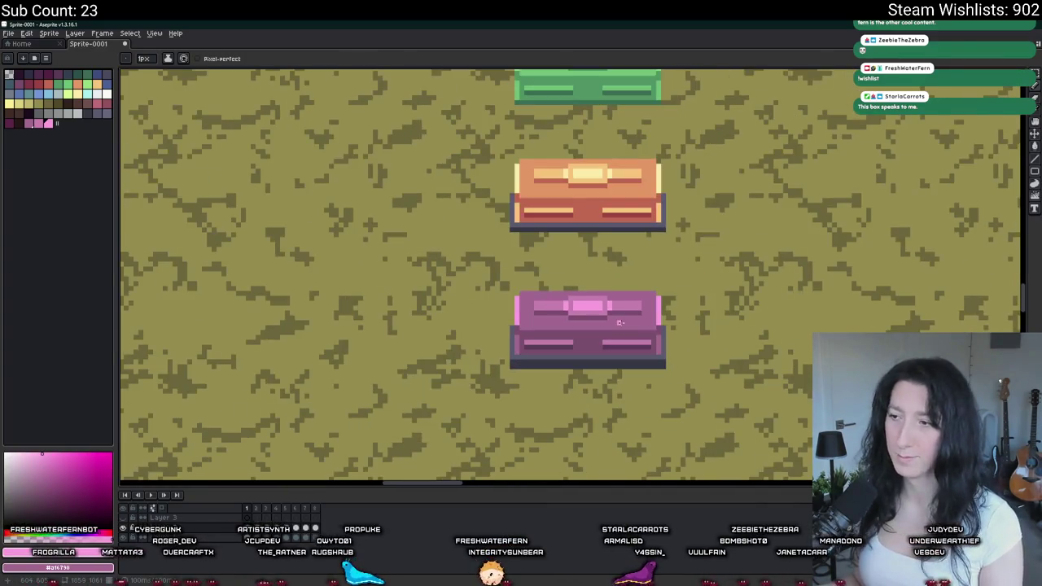
pyautogui.scroll(3, 604, 322)
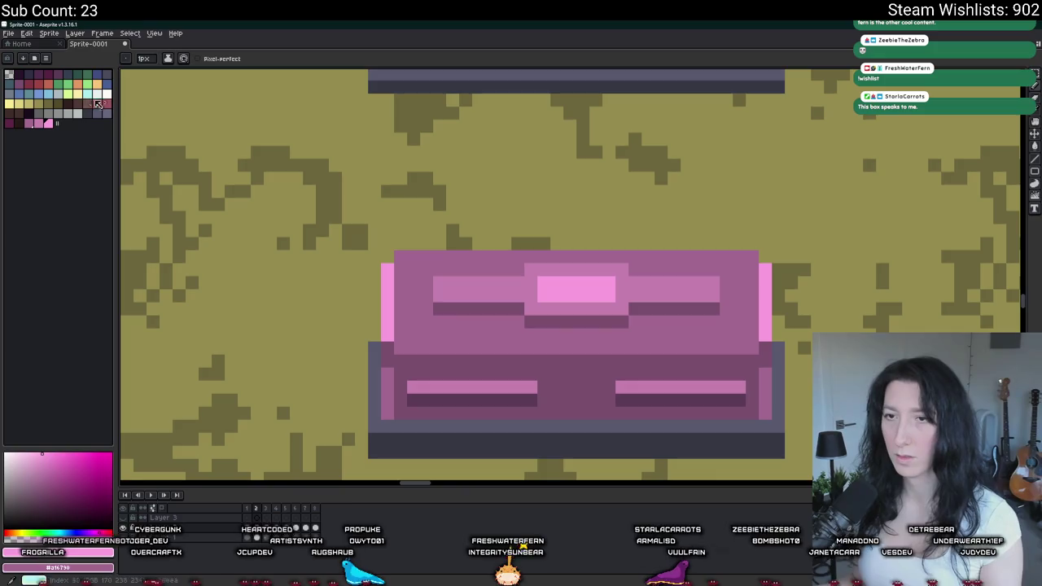
pyautogui.scroll(5, 418, 256)
pyautogui.press('i')
pyautogui.click(507, 88)
pyautogui.scroll(-5, 533, 239)
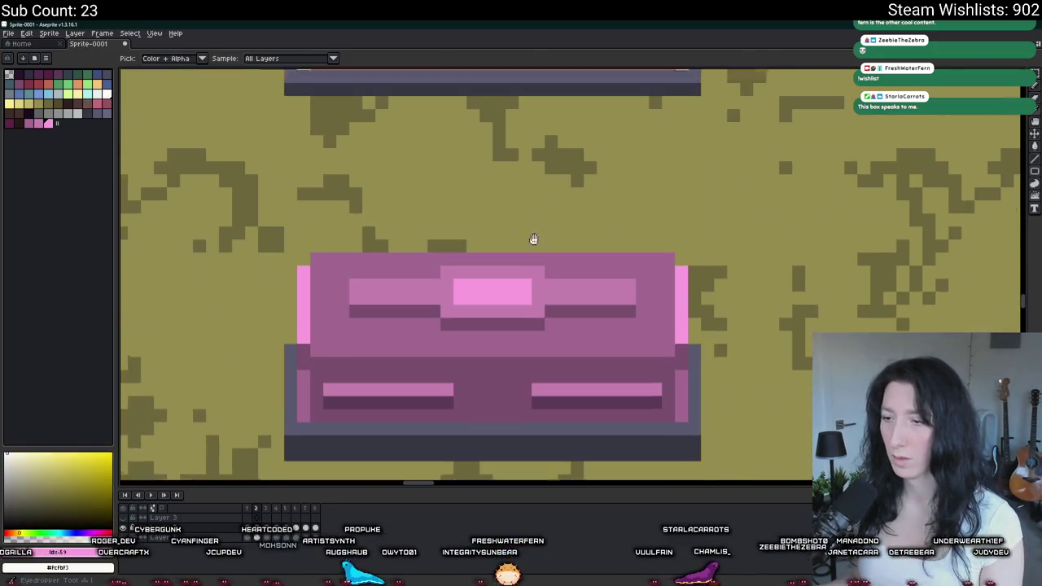
pyautogui.scroll(-1, 533, 238)
pyautogui.press('b')
pyautogui.click(494, 287)
pyautogui.scroll(-5, 496, 293)
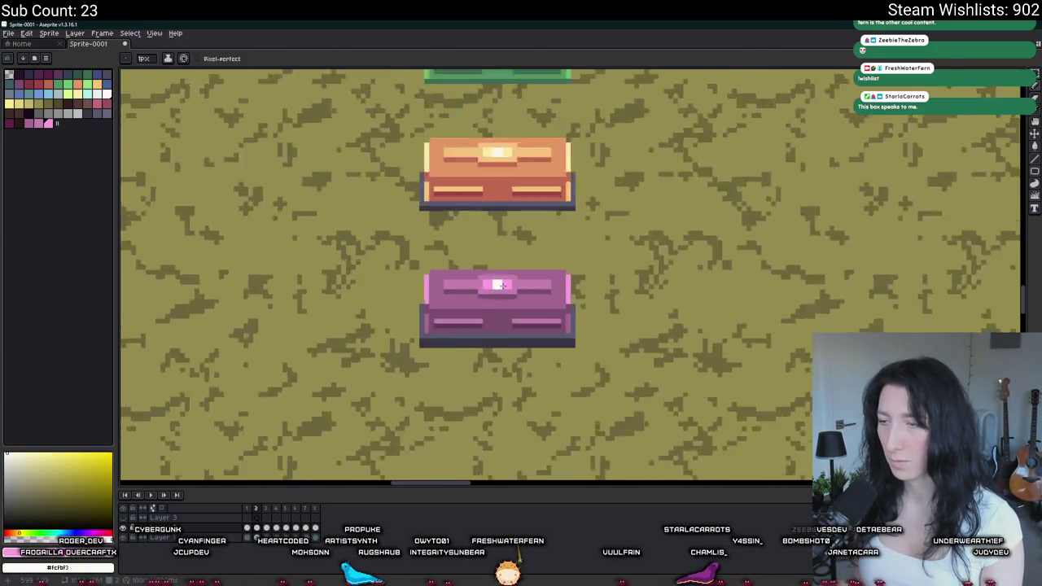
pyautogui.scroll(1, 515, 297)
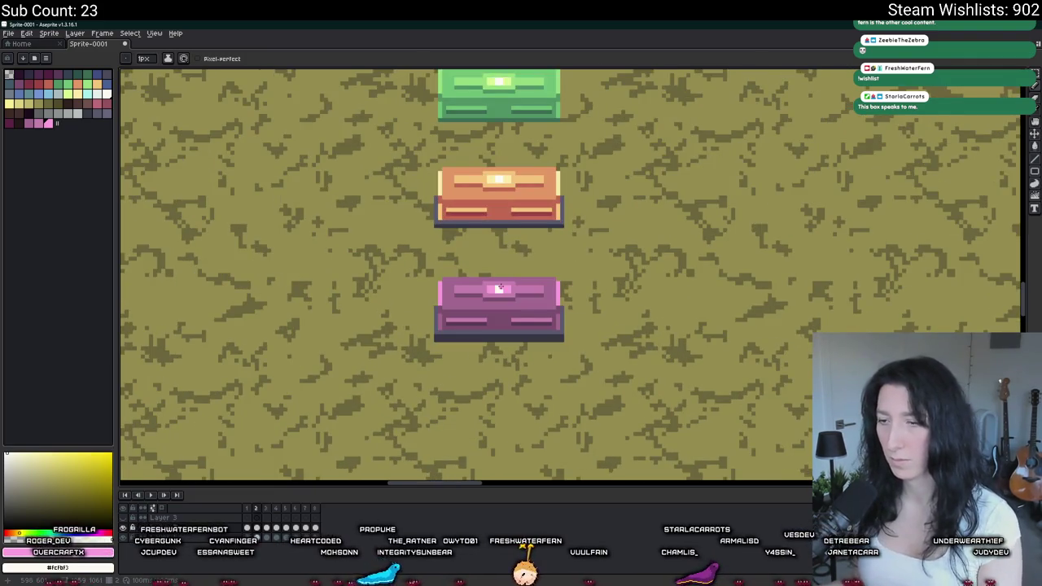
# - On the third frame, add white pixels on the centre light's left and right
pyautogui.keyDown('ctrl'); pyautogui.click(500, 287); pyautogui.keyUp('ctrl')
pyautogui.scroll(1, 500, 285)
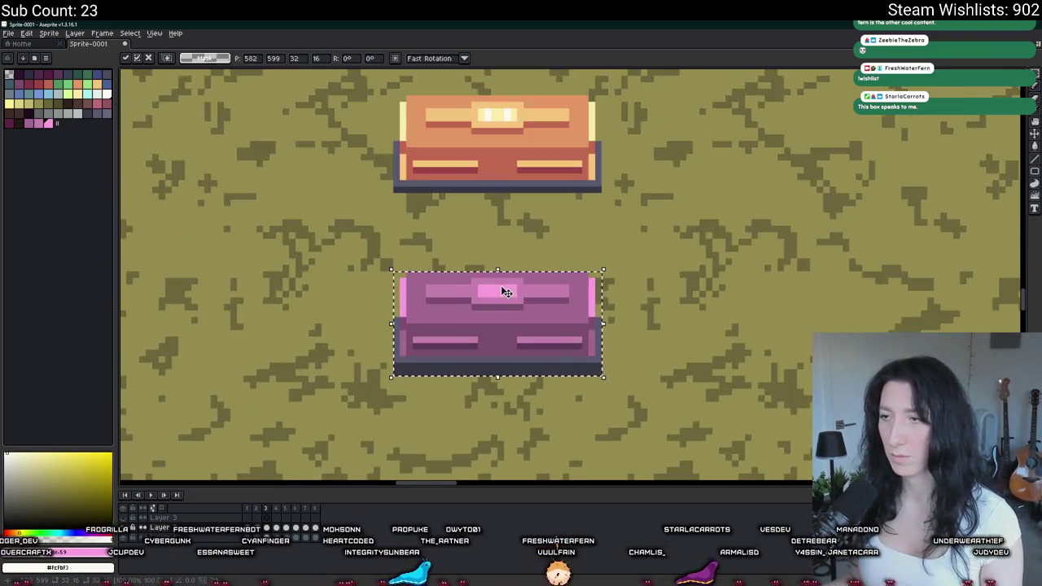
pyautogui.scroll(2, 483, 285)
pyautogui.click(485, 290)
pyautogui.click(524, 292)
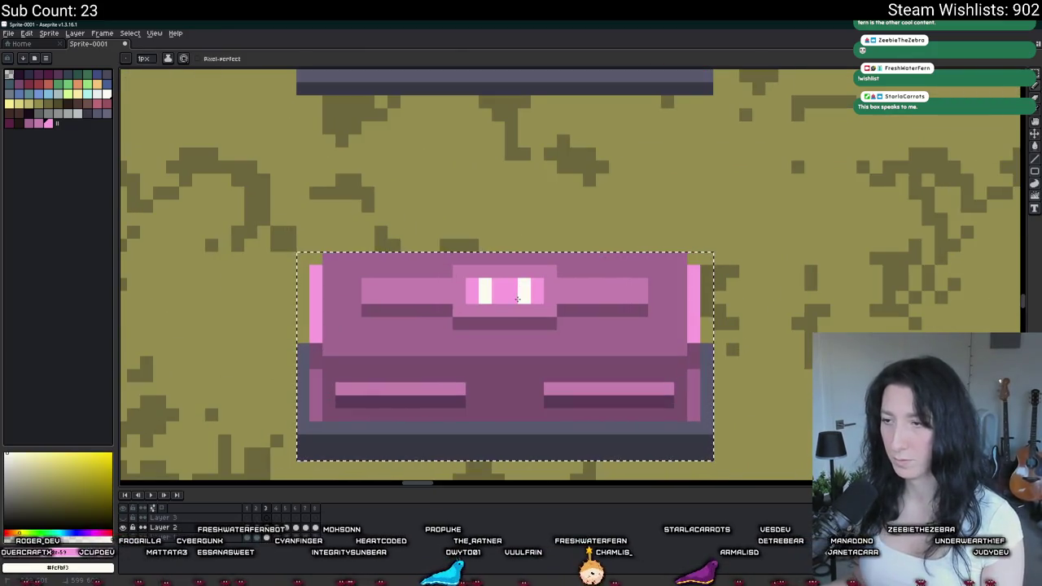
# - Switch to the browser showing the Steam Next Fest search results
pyautogui.hotkey('alt', 'Tab')
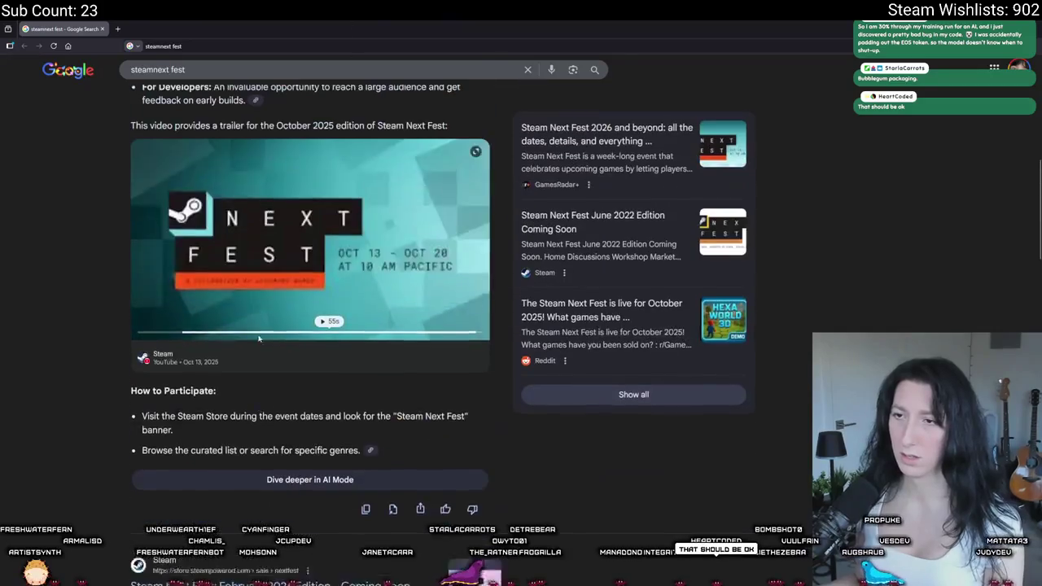
pyautogui.scroll(-5, 304, 330)
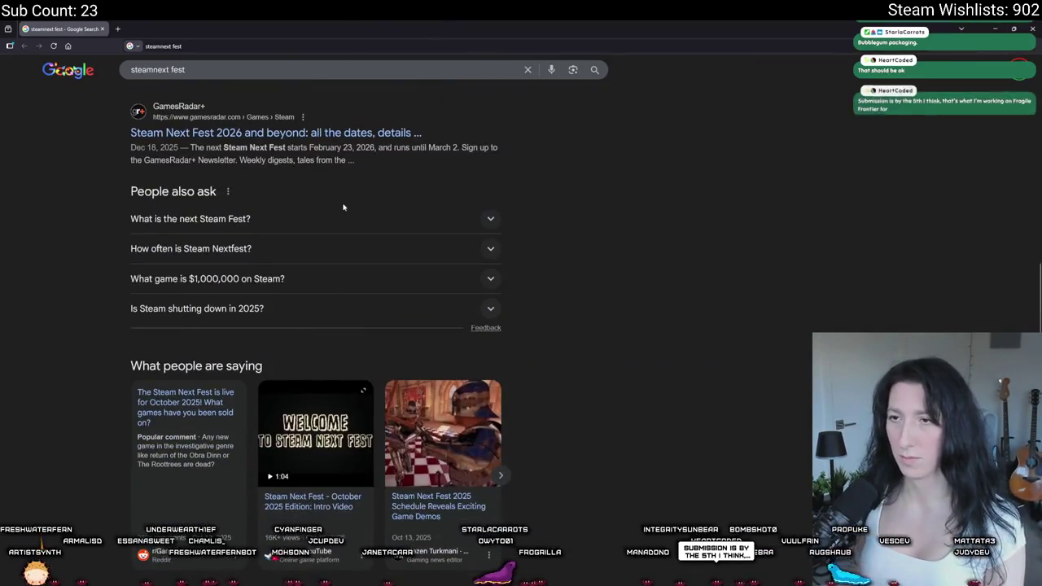
pyautogui.scroll(1, 344, 196)
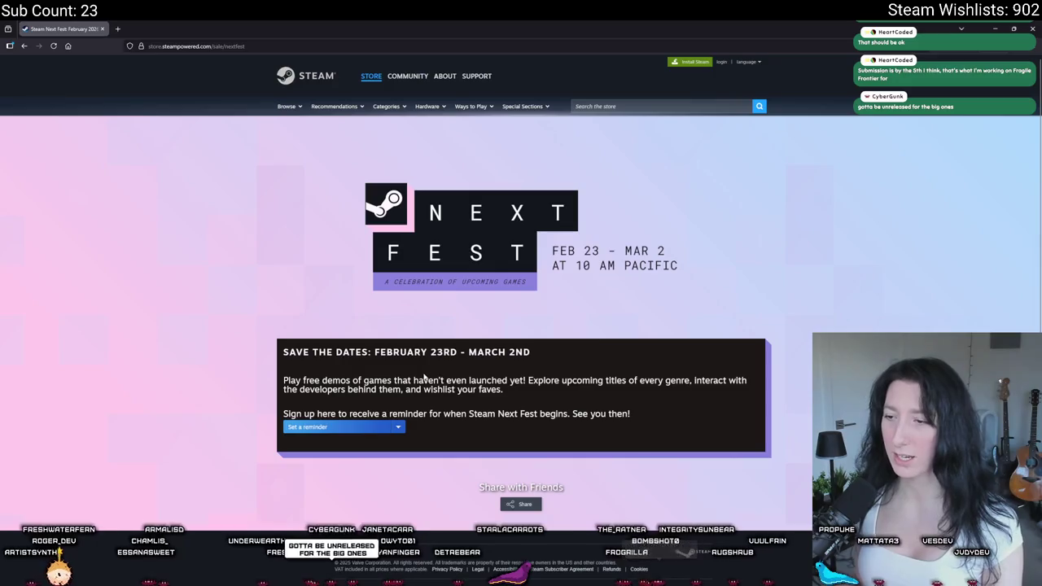
# - Scroll through the Steam Next Fest dates page, then return to the Aseprite chest map
pyautogui.scroll(-1, 428, 378)
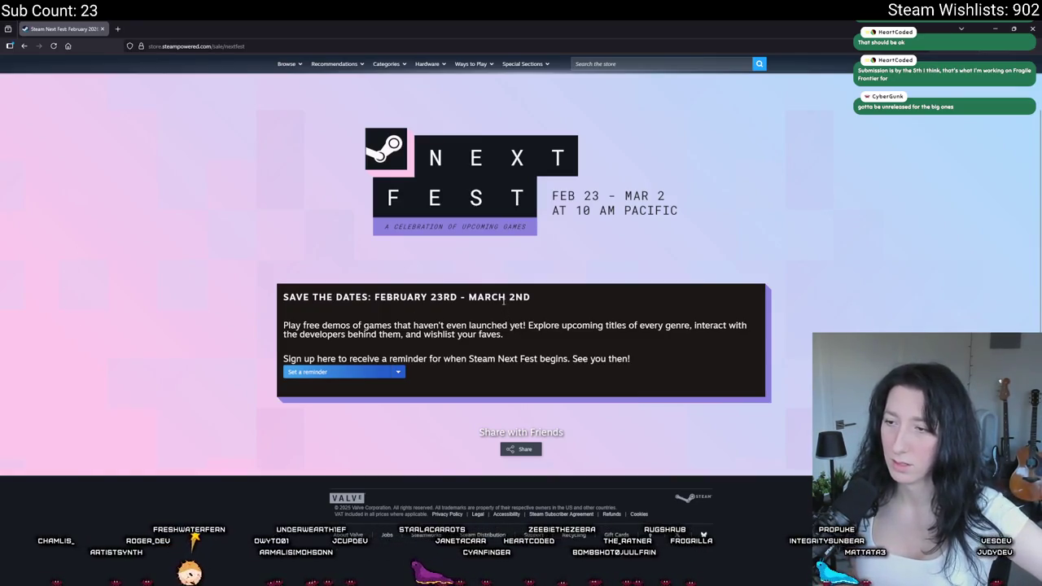
pyautogui.scroll(1, 443, 356)
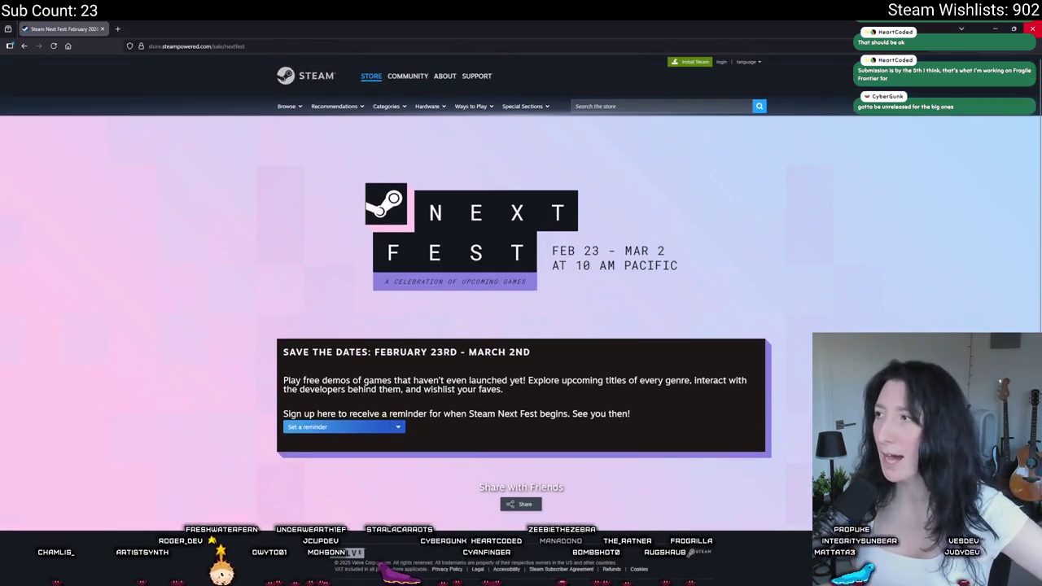
pyautogui.hotkey('alt', 'Tab')
pyautogui.scroll(-3, 491, 229)
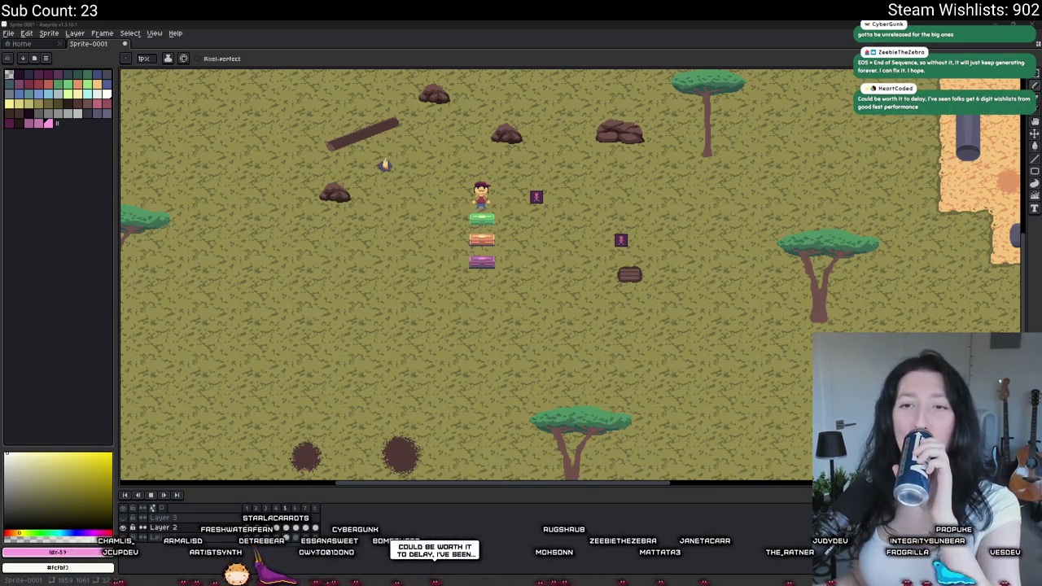
pyautogui.scroll(4, 480, 228)
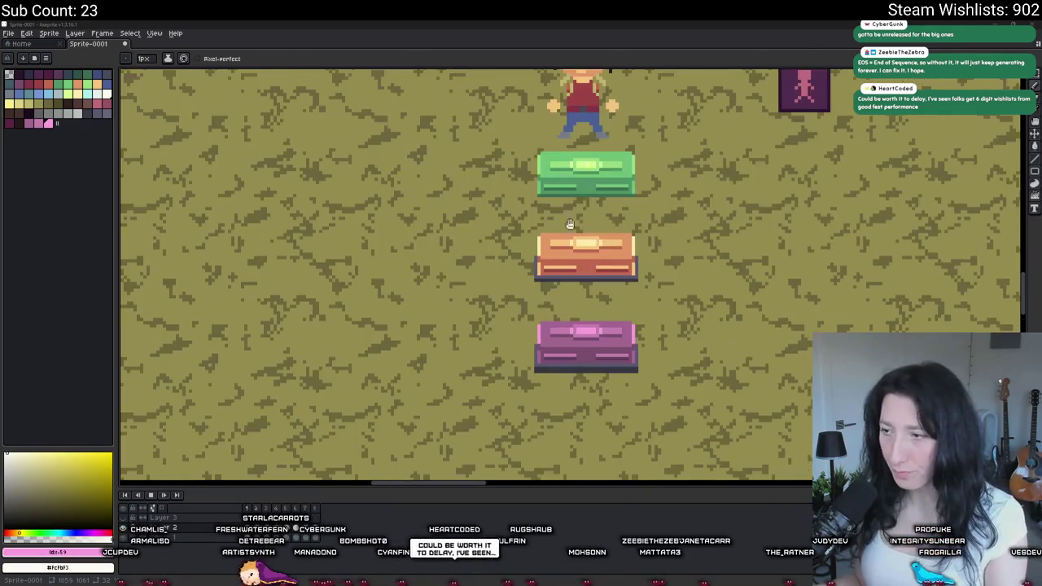
pyautogui.scroll(-4, 337, 284)
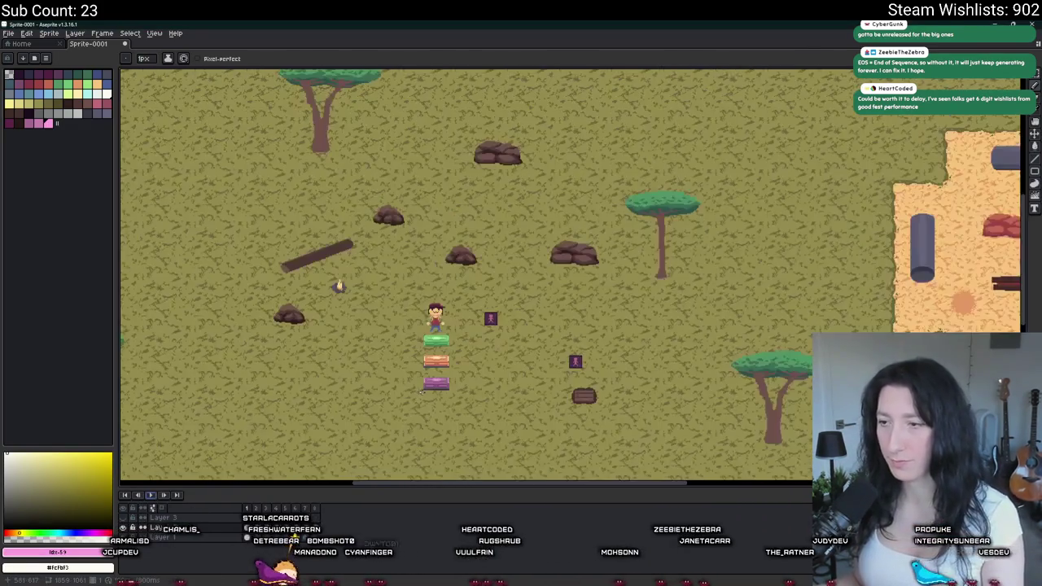
pyautogui.scroll(5, 417, 296)
pyautogui.scroll(-6, 416, 296)
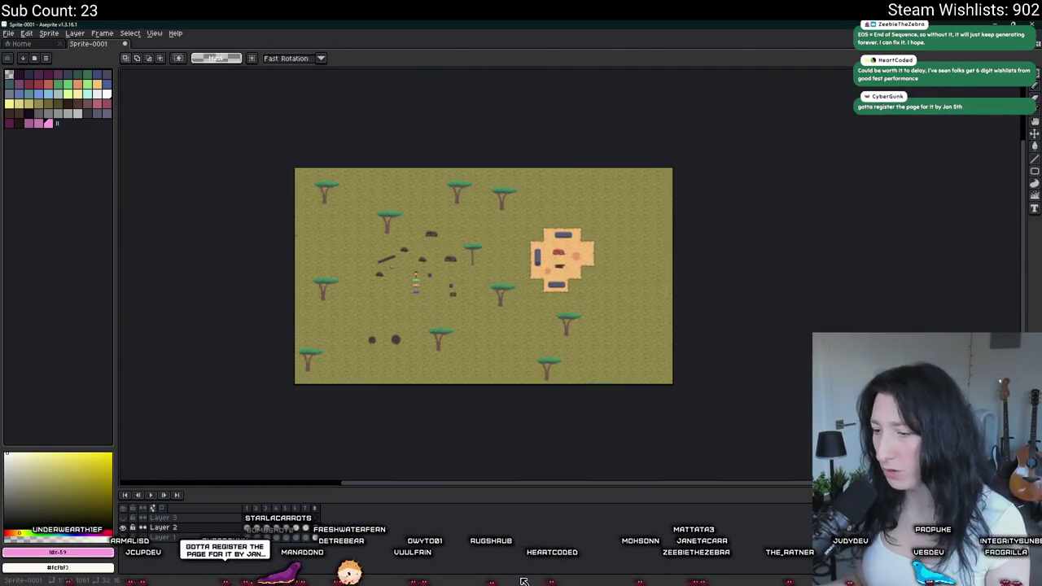
pyautogui.click(523, 581)
# - Zoom around the grassy room map in GameMaker, then bring Aseprite back in front
pyautogui.scroll(-3, 432, 335)
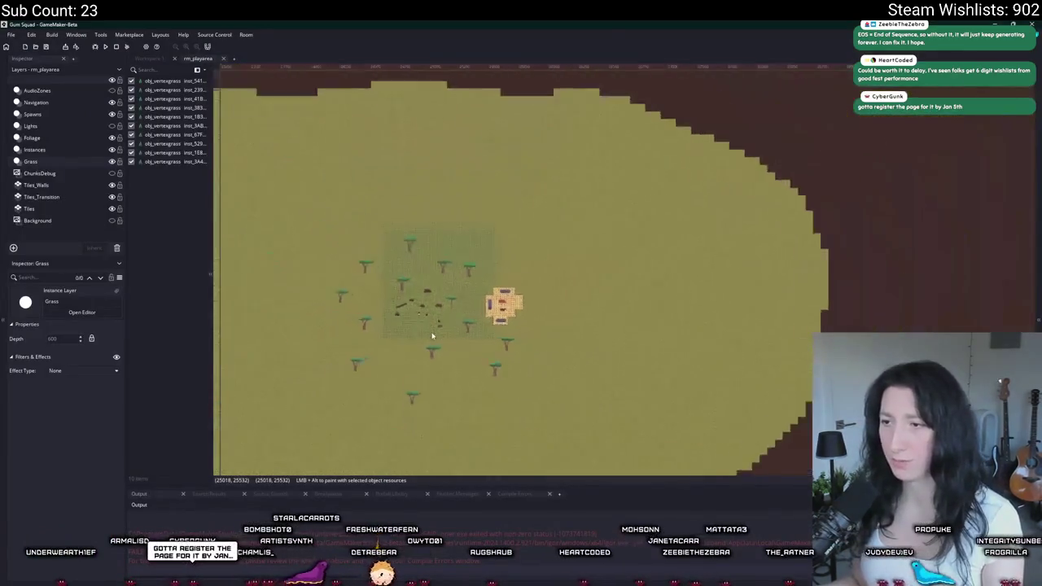
pyautogui.scroll(-6, 432, 336)
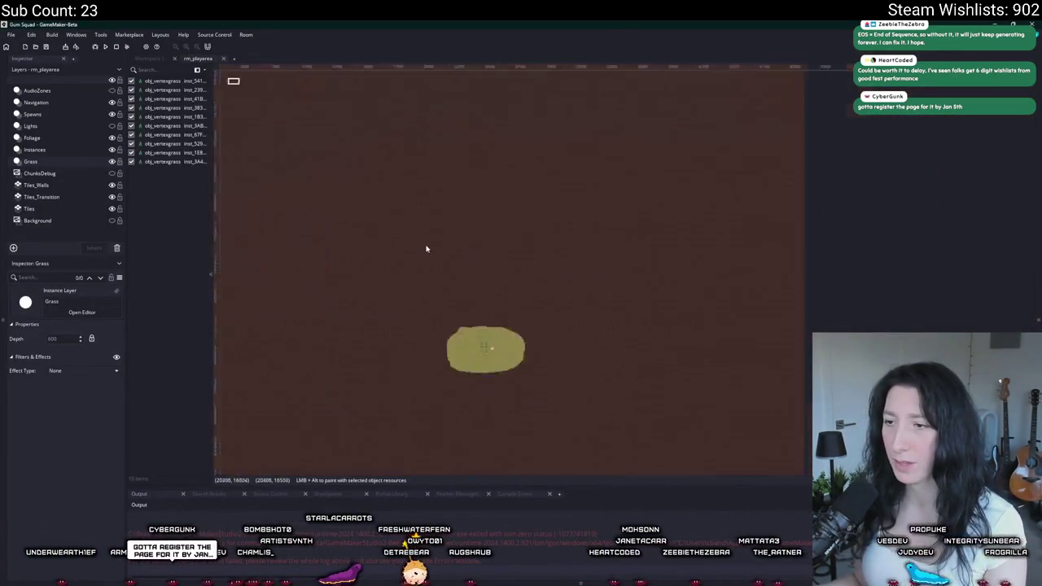
pyautogui.scroll(3, 425, 249)
pyautogui.scroll(-2, 618, 288)
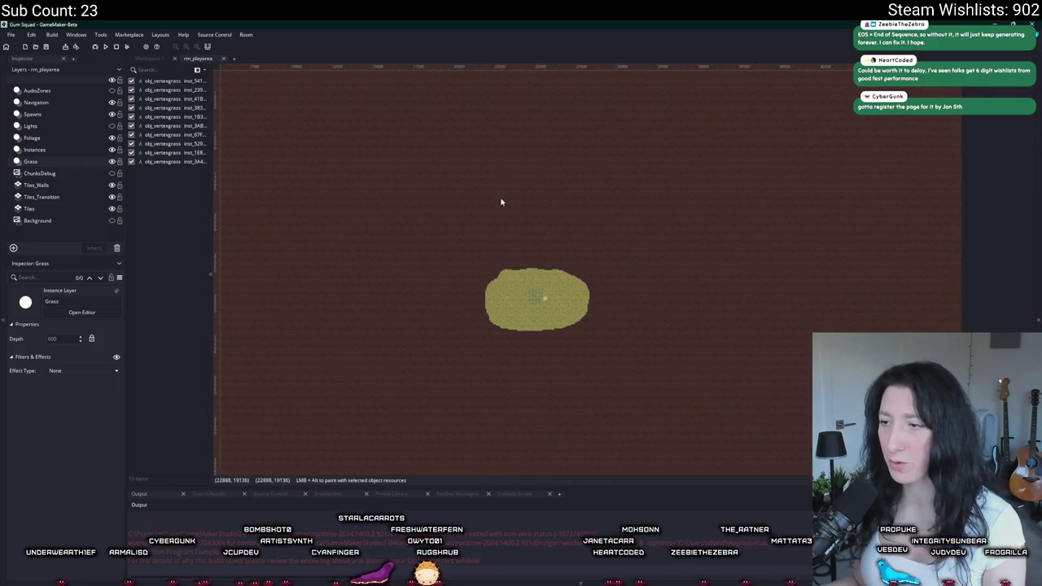
pyautogui.scroll(-3, 497, 197)
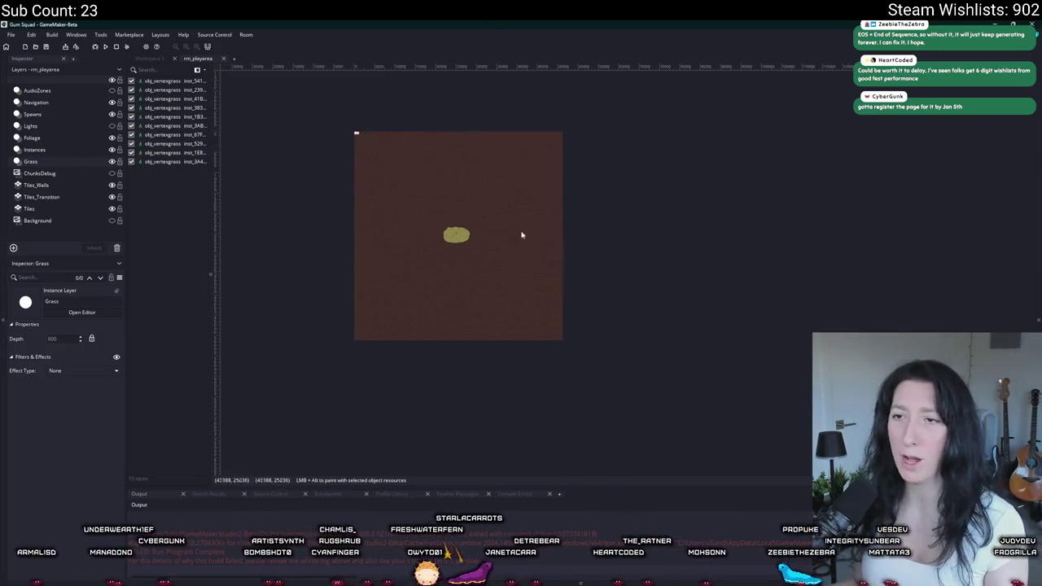
pyautogui.scroll(5, 521, 233)
pyautogui.scroll(-3, 555, 277)
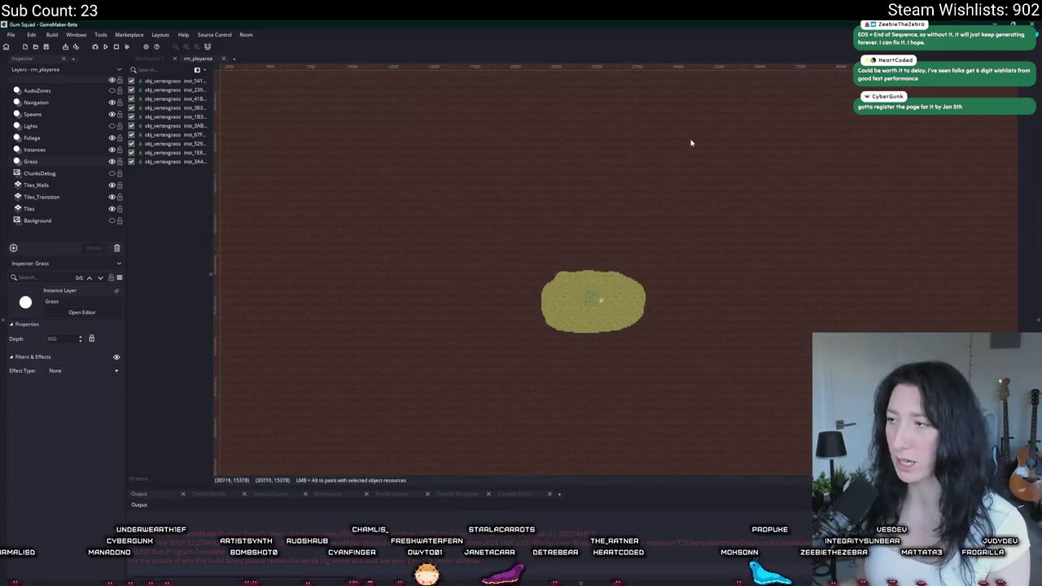
pyautogui.hotkey('alt', 'Tab')
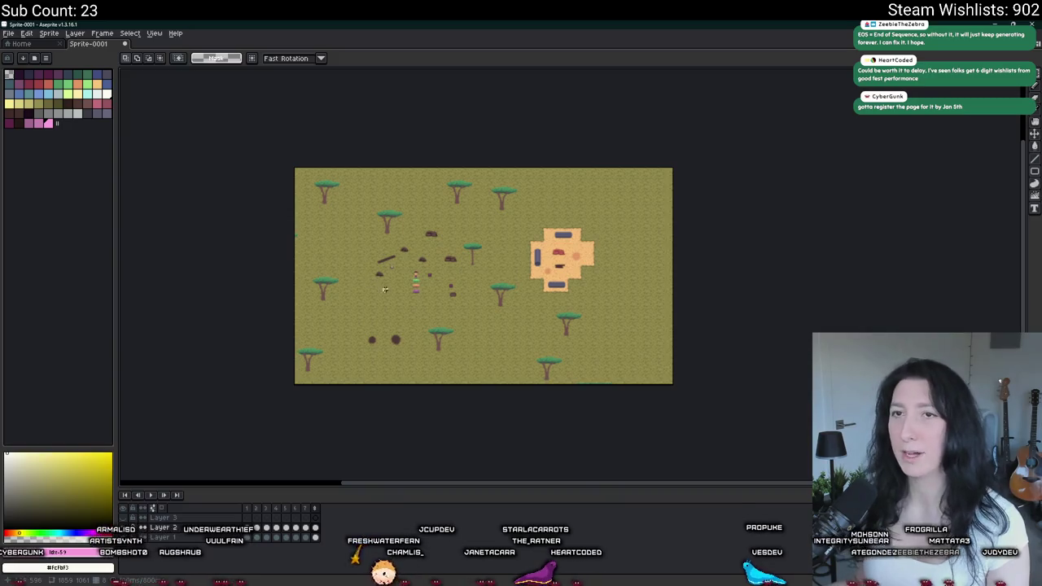
# - Scroll the Aseprite map mockup briefly, then return to GameMaker's rm_playarea room editor
pyautogui.scroll(-2, 380, 244)
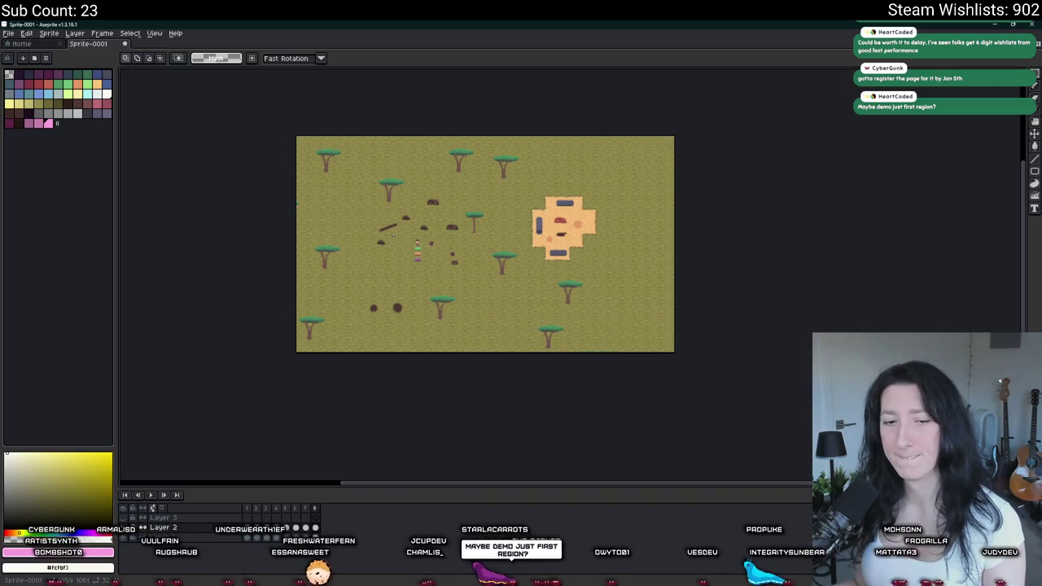
pyautogui.hotkey('alt', 'Tab')
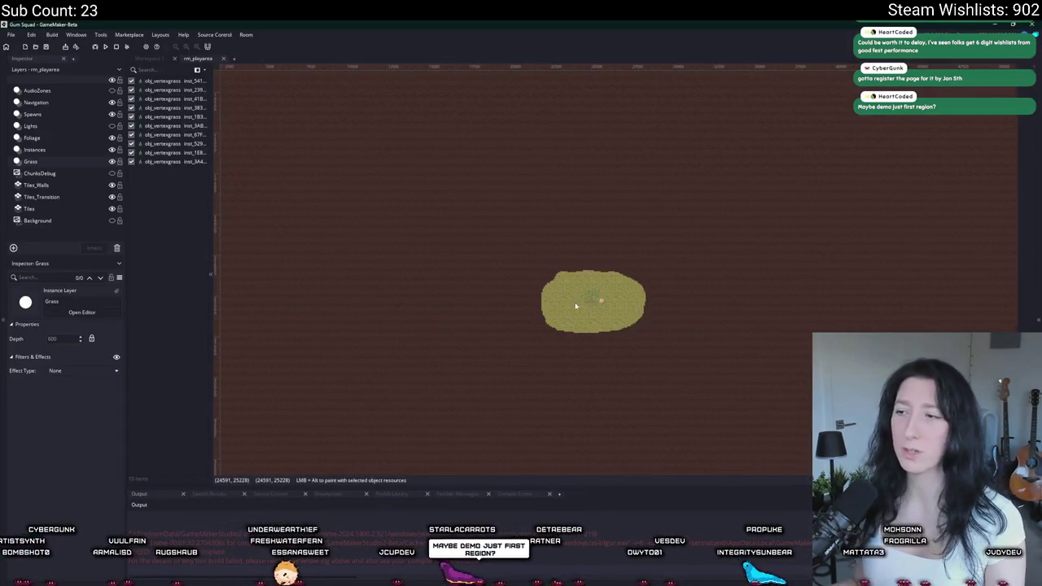
# - Zoom onto the room's grass area with trees and sandy camp, then switch to Aseprite
pyautogui.hscroll(2, 575, 306)
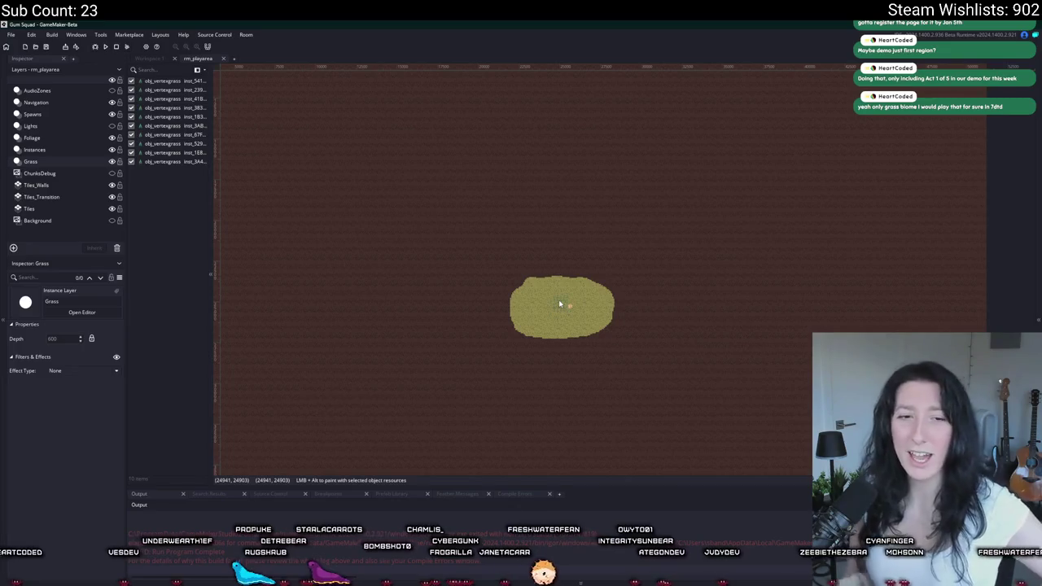
pyautogui.scroll(5, 560, 304)
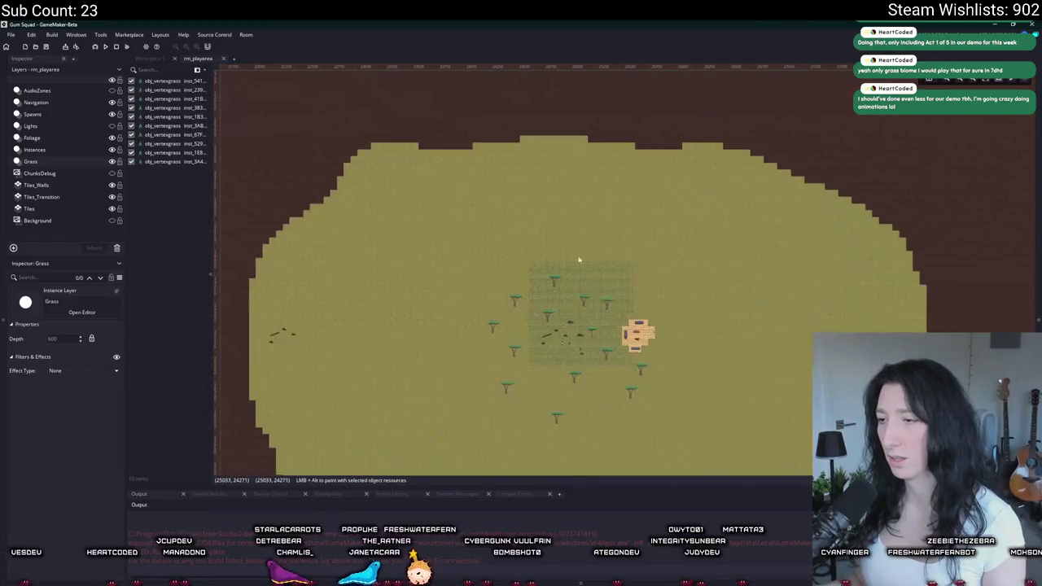
pyautogui.scroll(5, 578, 259)
pyautogui.hotkey('alt', 'Tab')
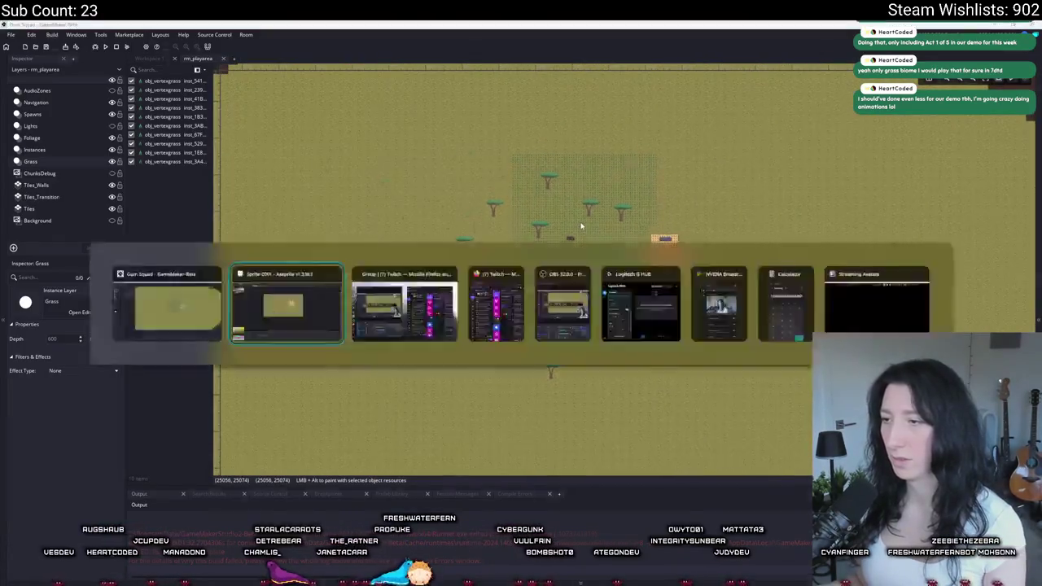
# - Hide the grass background layer and draw a rectangular selection around the magenta chest
pyautogui.scroll(4, 559, 225)
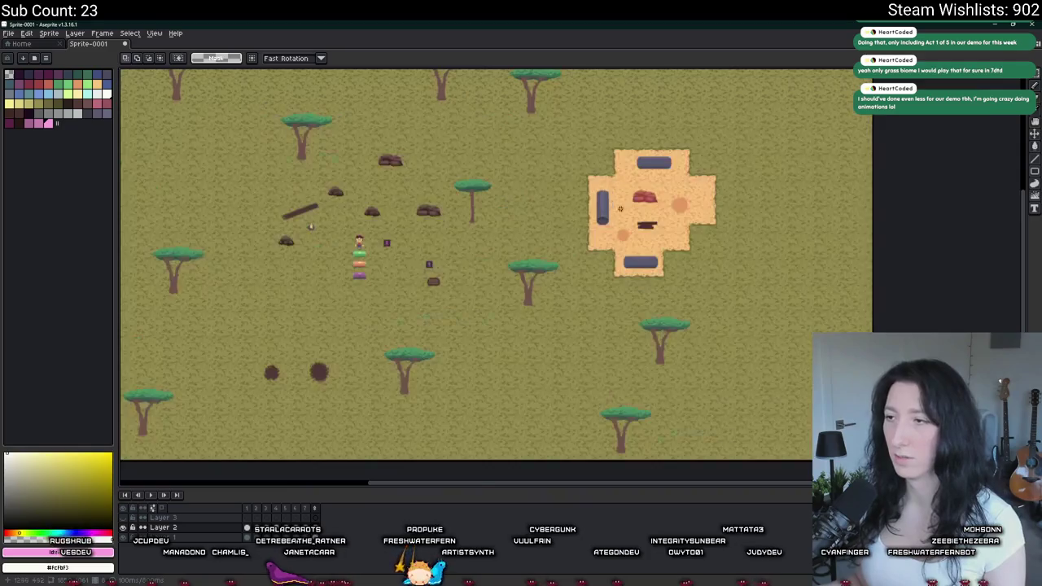
pyautogui.moveTo(660, 210)
pyautogui.mouseDown()
pyautogui.moveTo(797, 257)
pyautogui.moveTo(781, 264)
pyautogui.mouseUp()
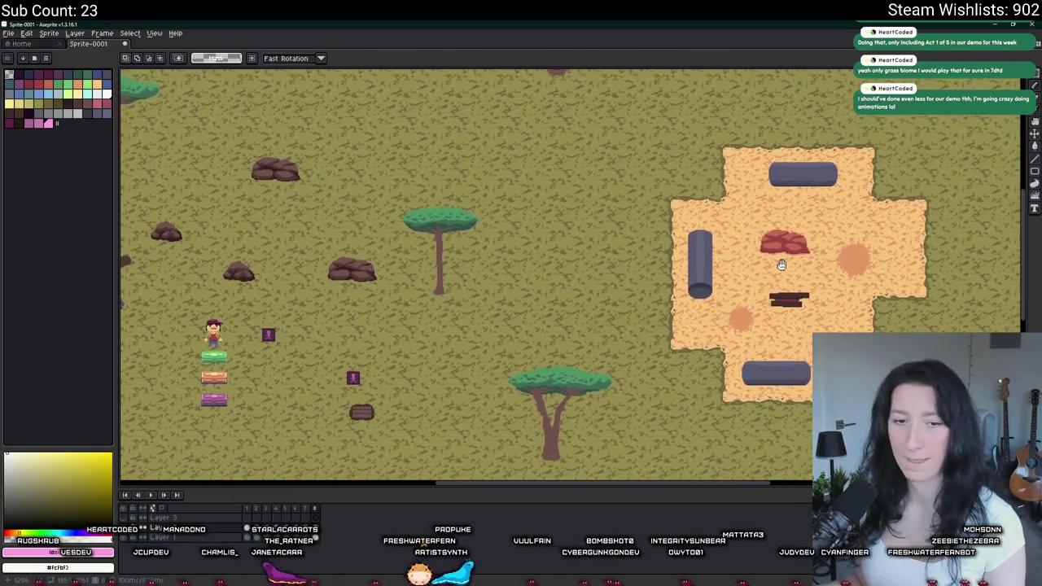
pyautogui.scroll(-2, 340, 301)
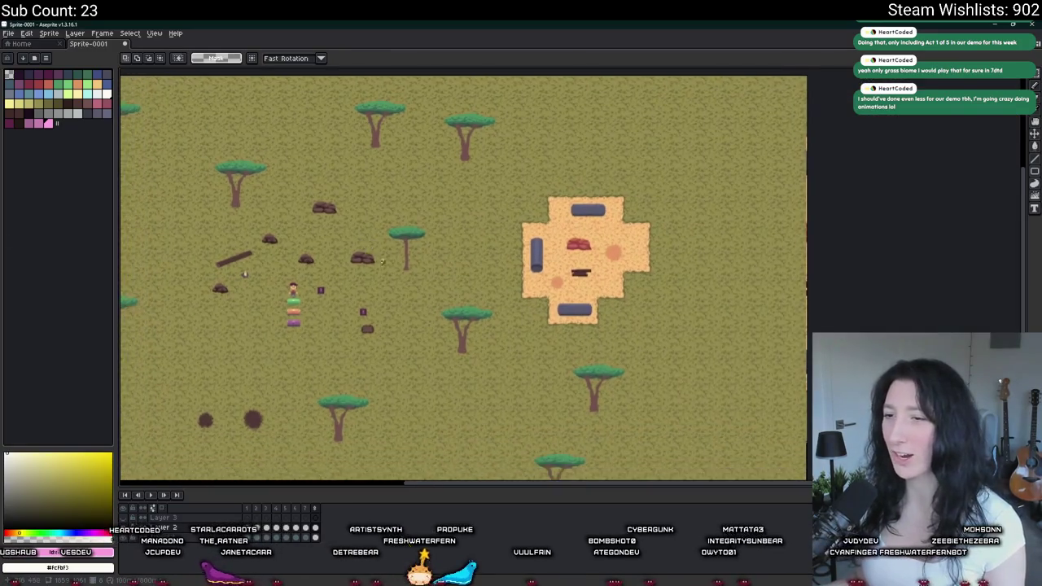
pyautogui.scroll(4, 358, 244)
pyautogui.scroll(1, 358, 244)
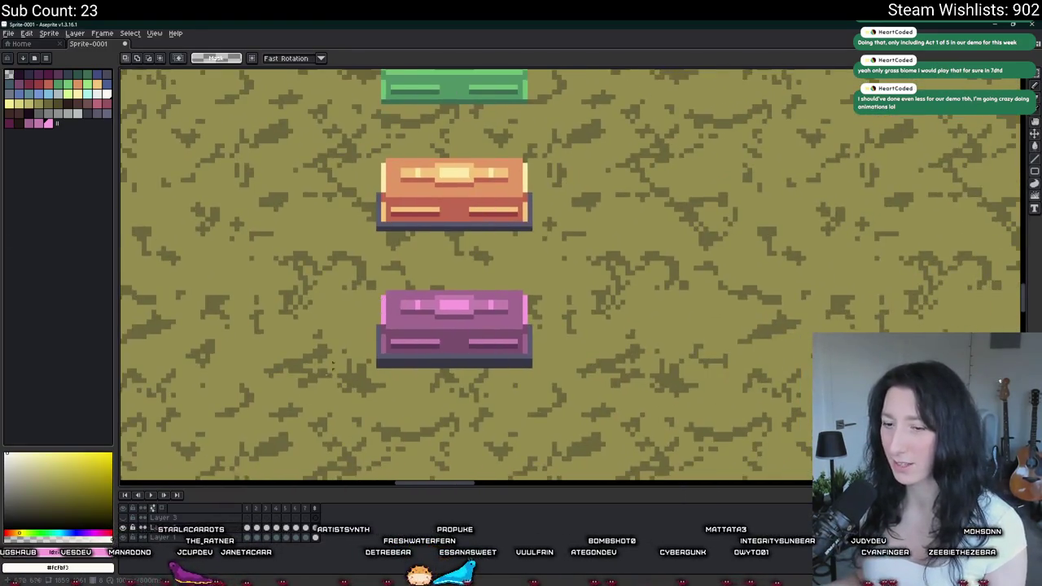
pyautogui.click(122, 538)
pyautogui.scroll(2, 382, 301)
pyautogui.moveTo(356, 259)
pyautogui.mouseDown()
pyautogui.moveTo(644, 424)
pyautogui.moveTo(671, 418)
pyautogui.mouseUp()
# - Crop the sprite to the magenta chest and export it as ChestLoot.gif
pyautogui.click(50, 33)
pyautogui.click(57, 104)
pyautogui.hotkey('ctrl', 'alt', 'shift', 's')
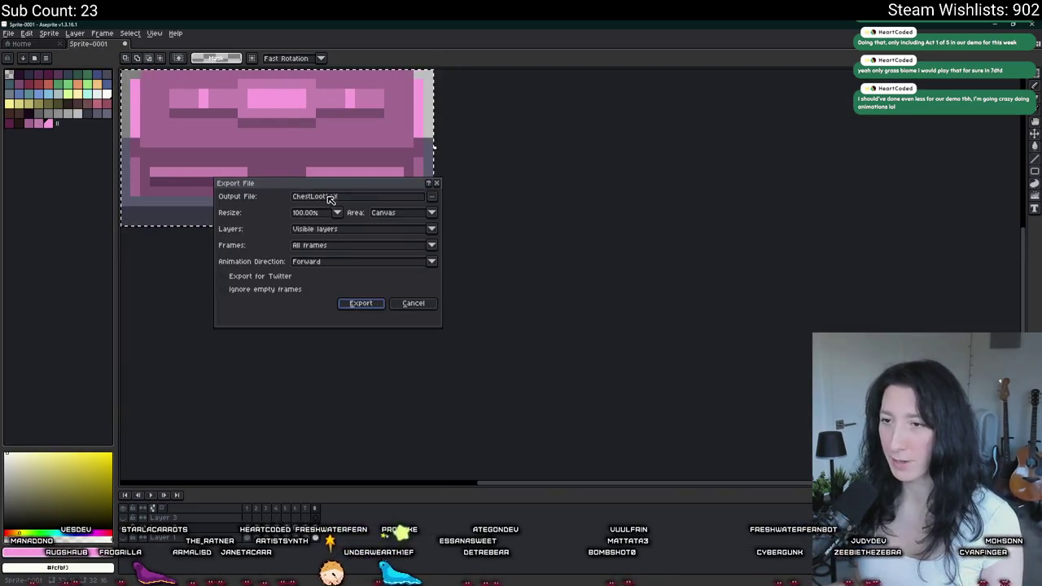
pyautogui.click(360, 302)
# - Undo the crop and make the grass background layer visible again
pyautogui.hotkey('ctrl', 'z')
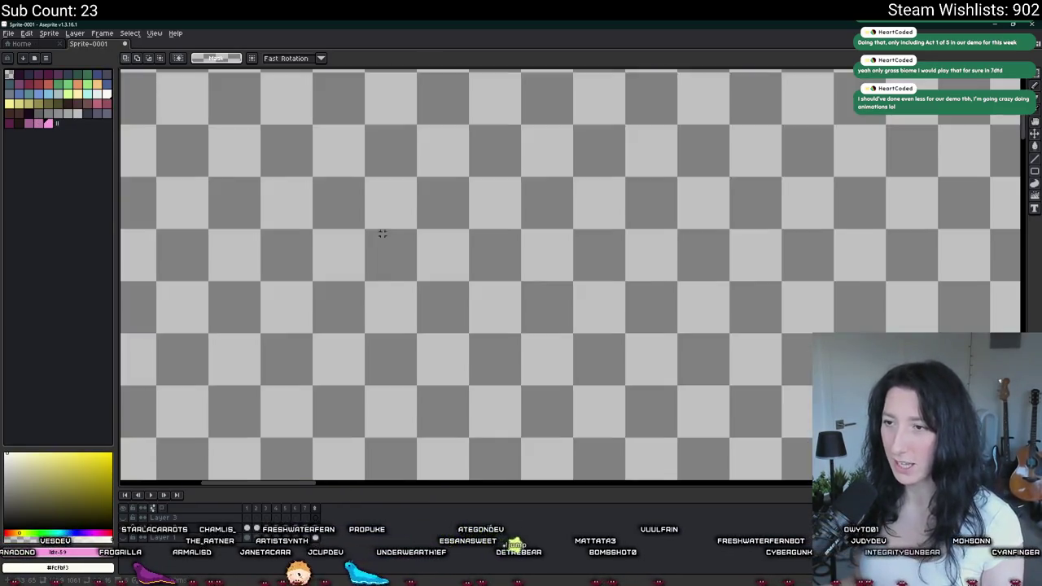
pyautogui.scroll(-4, 382, 234)
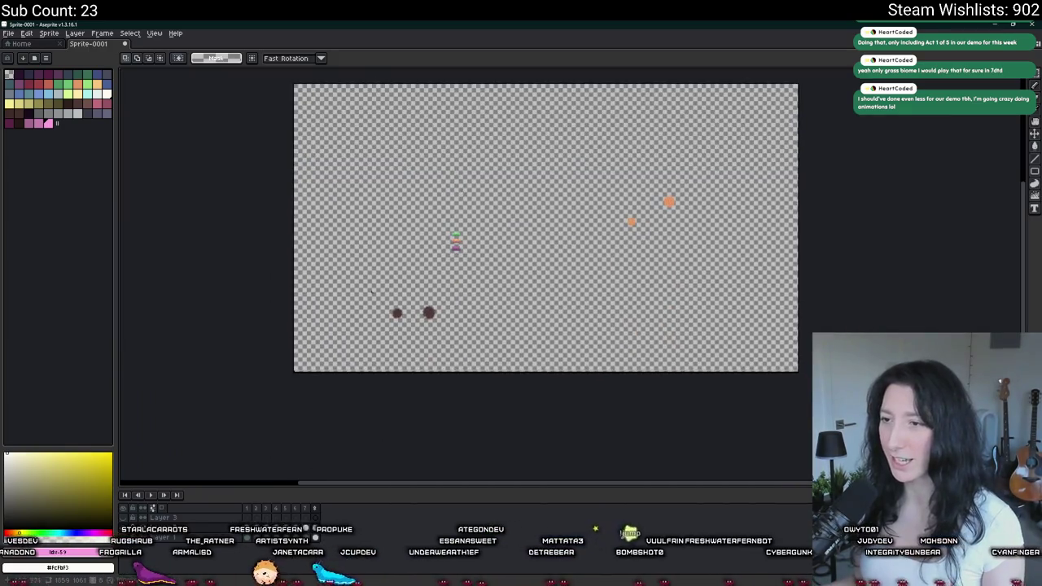
pyautogui.click(123, 528)
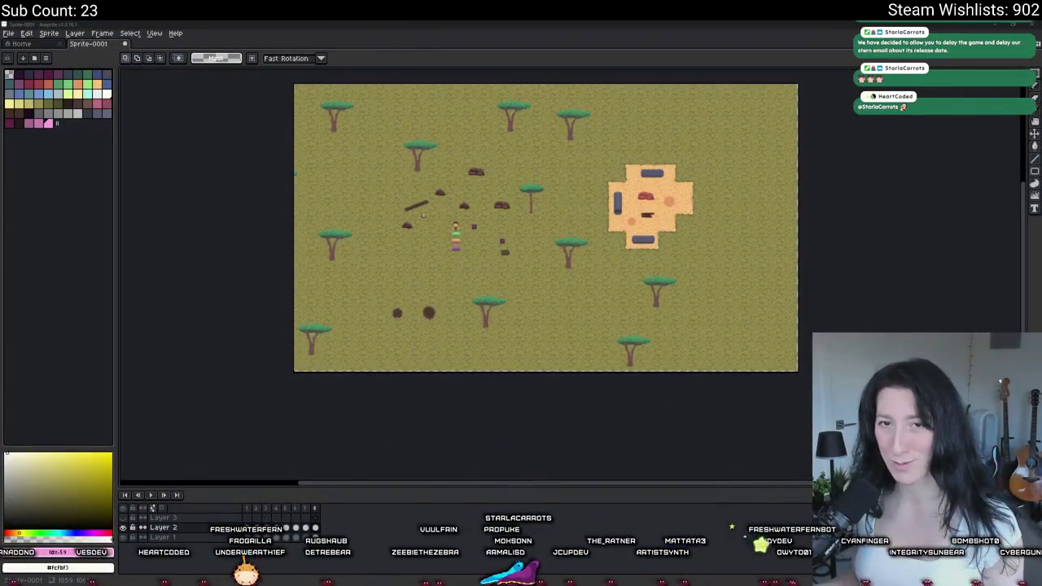
pyautogui.scroll(5, 374, 236)
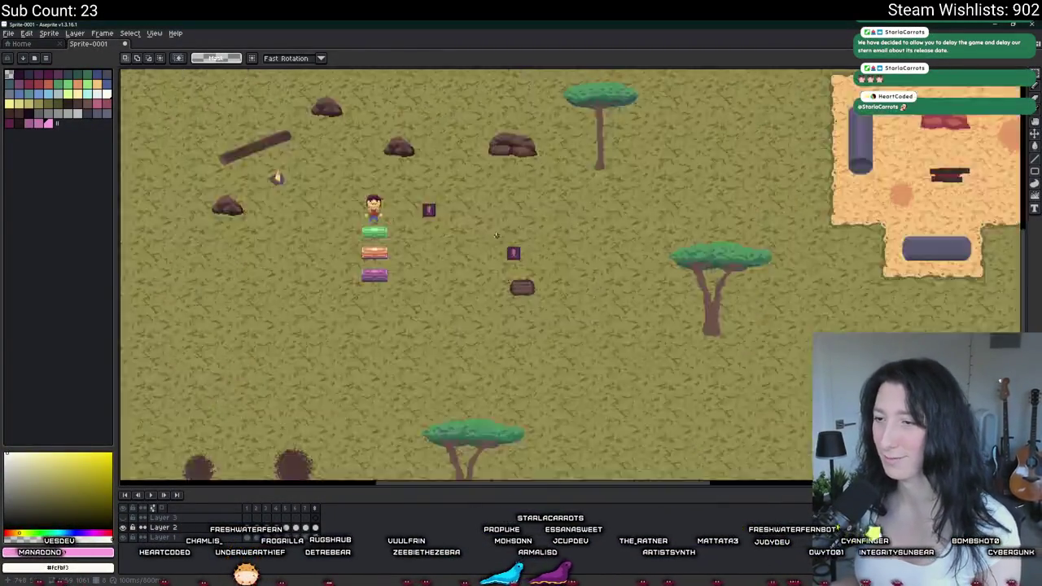
# - Copy the magenta chest and paste a duplicate below the other chests
pyautogui.scroll(3, 470, 307)
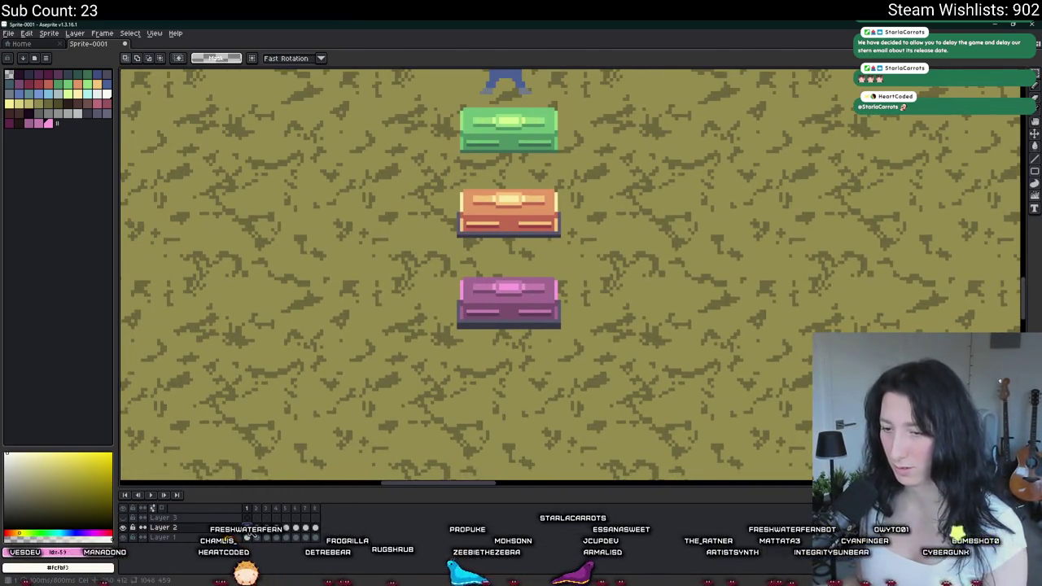
pyautogui.scroll(2, 432, 336)
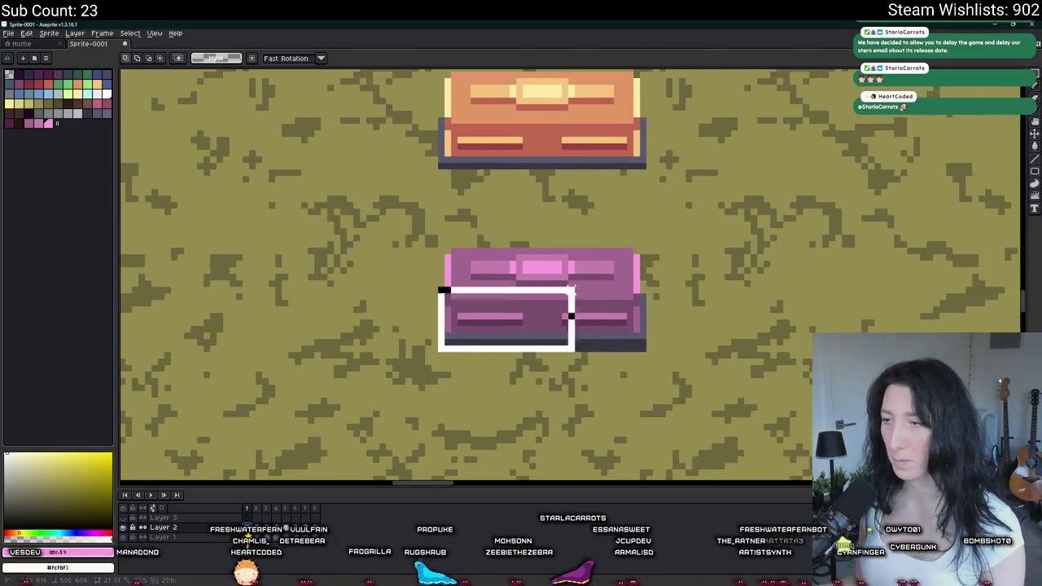
pyautogui.moveTo(574, 289); pyautogui.dragTo(642, 251)
pyautogui.scroll(-2, 432, 252)
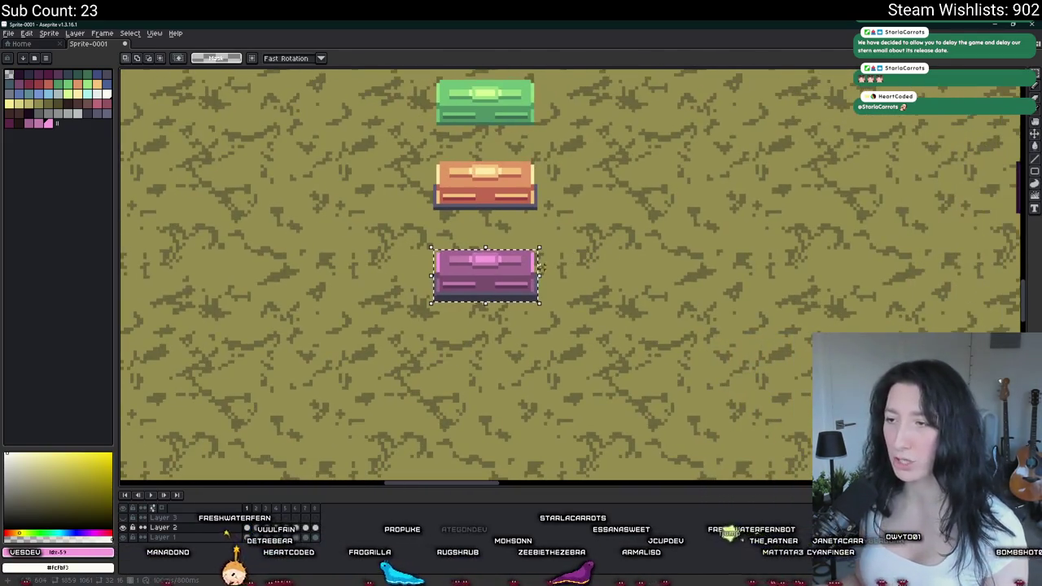
pyautogui.hotkey('ctrl', 'c')
pyautogui.hotkey('ctrl', 'v')
pyautogui.hotkey('shift', 'Down')
pyautogui.hotkey('shift', 'Down')
pyautogui.press('Return')
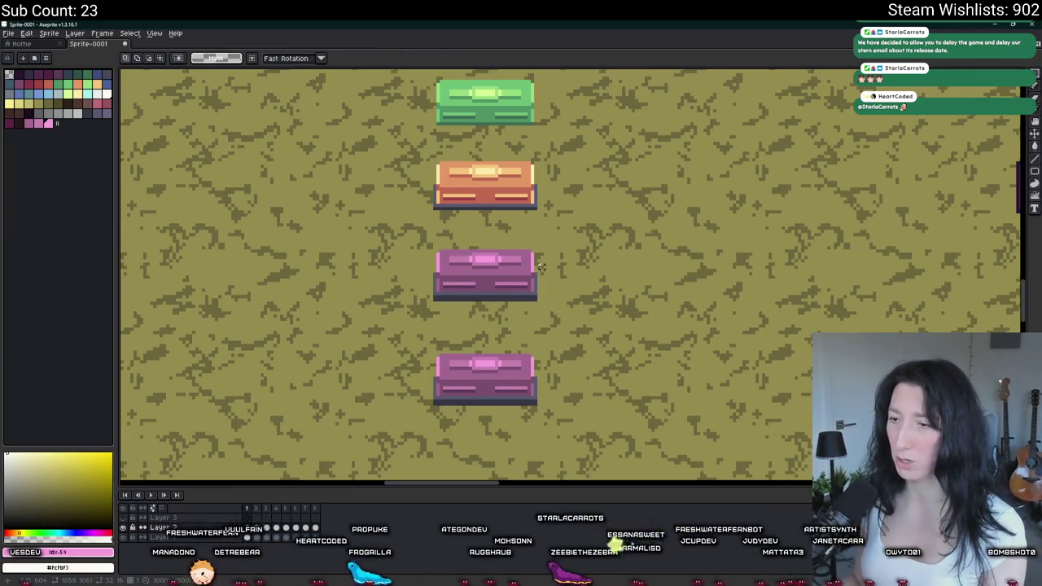
# - Fill the duplicate chest's lid light blue
pyautogui.scroll(3, 413, 396)
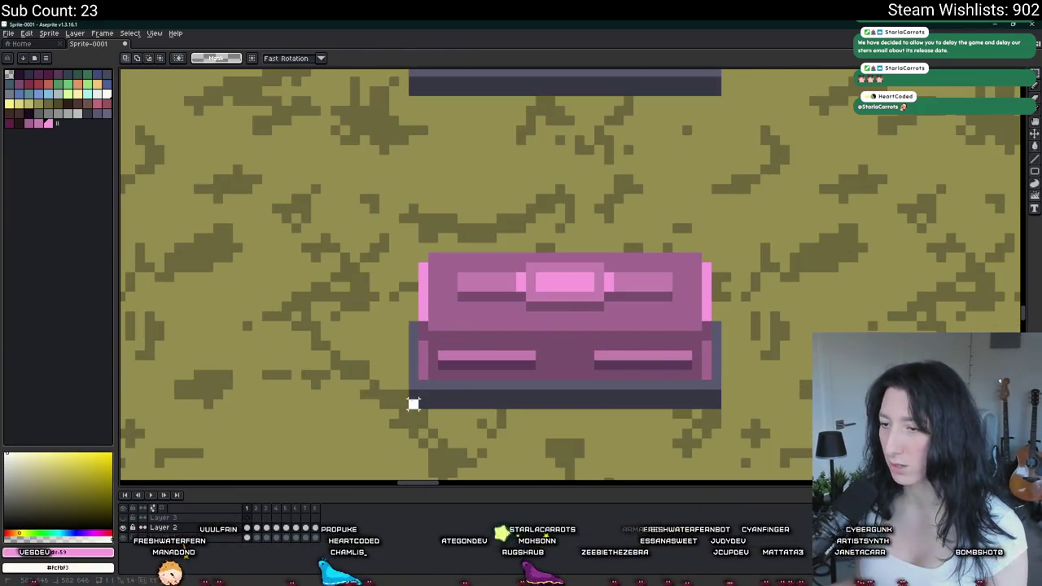
pyautogui.moveTo(413, 403); pyautogui.dragTo(714, 252)
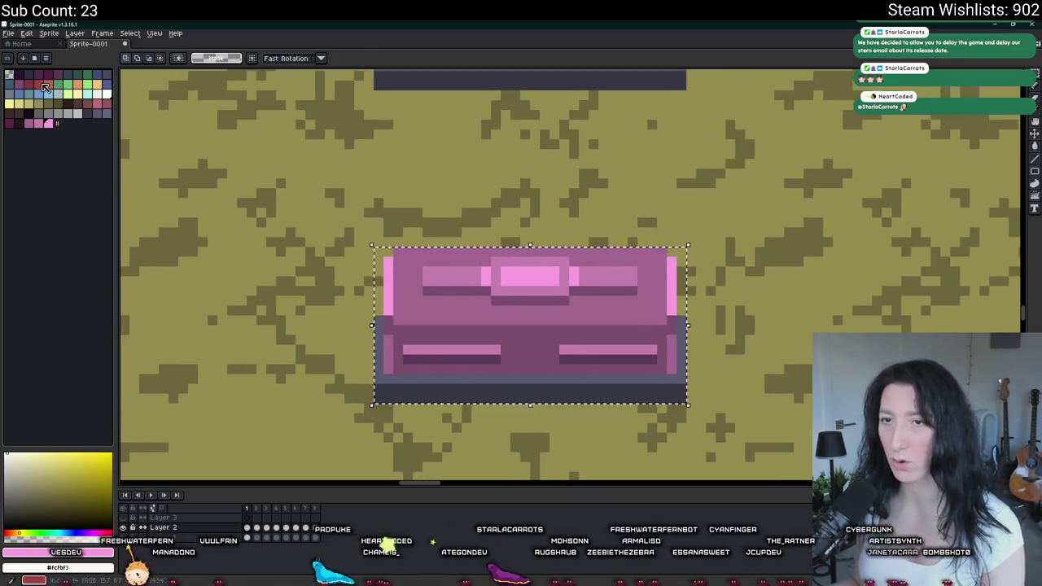
pyautogui.click(45, 87)
pyautogui.press('-')
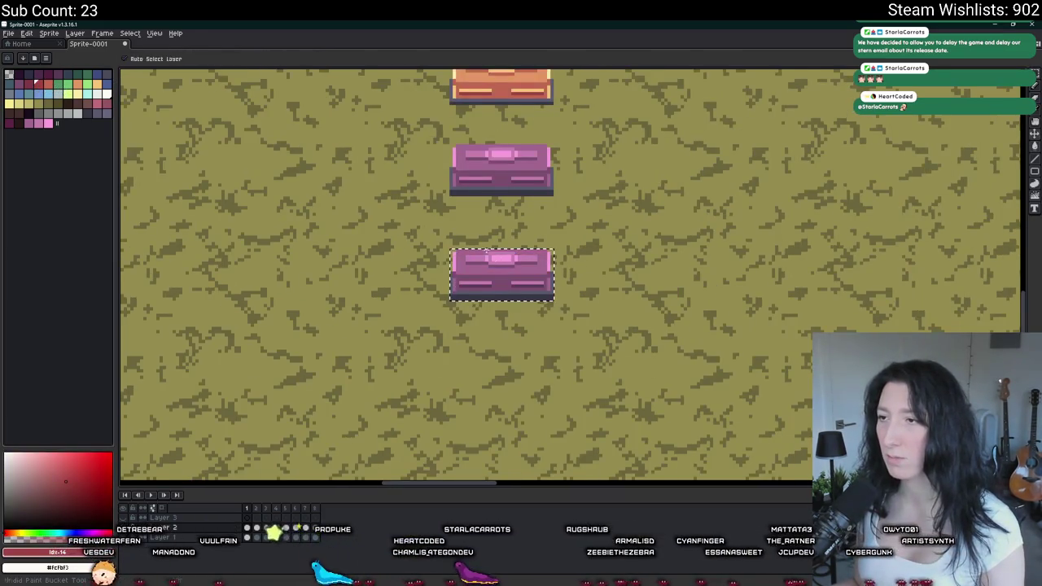
pyautogui.press('g')
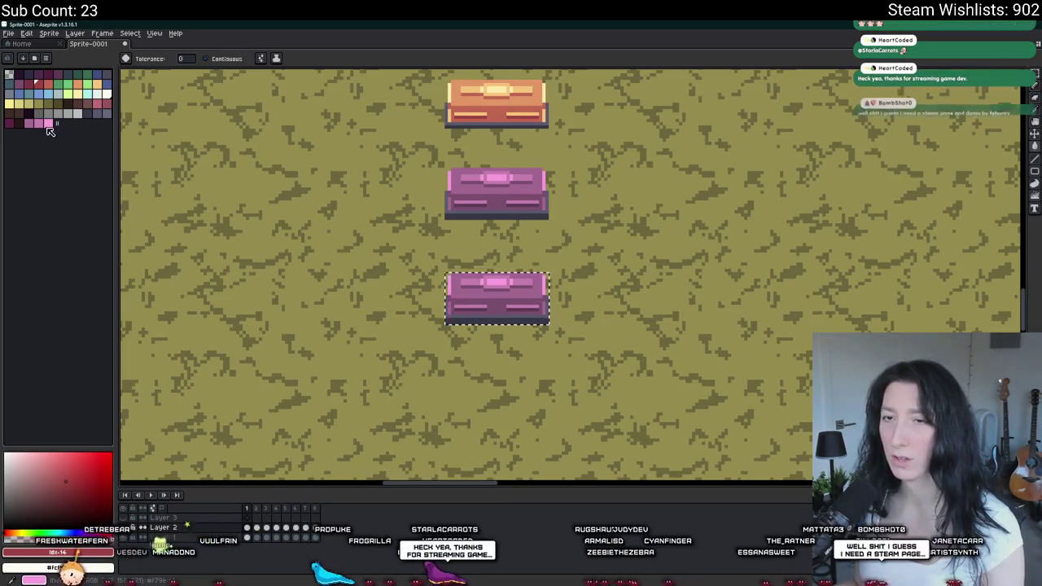
pyautogui.click(56, 94)
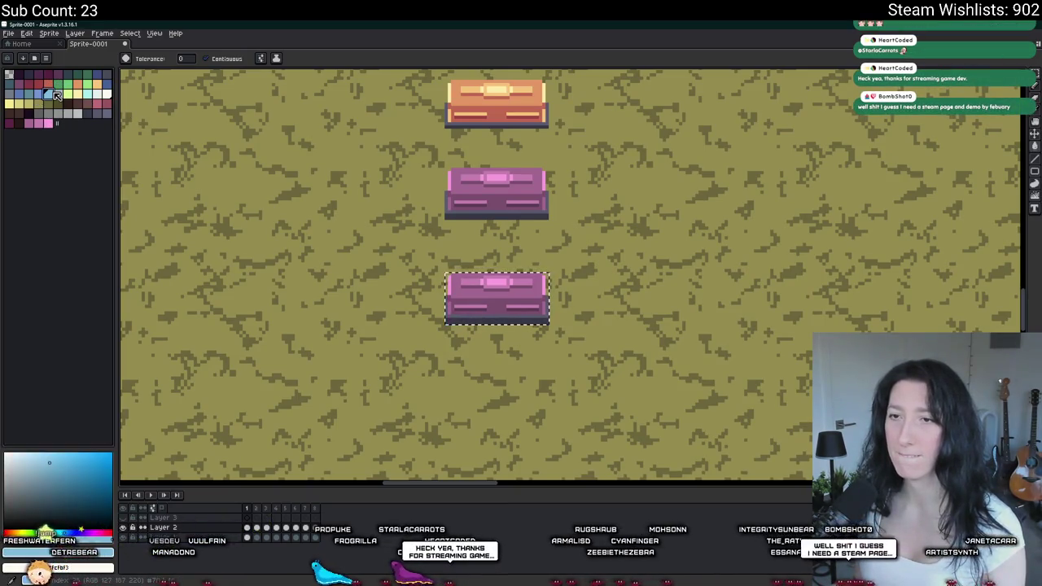
pyautogui.scroll(2, 580, 321)
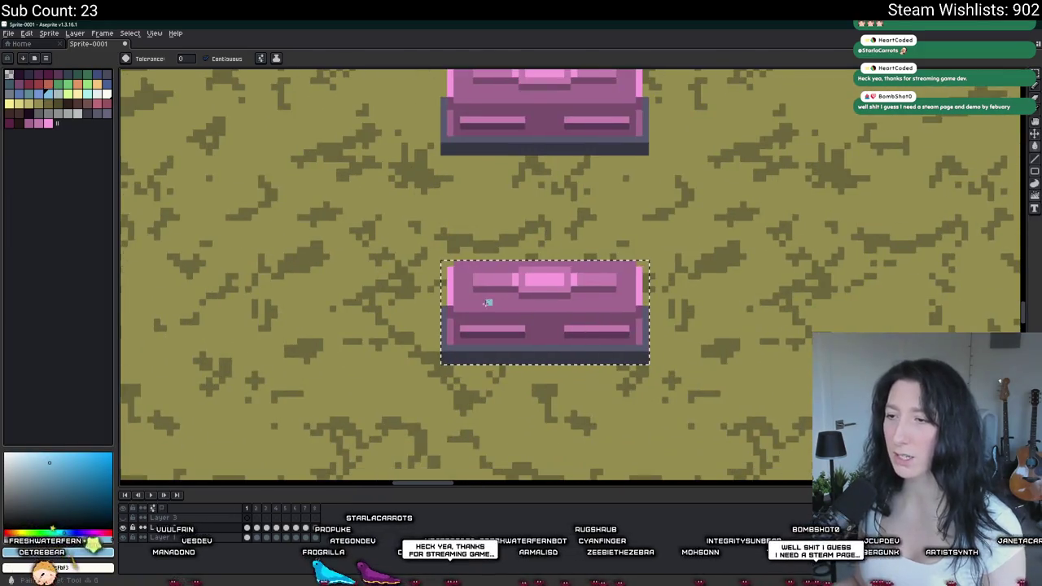
pyautogui.click(488, 298)
pyautogui.scroll(-3, 488, 298)
# - Undo the light blue fill, delete the duplicate chest and clear the selection
pyautogui.press('m')
pyautogui.hotkey('ctrl', 'z')
pyautogui.press('Delete')
pyautogui.hotkey('ctrl', 'd')
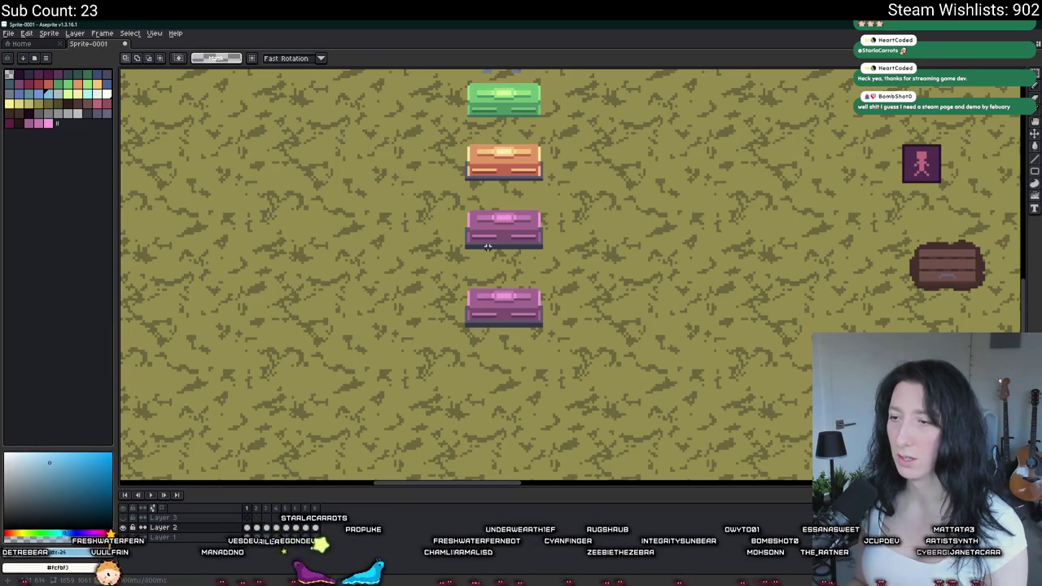
pyautogui.scroll(2, 487, 246)
# - Select the middle pink chest and fill its top light blue
pyautogui.moveTo(417, 304)
pyautogui.mouseDown()
pyautogui.moveTo(542, 256)
pyautogui.moveTo(570, 225)
pyautogui.mouseUp()
pyautogui.press('g')
pyautogui.scroll(1, 473, 250)
pyautogui.click(473, 251)
pyautogui.scroll(-2, 473, 251)
pyautogui.scroll(1, 460, 252)
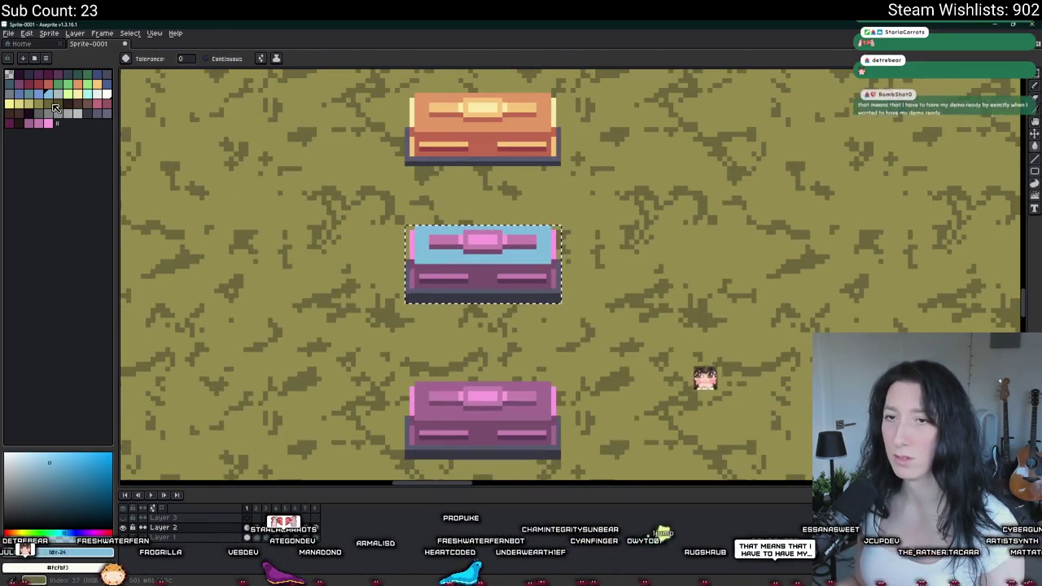
pyautogui.press('v')
pyautogui.scroll(2, 480, 261)
pyautogui.press('g')
# - Fill the chest top periwinkle, and the lid bars and centre-lid frame light blue
pyautogui.click(526, 283)
pyautogui.click(480, 305)
pyautogui.click(472, 272)
pyautogui.click(627, 272)
pyautogui.scroll(1, 566, 290)
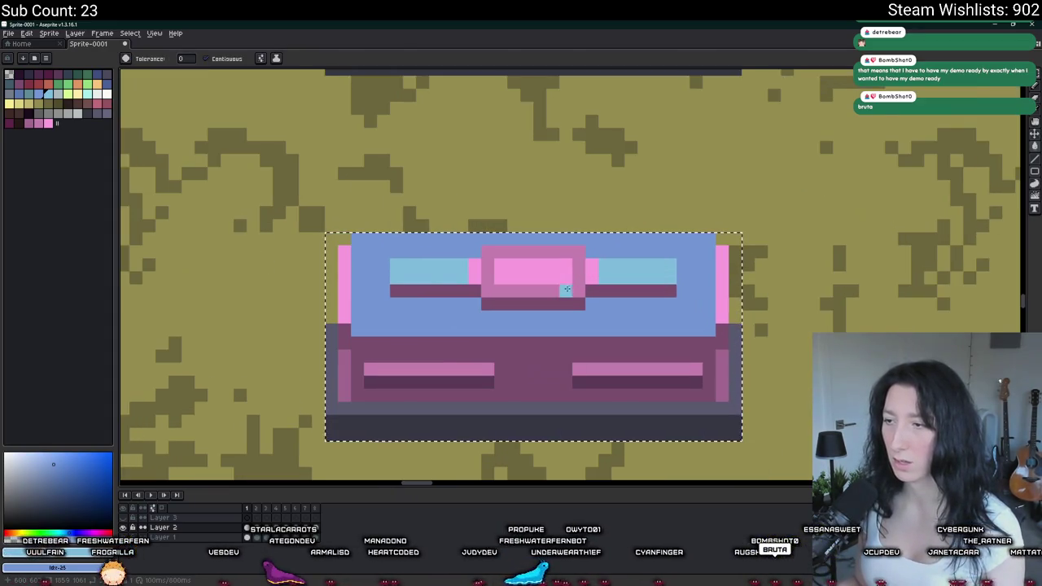
pyautogui.click(566, 289)
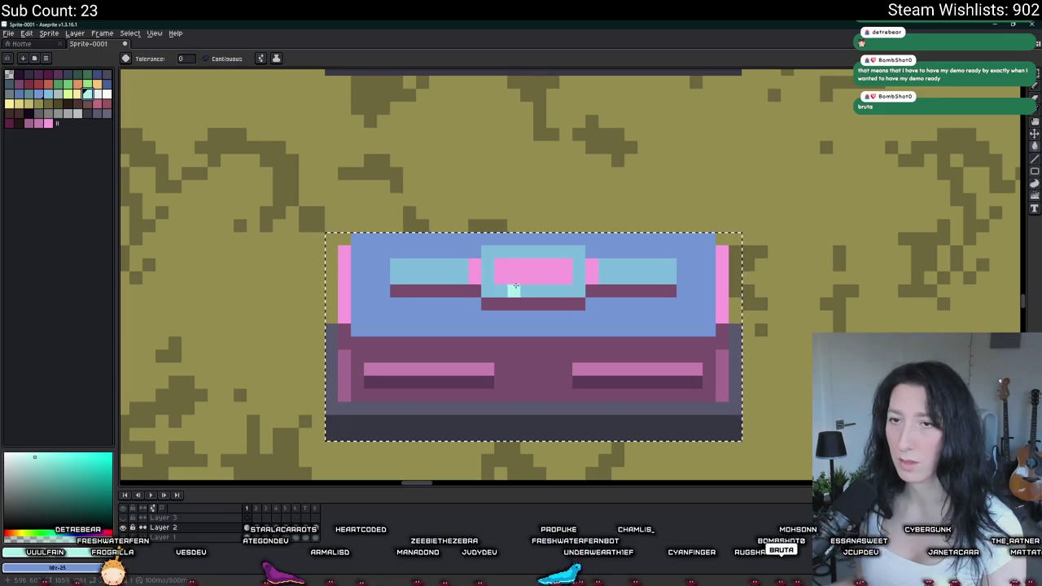
pyautogui.scroll(2, 516, 286)
# - Fill the left pink accent, centre lid panel and right lid column cyan
pyautogui.click(405, 269)
pyautogui.click(690, 249)
pyautogui.click(732, 238)
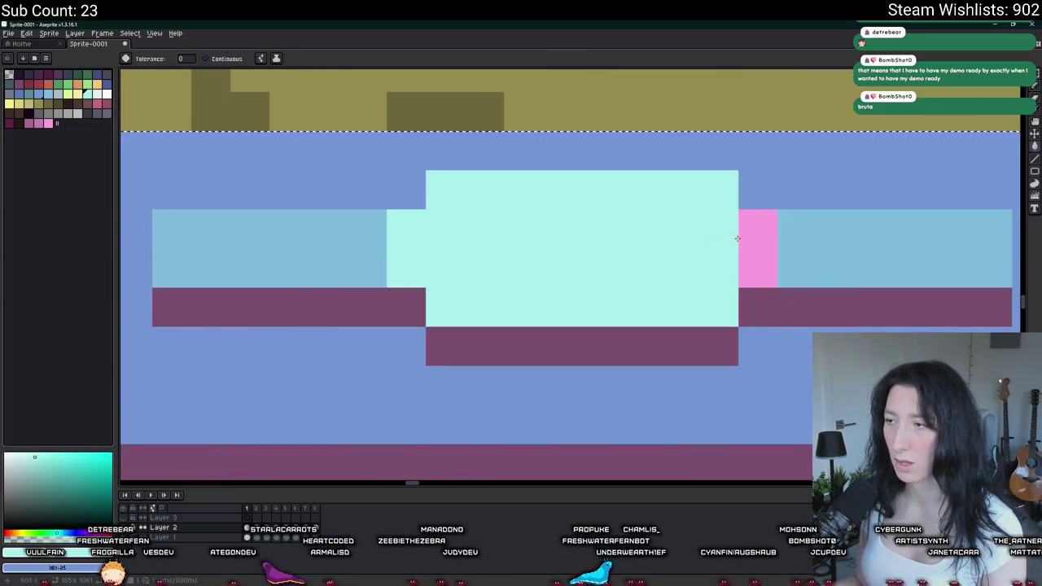
pyautogui.hotkey('ctrl', 'z')
pyautogui.scroll(-3, 737, 238)
pyautogui.click(716, 244)
# - Fill the chest body around the cushions with a darker blue
pyautogui.press('i')
pyautogui.click(675, 263)
pyautogui.scroll(1, 648, 311)
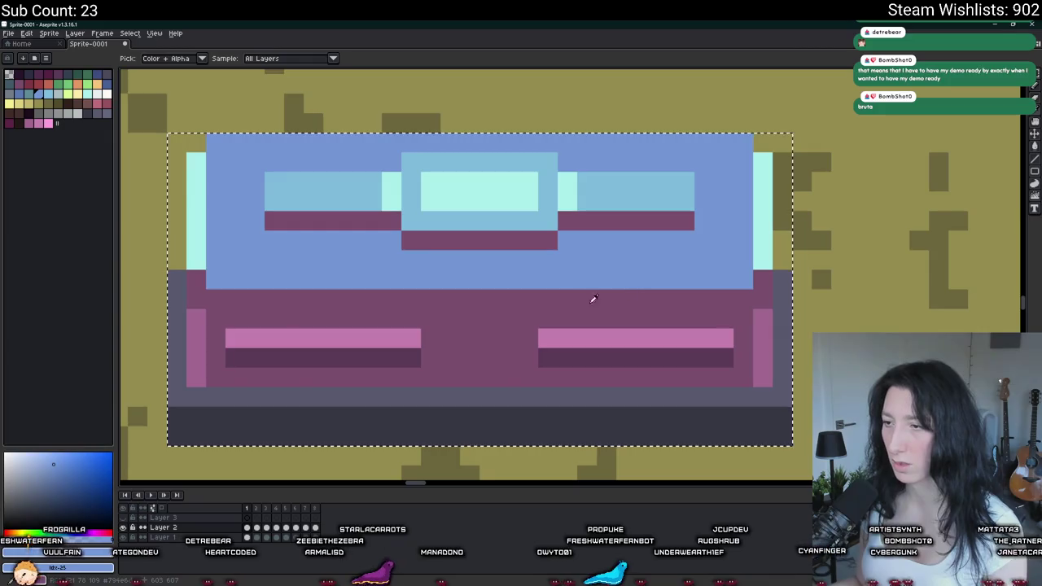
pyautogui.press('g')
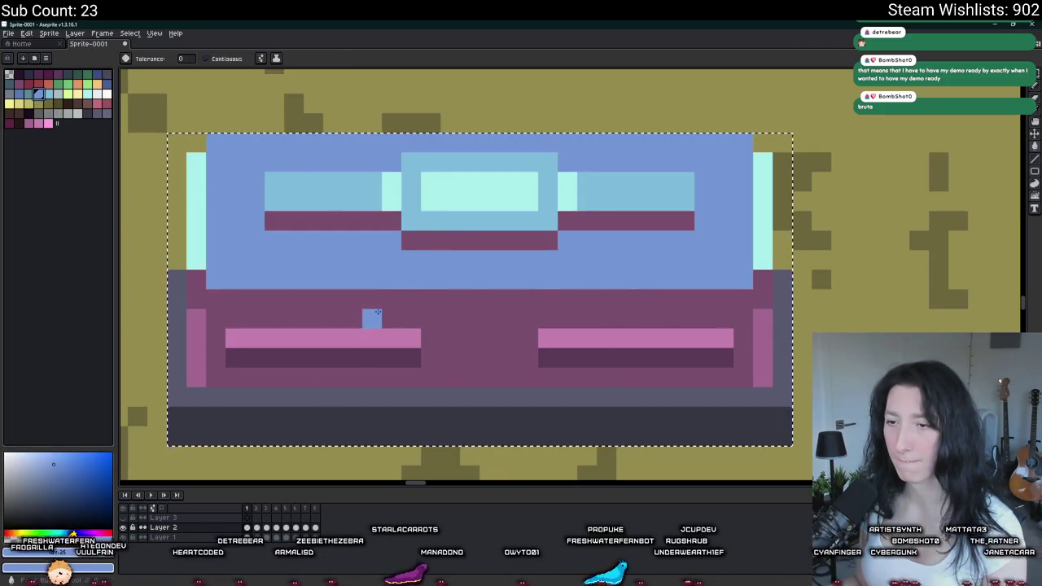
pyautogui.click(377, 311)
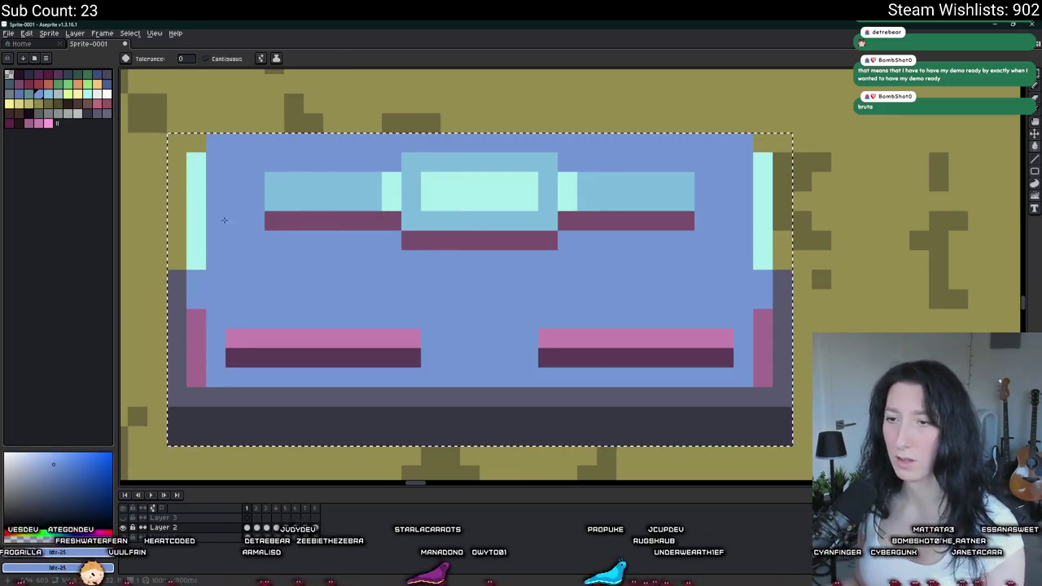
pyautogui.hotkey('ctrl', 'z')
pyautogui.click(56, 475)
pyautogui.click(345, 308)
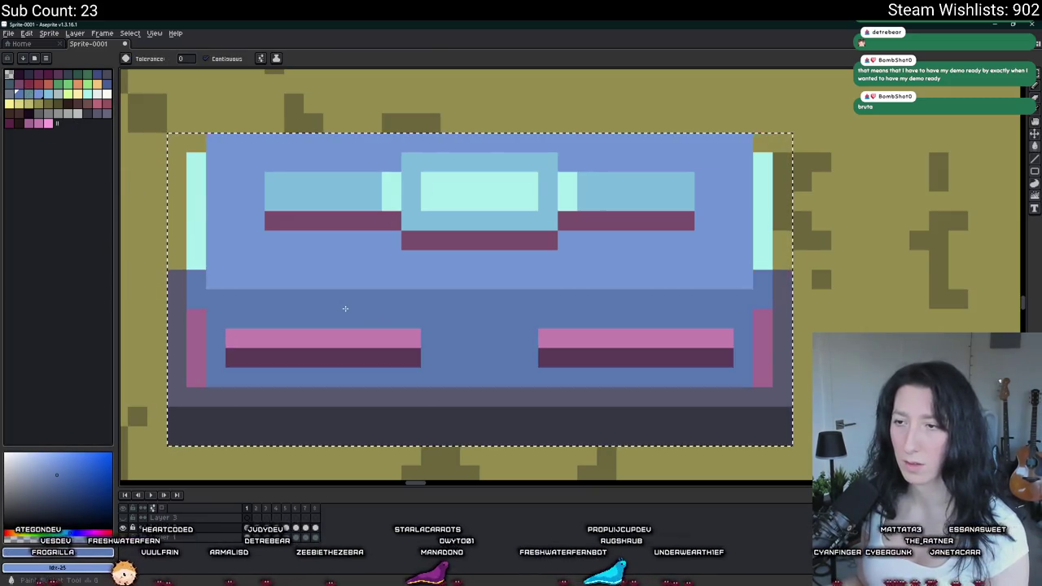
pyautogui.scroll(-4, 345, 309)
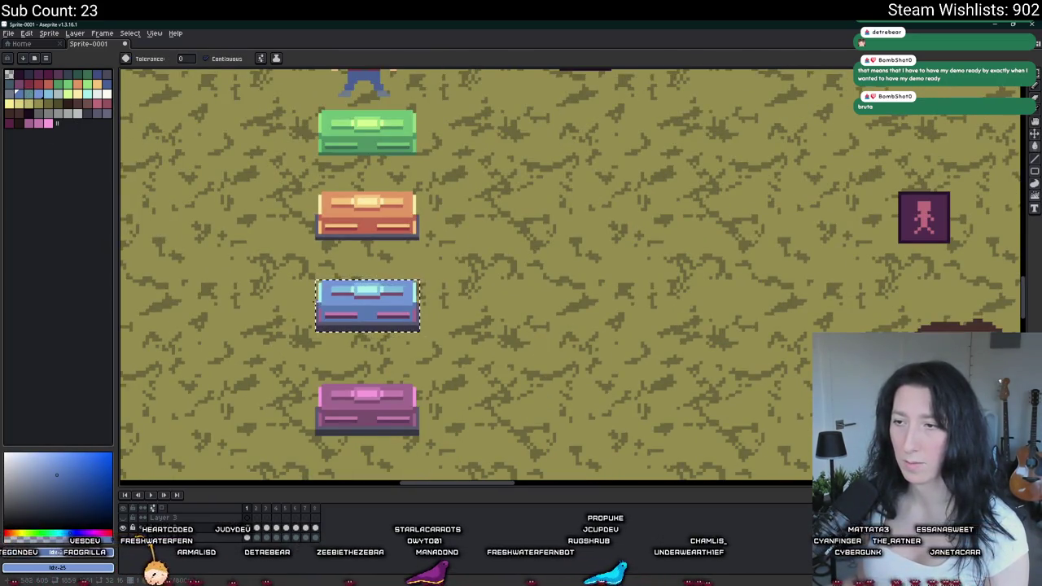
pyautogui.scroll(4, 318, 300)
# - Fill both seat cushions with the light-blue bar colour
pyautogui.press('i')
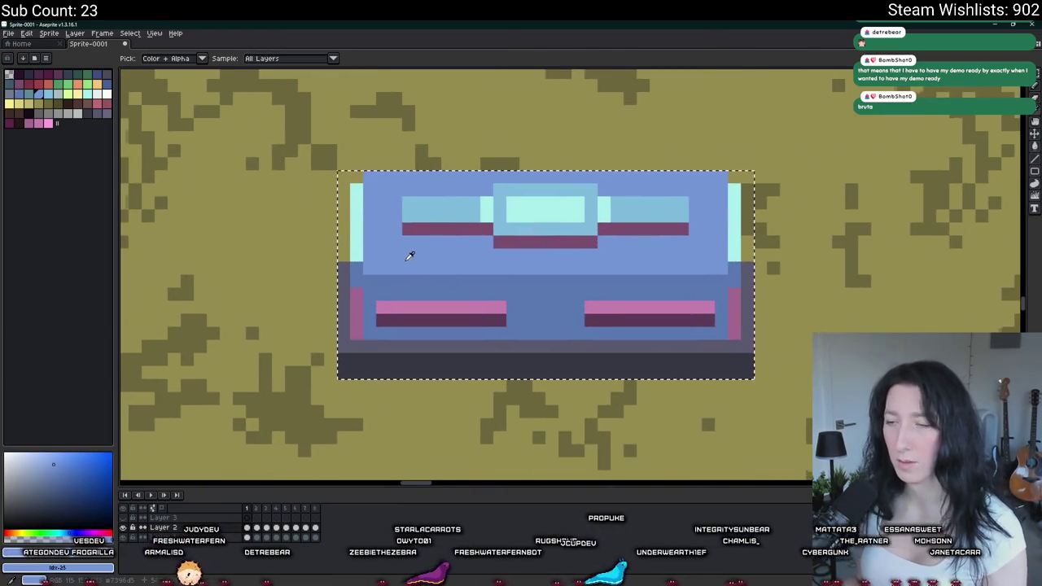
pyautogui.click(420, 209)
pyautogui.press('g')
pyautogui.click(442, 306)
pyautogui.click(601, 310)
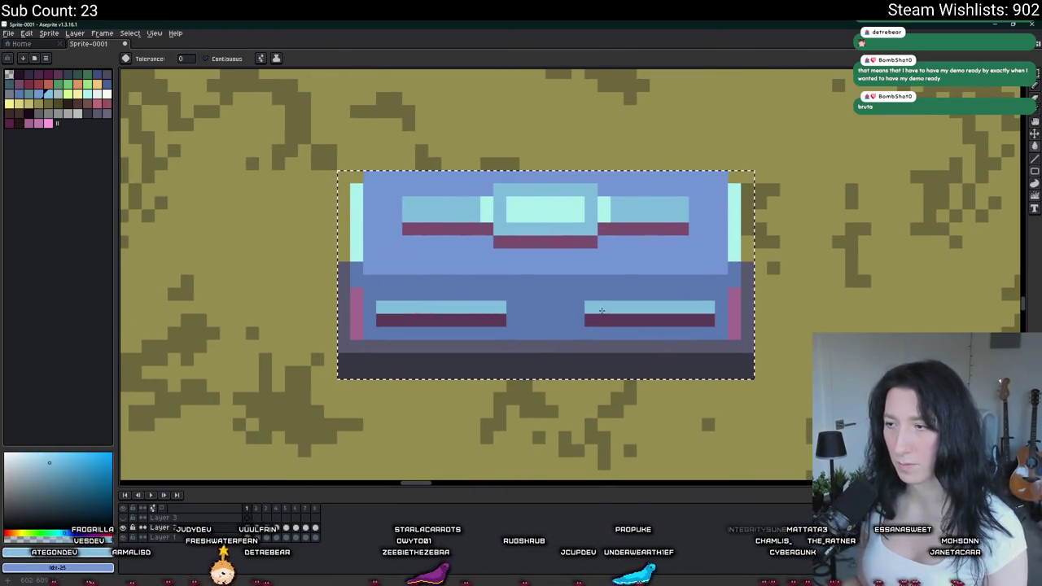
# - Turn both cushions' dark stripes and the maroon stripe under the lid medium blue
pyautogui.press('i')
pyautogui.click(435, 284)
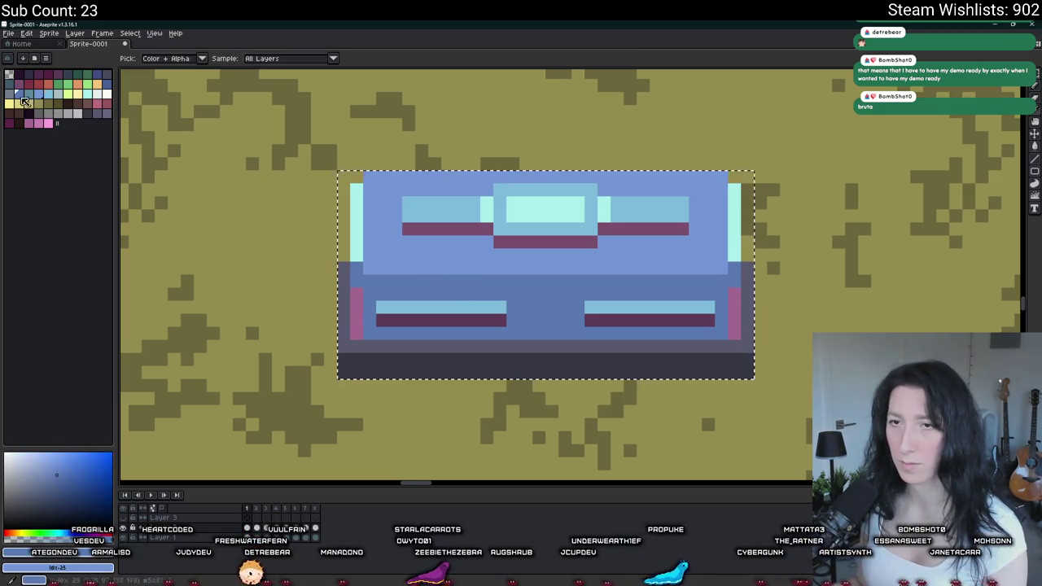
pyautogui.press('g')
pyautogui.click(411, 326)
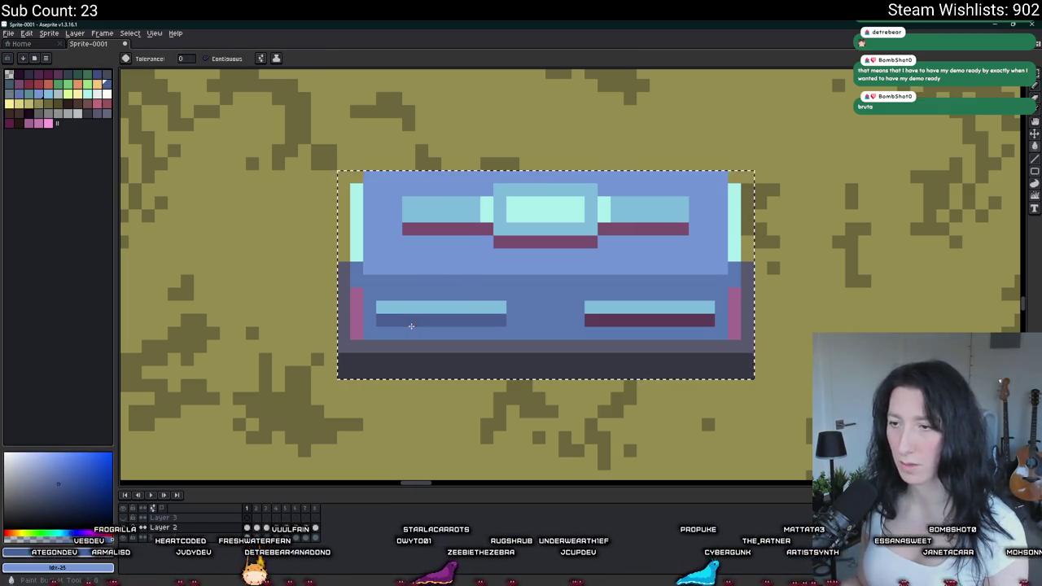
pyautogui.click(602, 320)
pyautogui.scroll(-3, 598, 323)
pyautogui.click(529, 277)
# - Sample another blue from the chest and pan the view back over the map
pyautogui.press('i')
pyautogui.scroll(2, 513, 310)
pyautogui.click(503, 342)
pyautogui.press('g')
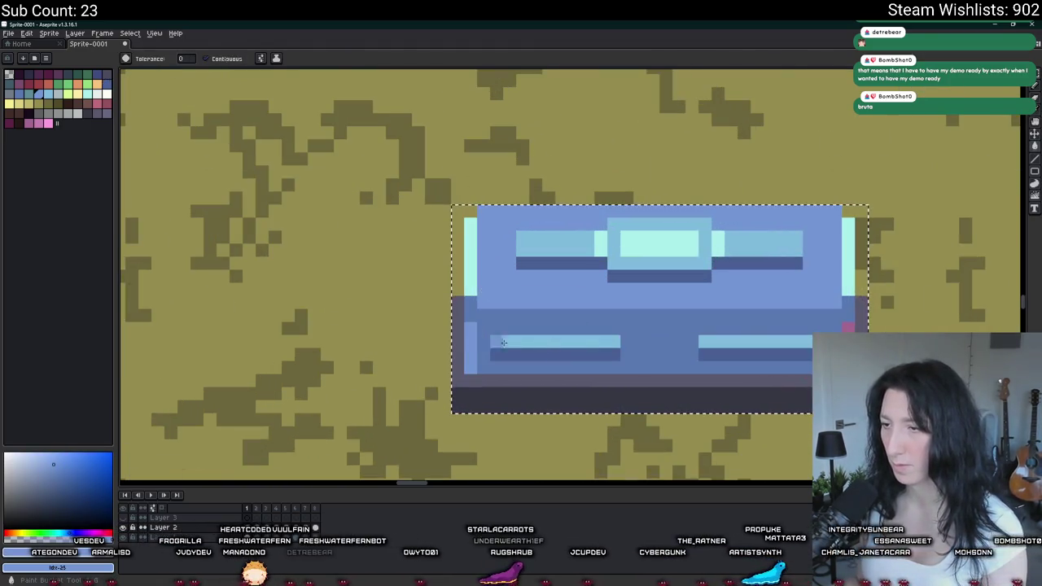
pyautogui.scroll(-3, 842, 358)
pyautogui.moveTo(711, 332); pyautogui.dragTo(544, 320)
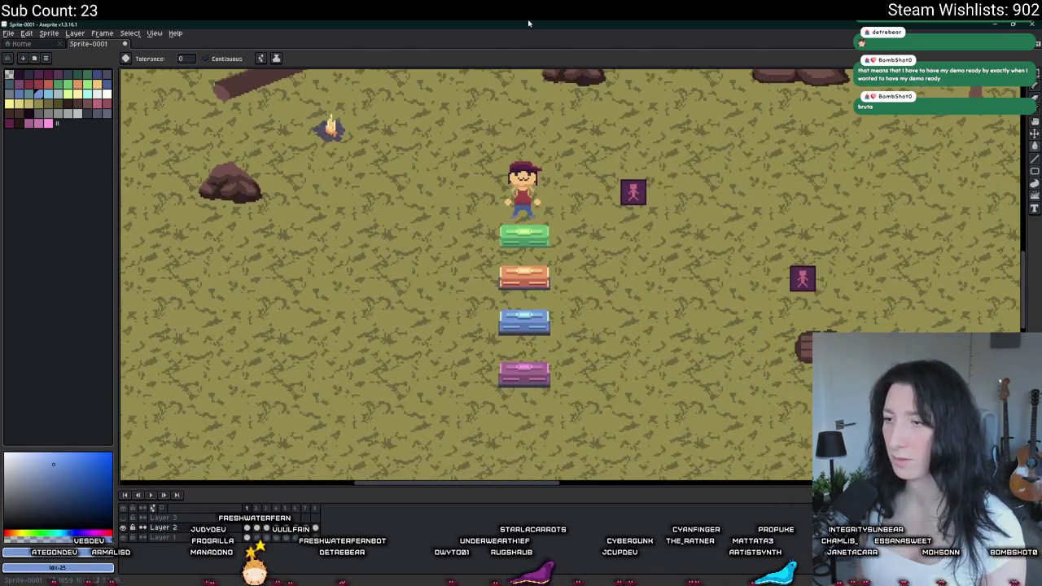
pyautogui.moveTo(522, 388); pyautogui.dragTo(510, 379)
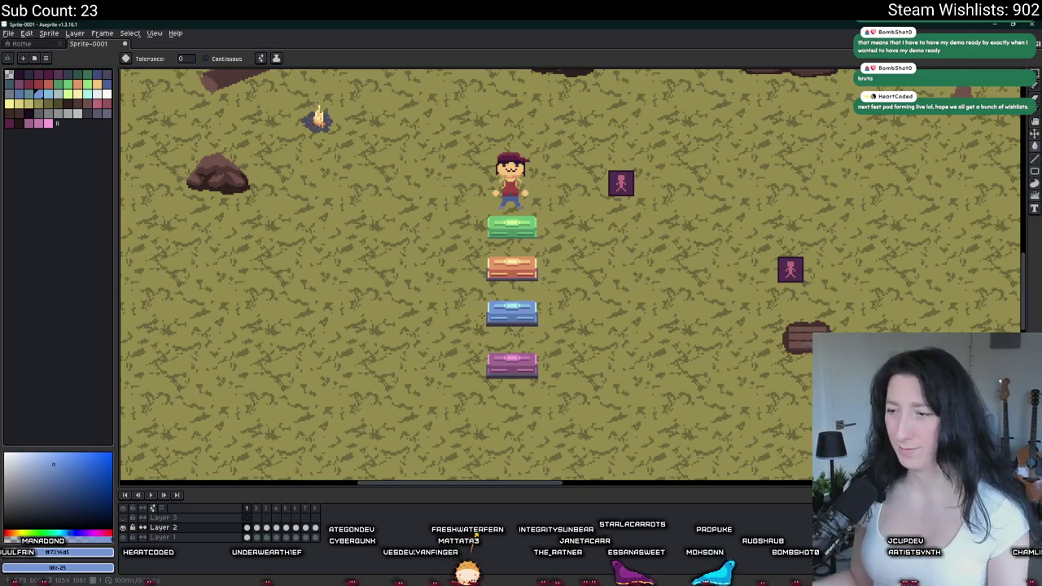
pyautogui.scroll(-2, 393, 122)
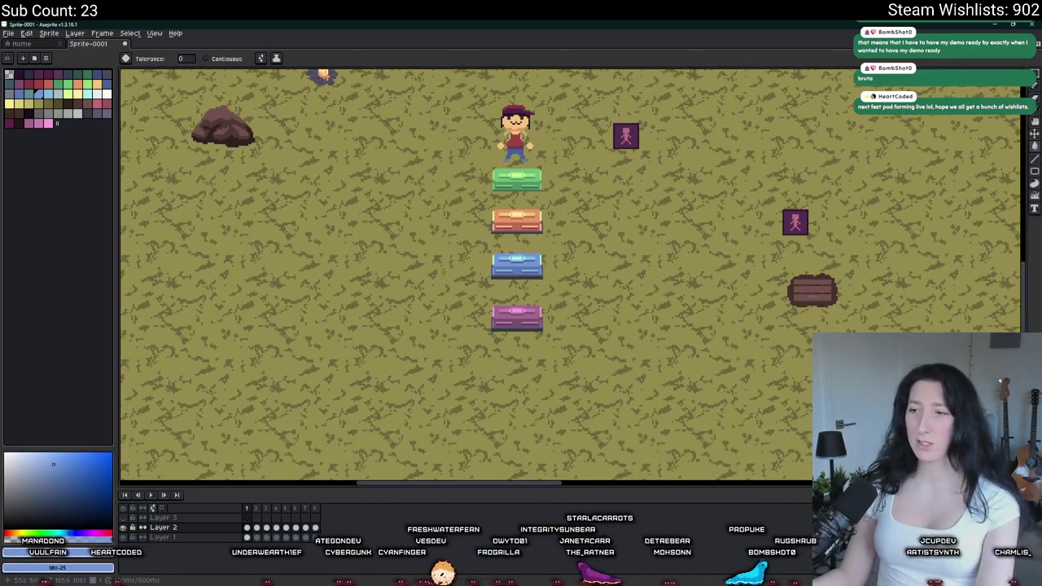
pyautogui.scroll(-2, 499, 342)
pyautogui.scroll(2, 497, 295)
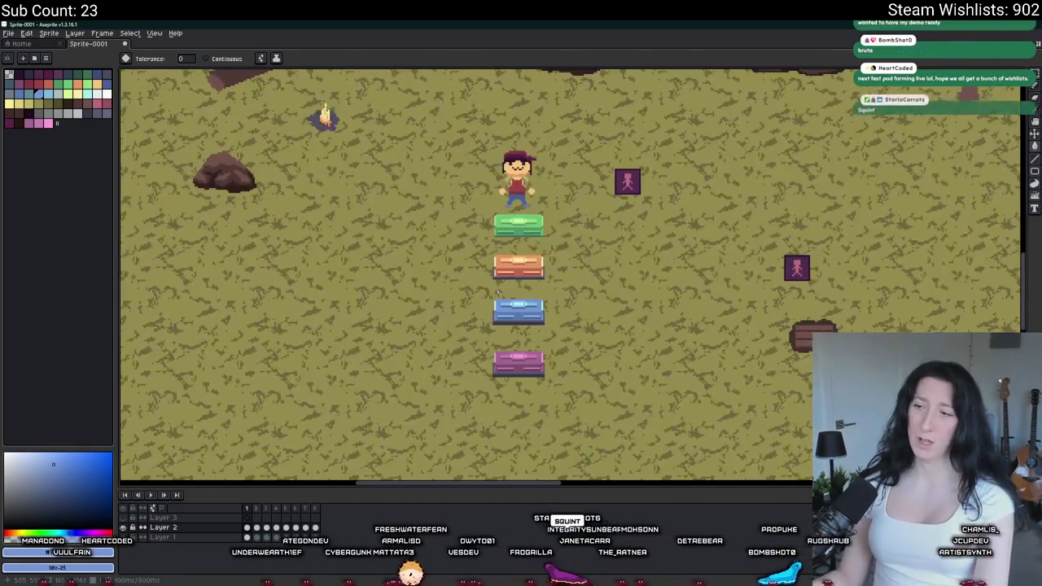
pyautogui.moveTo(444, 360); pyautogui.dragTo(436, 327)
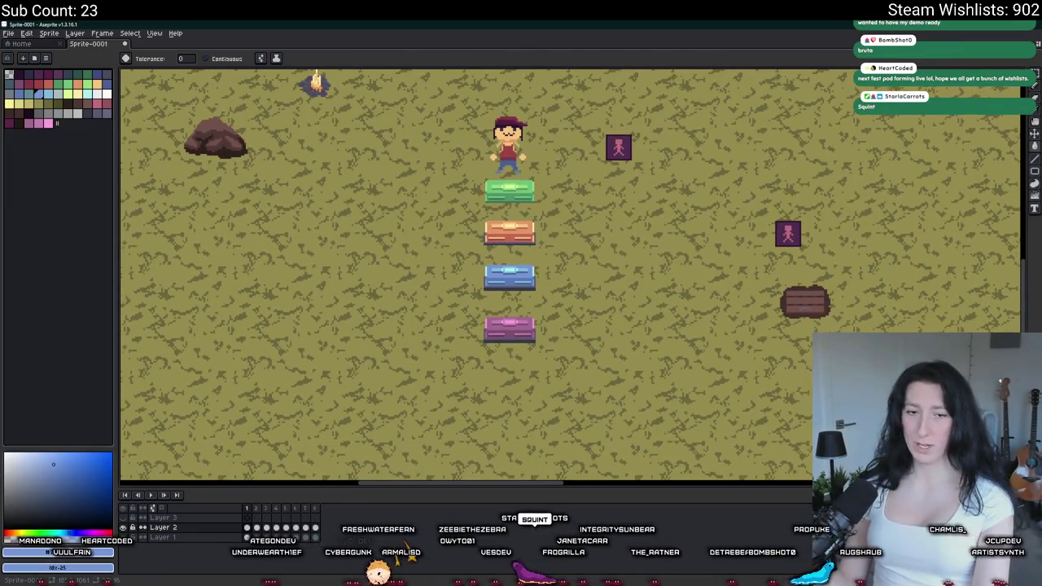
pyautogui.scroll(2, 439, 342)
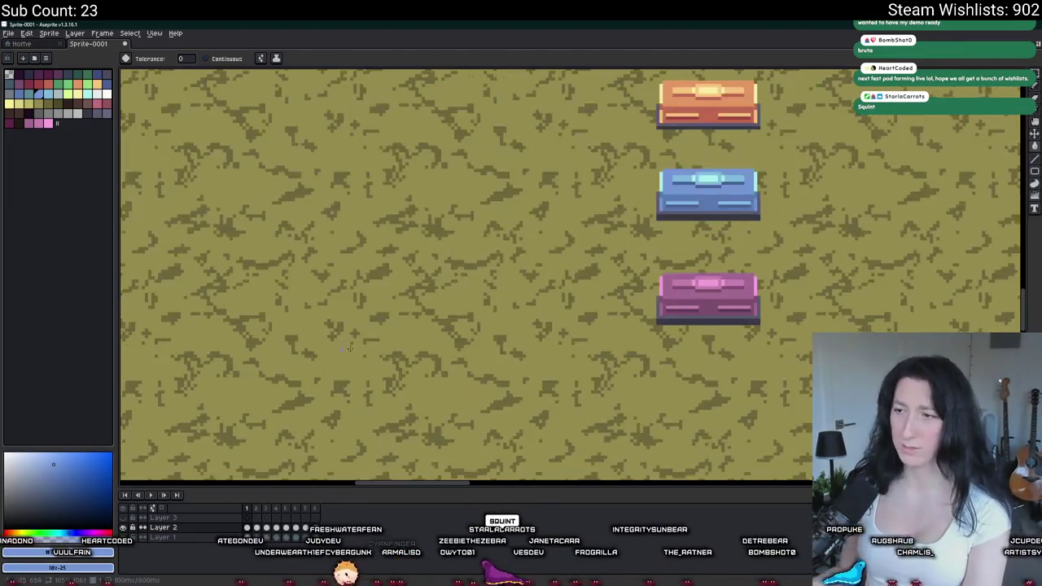
pyautogui.scroll(-1, 439, 358)
pyautogui.moveTo(605, 327); pyautogui.dragTo(484, 394)
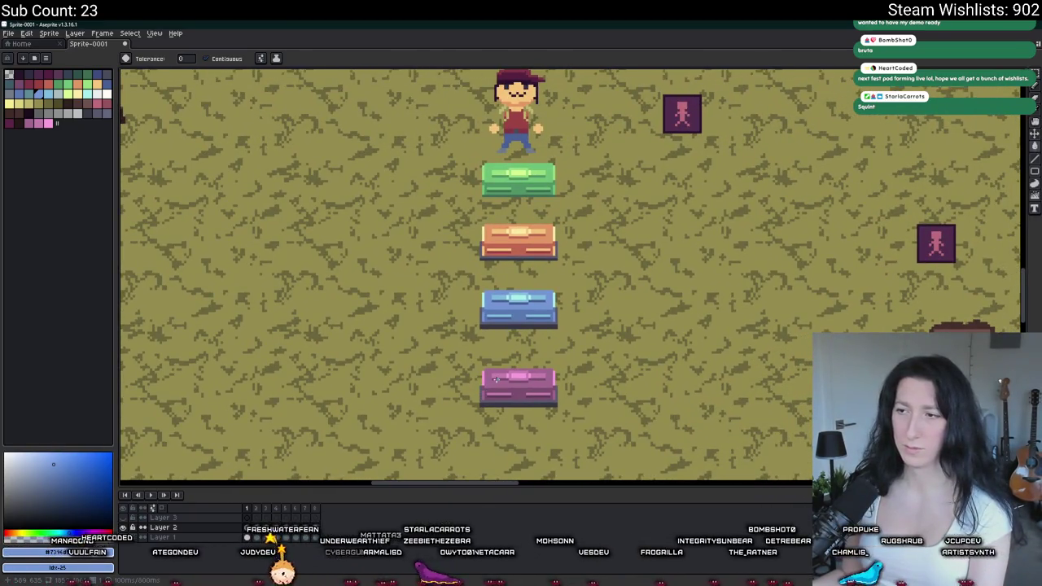
pyautogui.moveTo(583, 304); pyautogui.dragTo(537, 286)
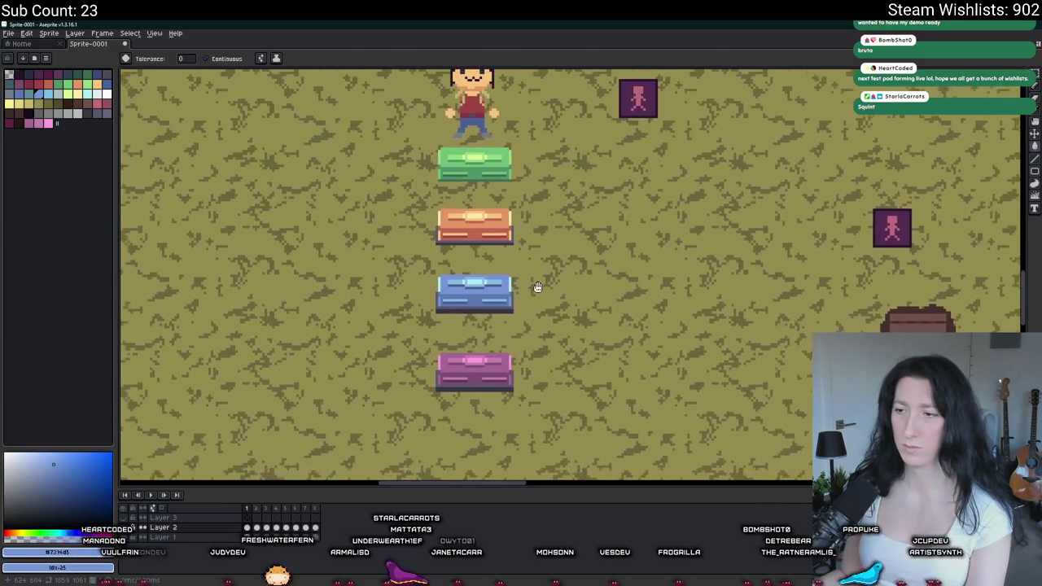
# - On Layer 1, sample the pink chest's dark purple and lower its green to 41
pyautogui.click(163, 537)
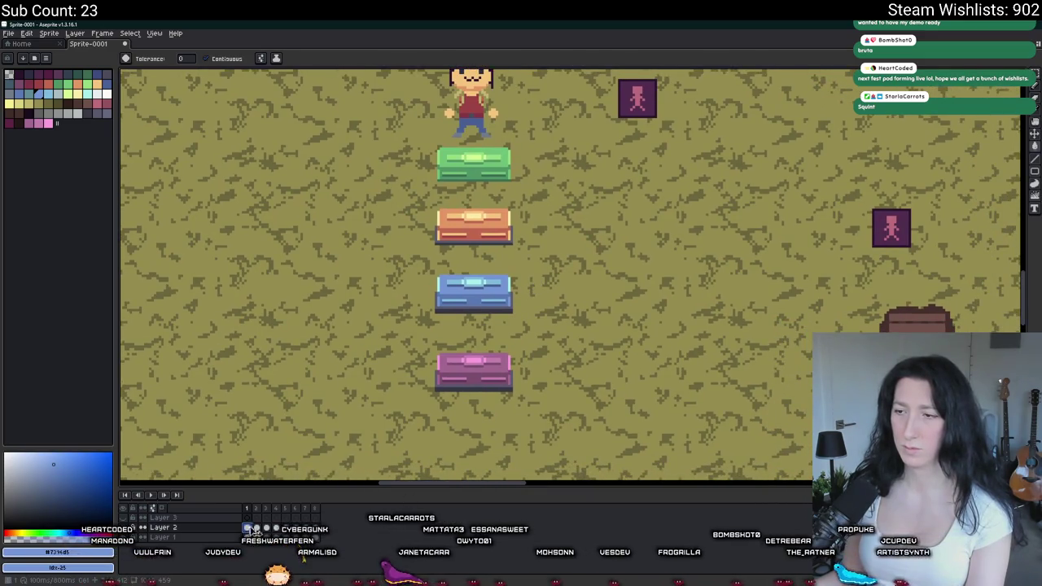
pyautogui.scroll(4, 484, 358)
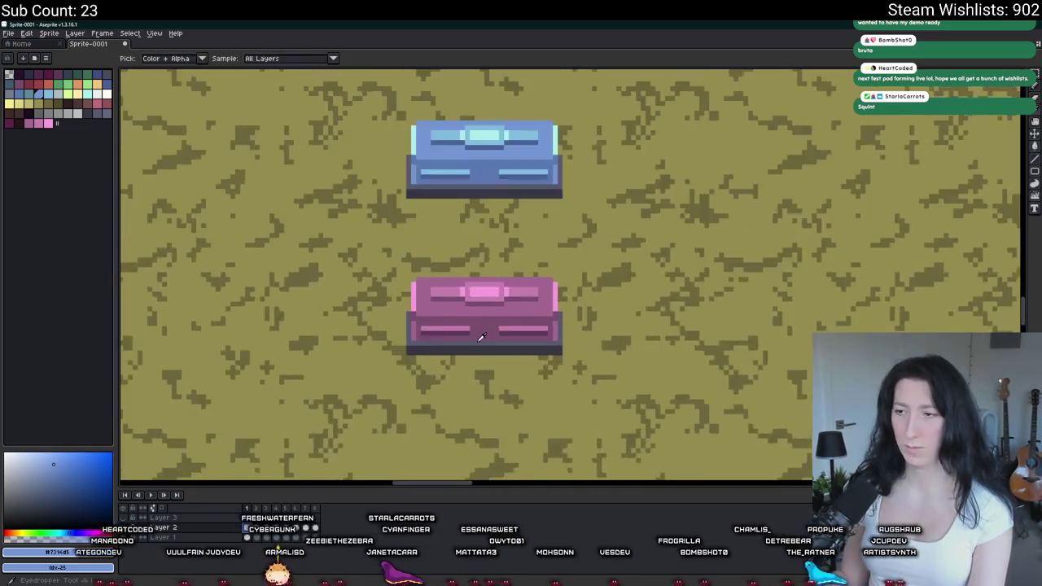
pyautogui.keyDown('alt'); pyautogui.click(481, 322); pyautogui.keyUp('alt')
pyautogui.scroll(2, 423, 326)
pyautogui.click(426, 325)
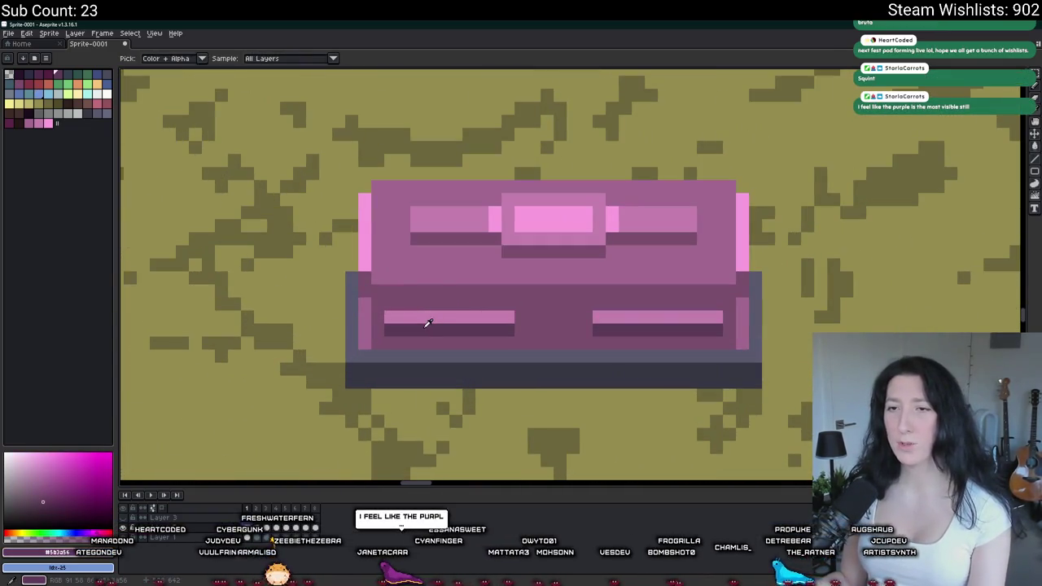
pyautogui.click(59, 552)
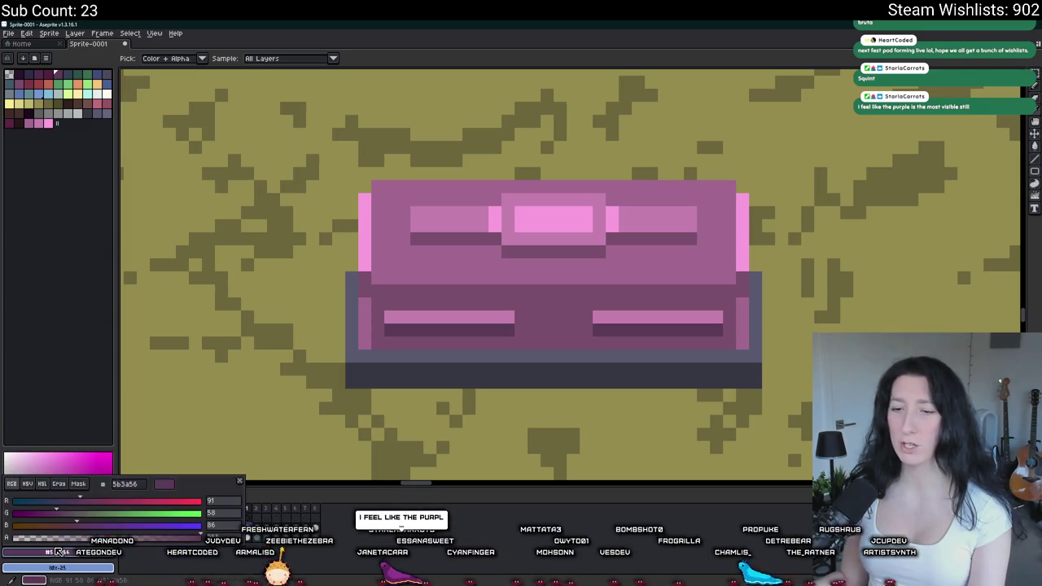
pyautogui.click(31, 484)
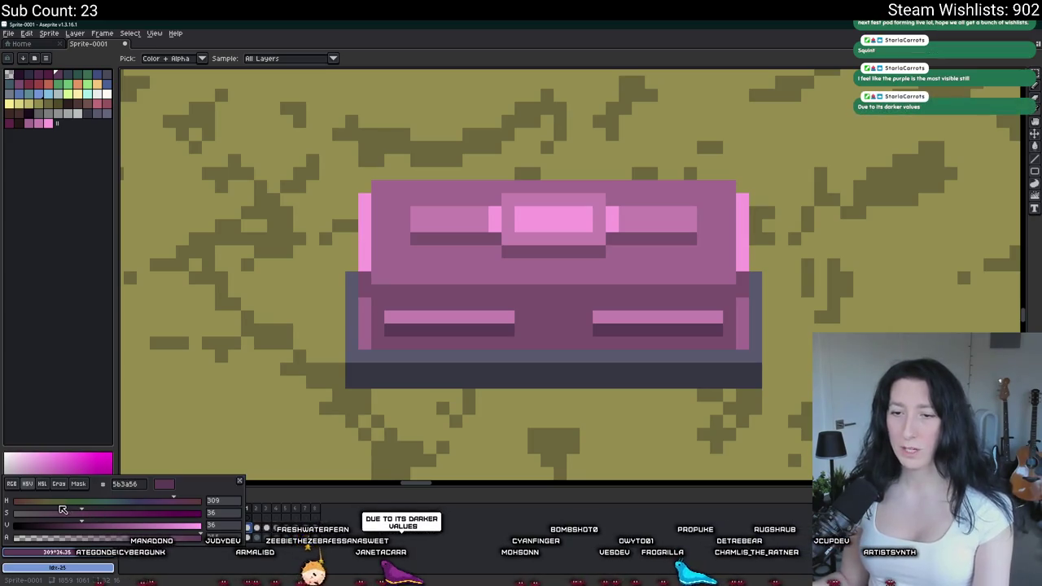
pyautogui.click(14, 484)
pyautogui.click(46, 515)
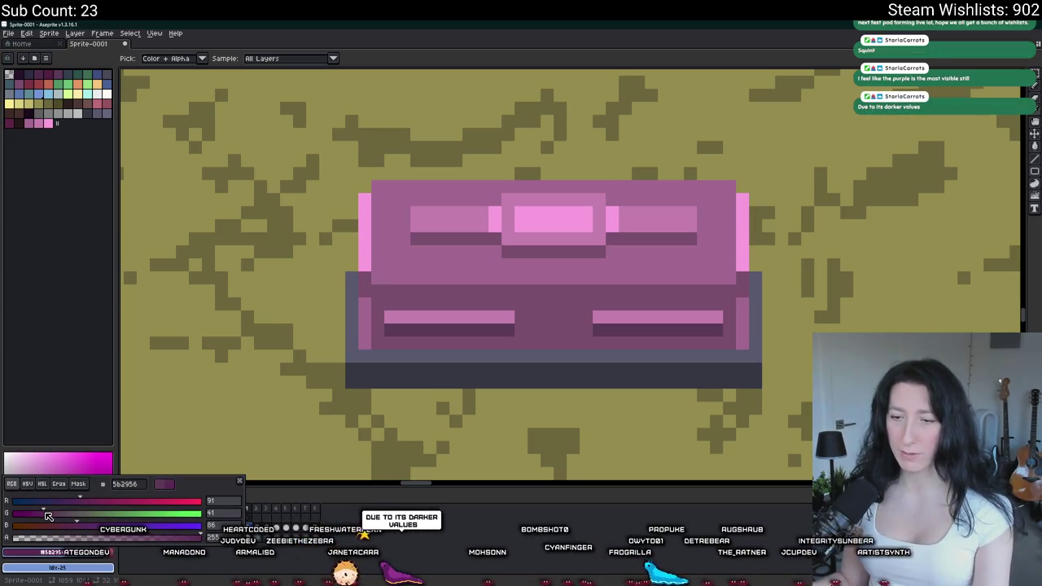
pyautogui.press('Escape')
# - Brighten the purple to HSV value 47 and test it on the lower front
pyautogui.press('v')
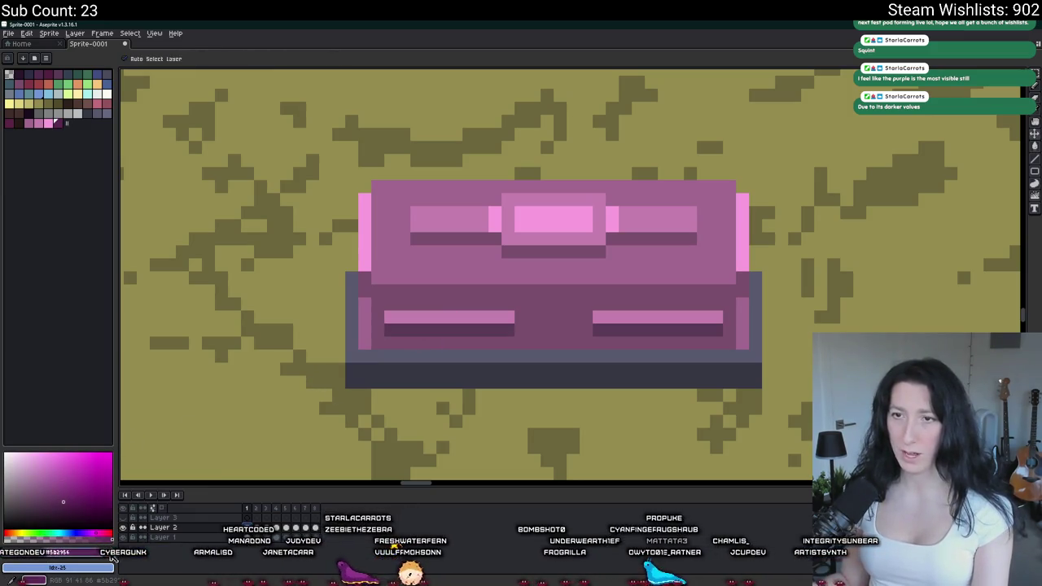
pyautogui.click(85, 553)
pyautogui.click(32, 484)
pyautogui.moveTo(86, 522); pyautogui.dragTo(103, 525)
pyautogui.press('g')
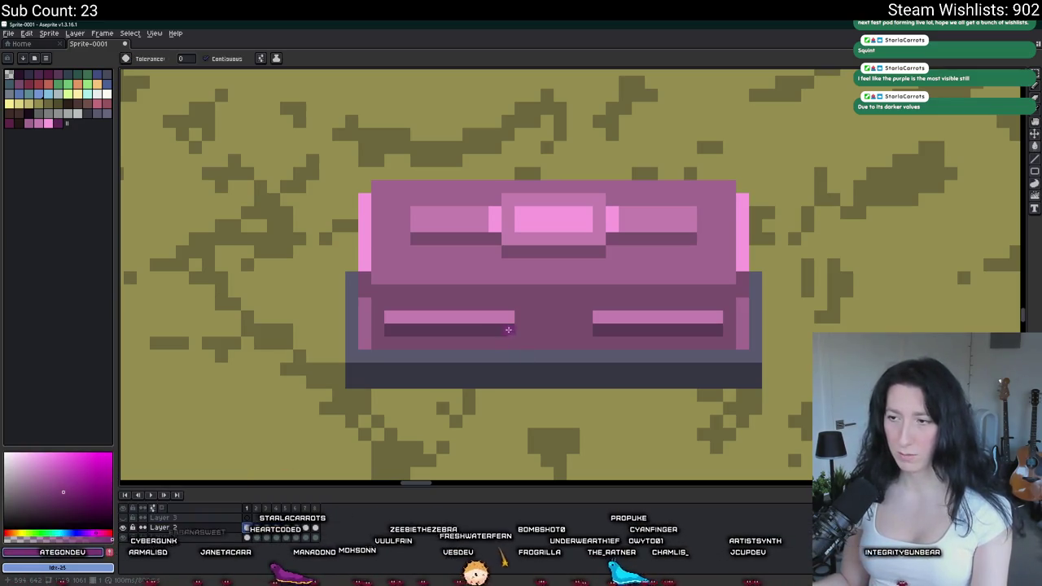
pyautogui.click(535, 306)
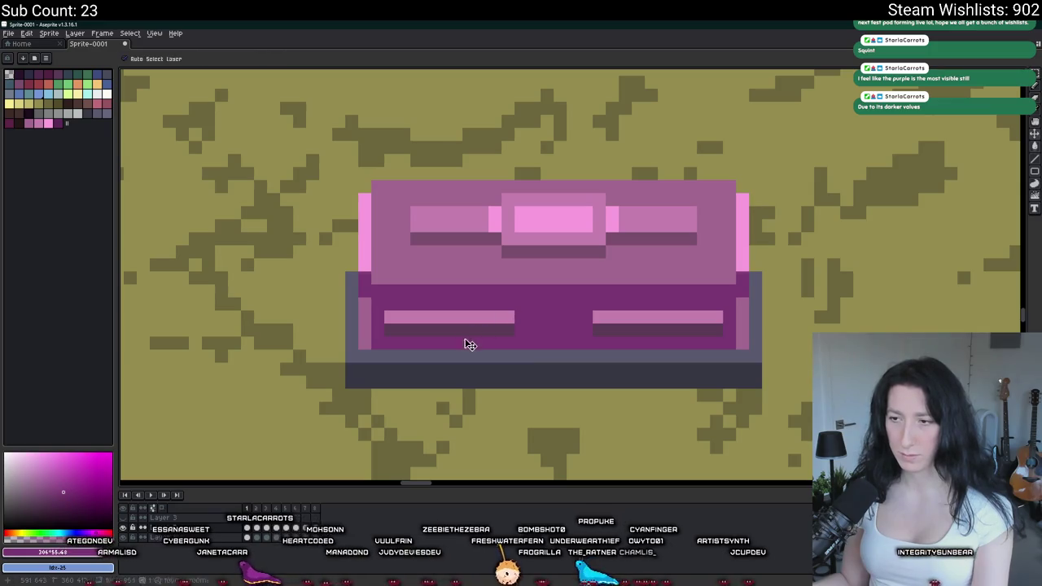
pyautogui.hotkey('ctrl', 'z')
# - Fill both stripe shadows and the chest's middle band with dark purple from the palette
pyautogui.click(57, 123)
pyautogui.click(447, 330)
pyautogui.click(657, 330)
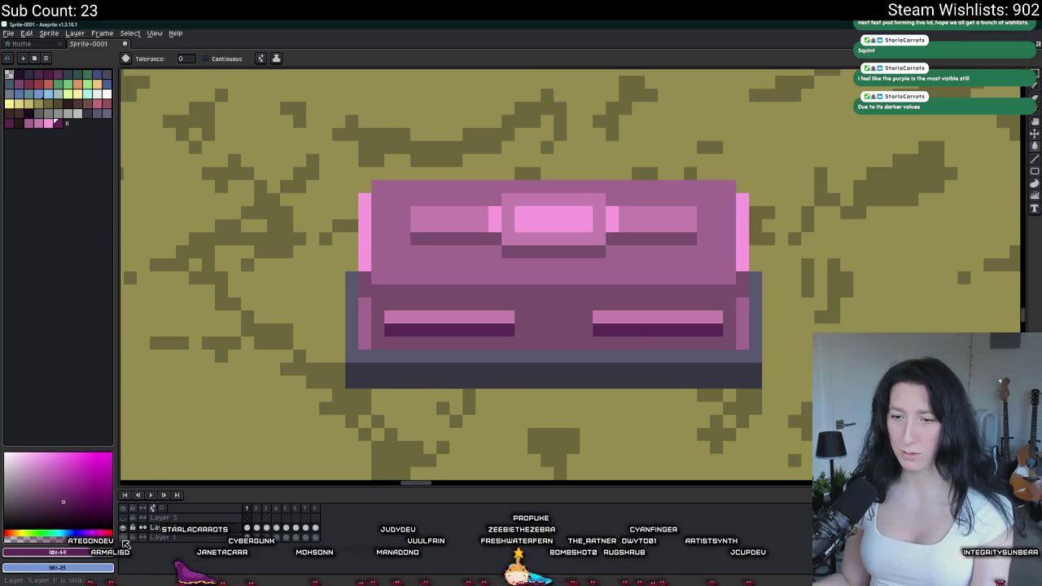
pyautogui.press('alt')
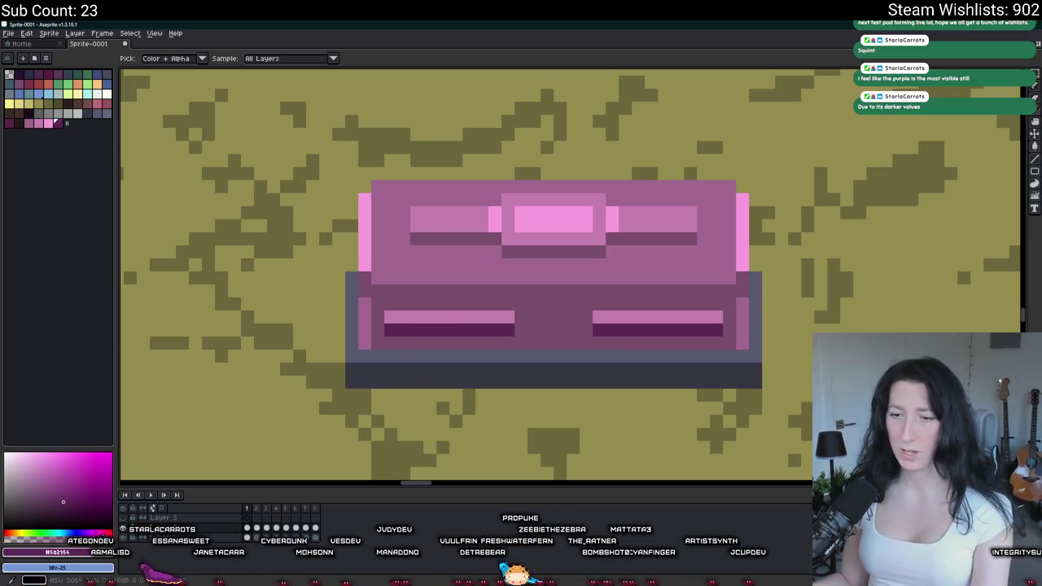
pyautogui.doubleClick(57, 122)
pyautogui.click(27, 484)
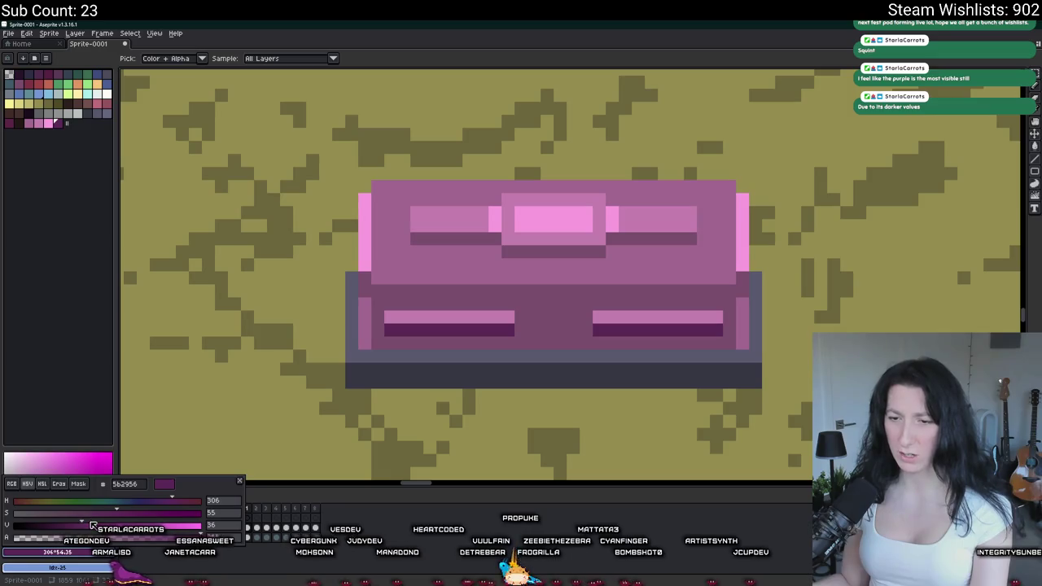
pyautogui.click(479, 375)
pyautogui.press('g')
pyautogui.click(546, 325)
# - Raise the colour's value to 56 and recolour the chest lid in richer magenta
pyautogui.scroll(-4, 547, 324)
pyautogui.scroll(2, 547, 325)
pyautogui.scroll(-3, 537, 313)
pyautogui.scroll(-1, 534, 309)
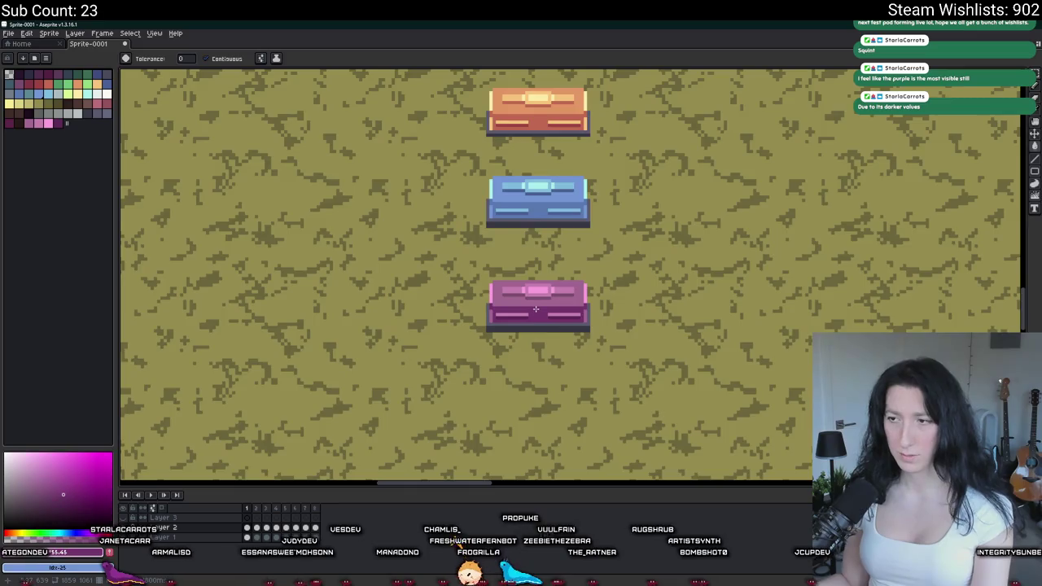
pyautogui.scroll(1, 535, 310)
pyautogui.click(105, 553)
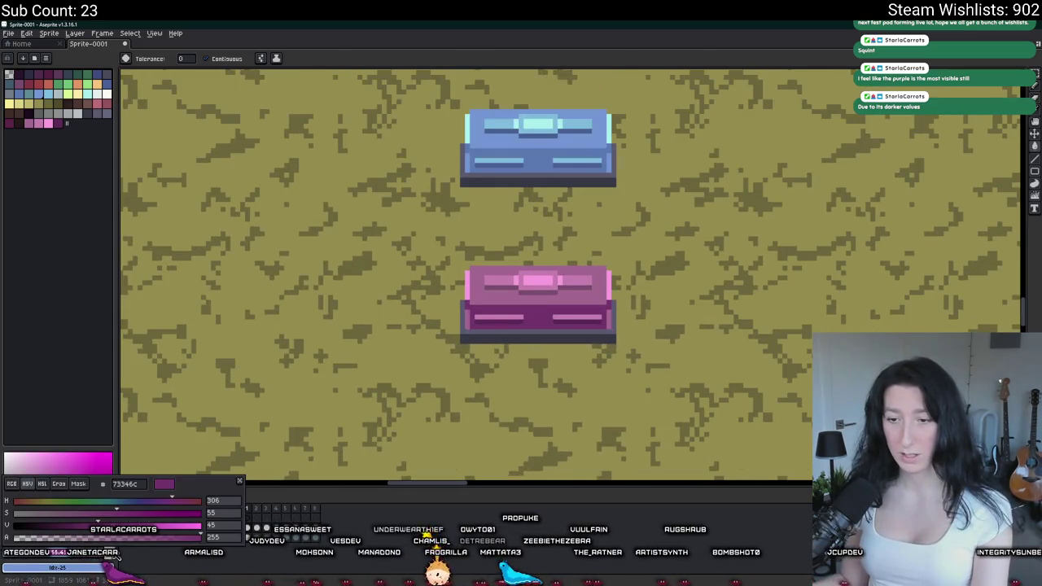
pyautogui.click(119, 525)
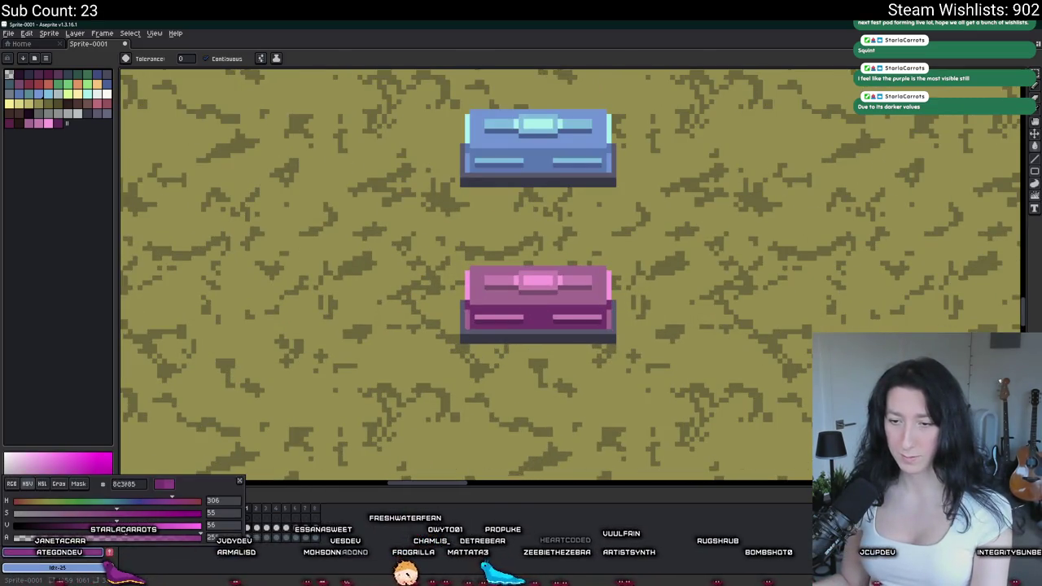
pyautogui.click(559, 297)
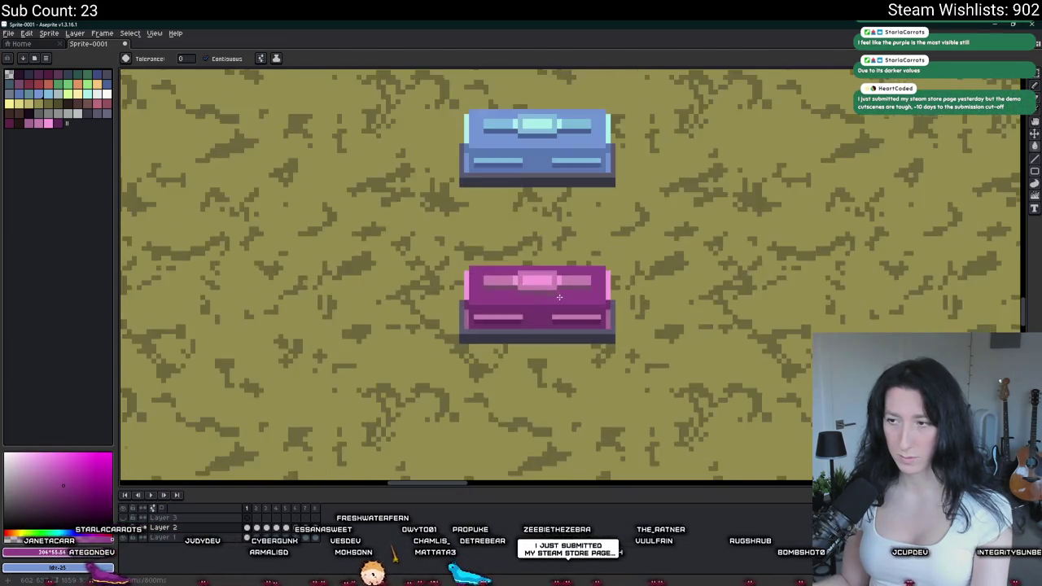
pyautogui.click(33, 559)
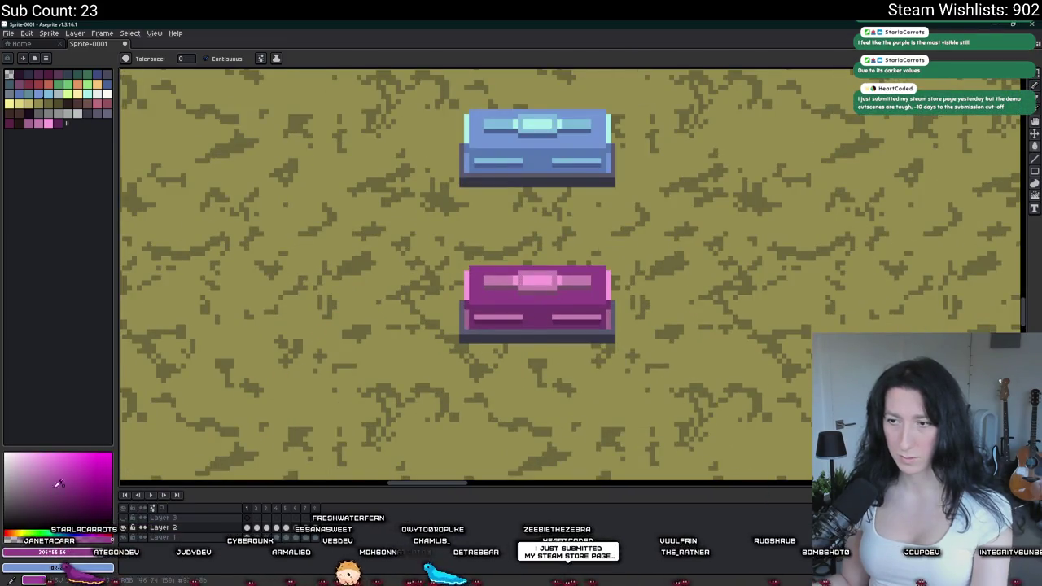
pyautogui.click(33, 558)
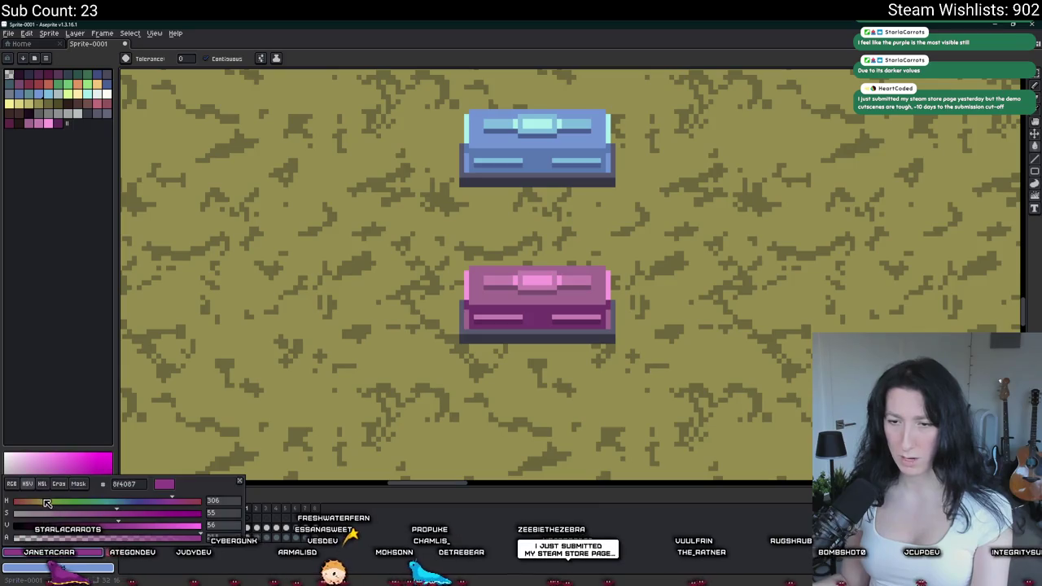
pyautogui.click(547, 290)
# - Try filling the three lid panels darker magenta, then undo it
pyautogui.scroll(-2, 543, 307)
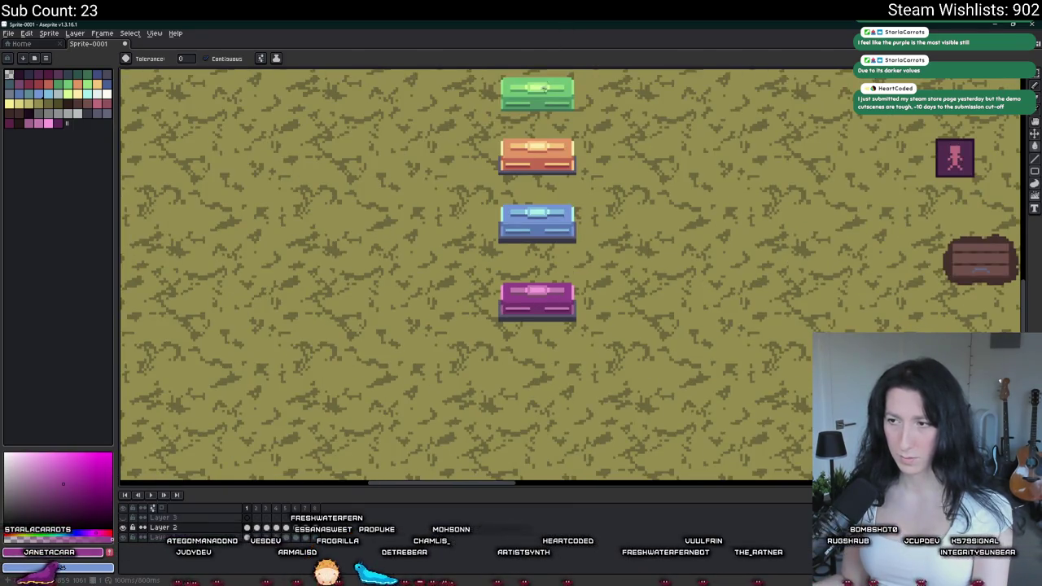
pyautogui.scroll(-1, 541, 91)
pyautogui.scroll(3, 546, 204)
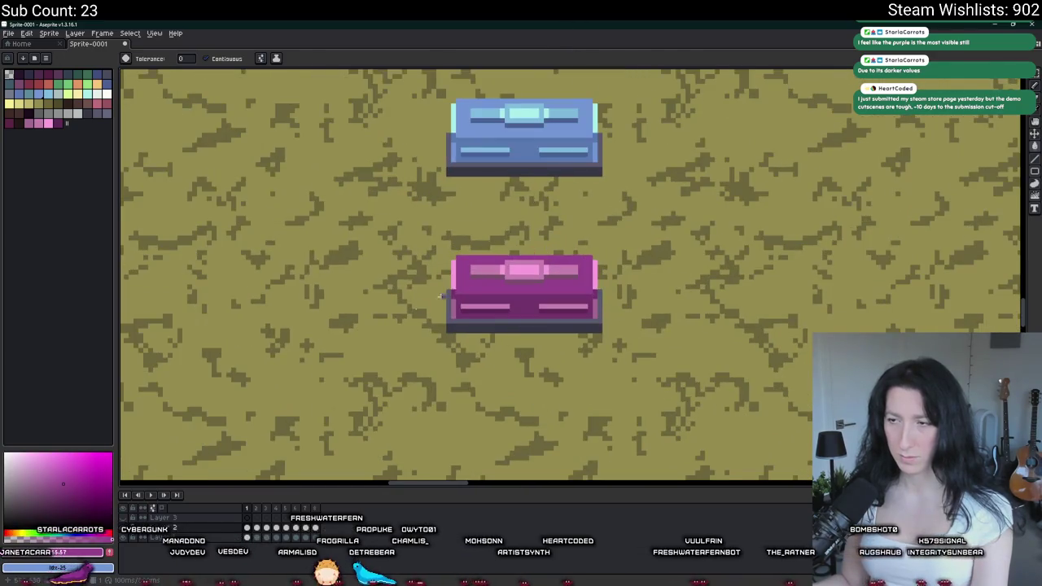
pyautogui.click(58, 554)
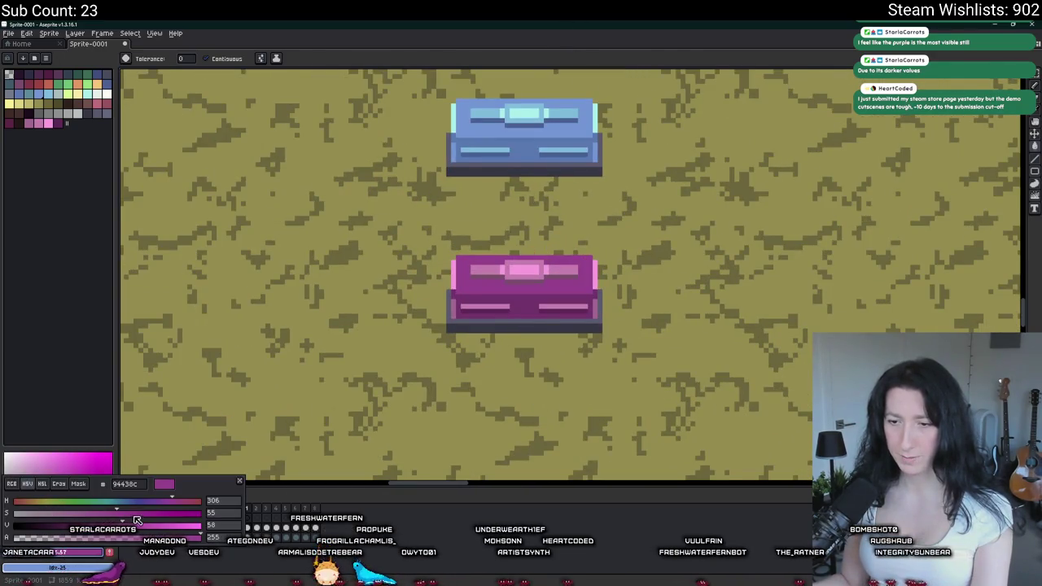
pyautogui.scroll(2, 520, 276)
pyautogui.click(432, 263)
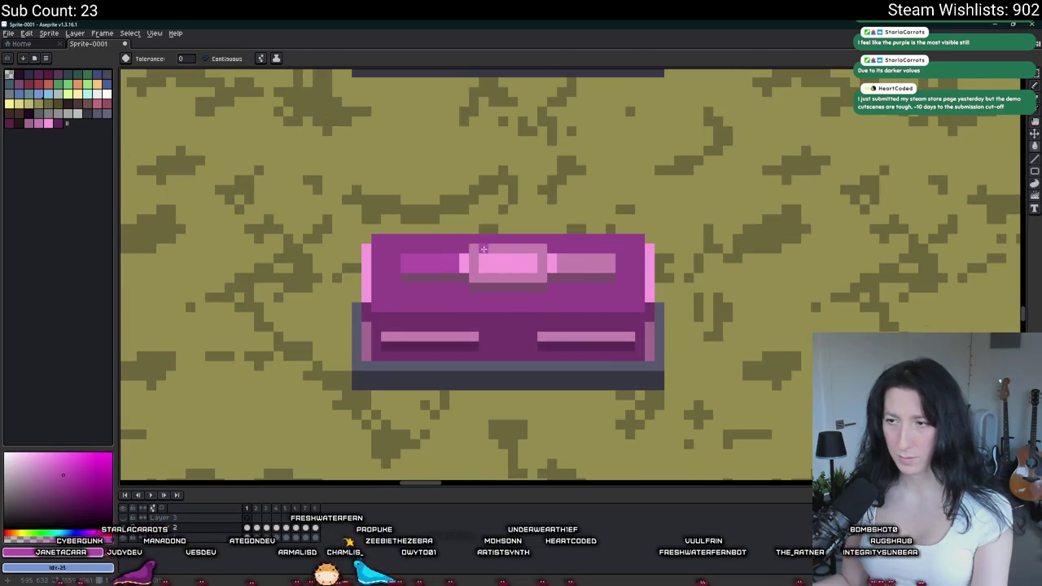
pyautogui.click(492, 258)
pyautogui.click(571, 259)
pyautogui.scroll(-2, 588, 234)
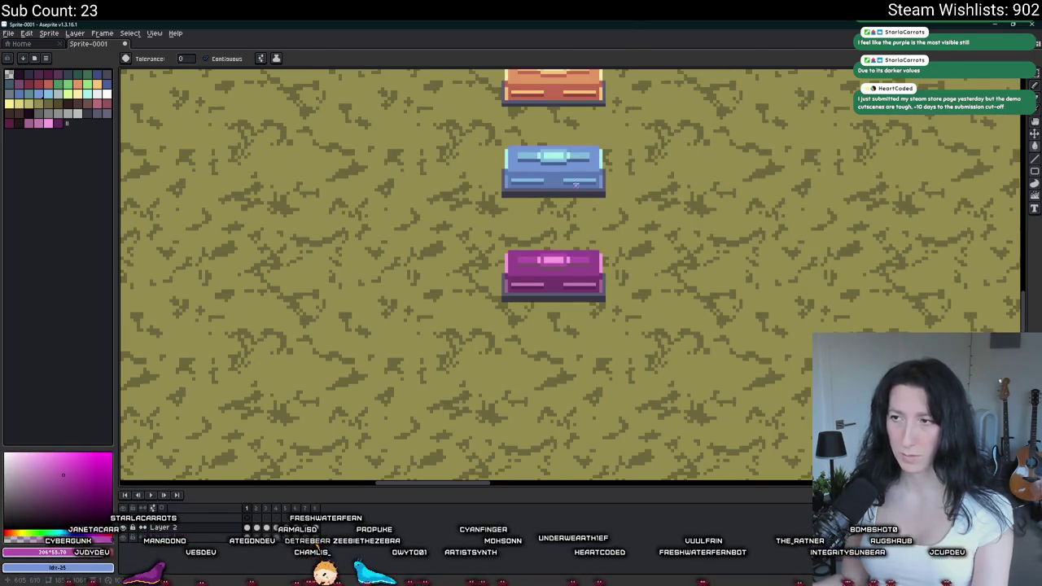
pyautogui.scroll(1, 575, 184)
pyautogui.hotkey('ctrl', 'z')
pyautogui.hotkey('ctrl', 'z')
pyautogui.hotkey('ctrl', 'z')
# - Recolour the right, middle and left segments of the lid stripe
pyautogui.click(59, 552)
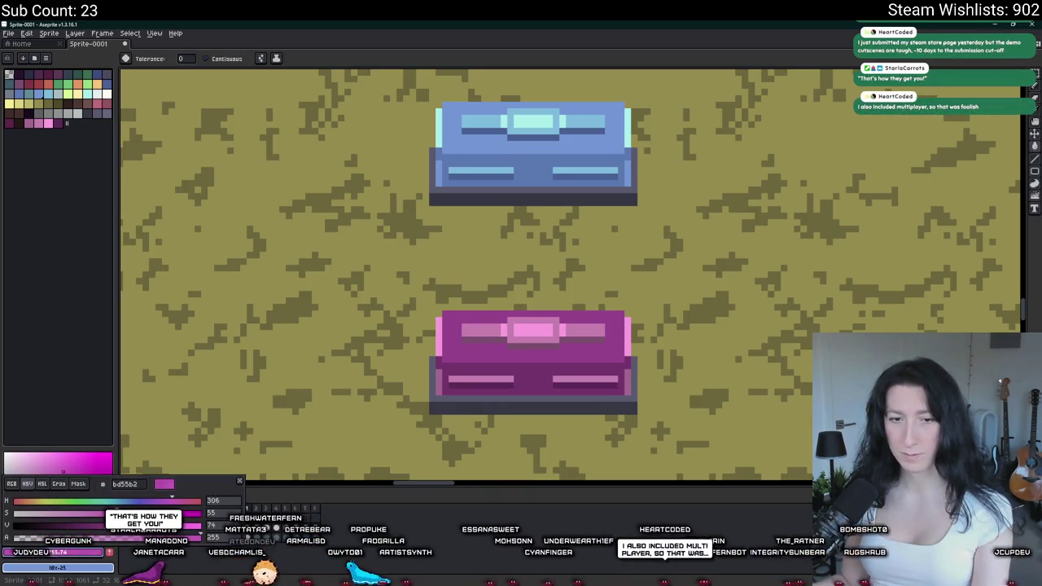
pyautogui.click(454, 358)
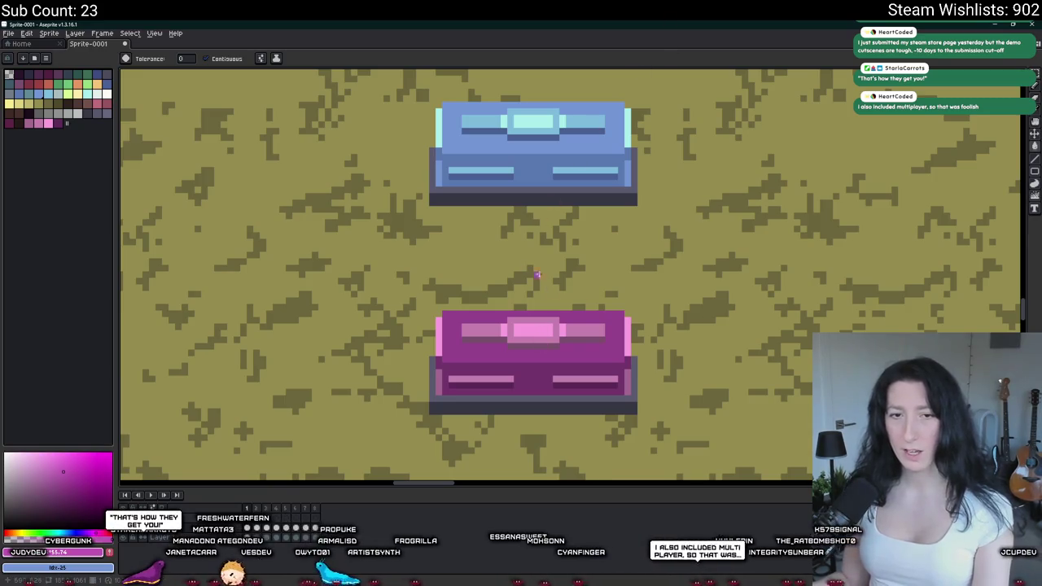
pyautogui.scroll(1, 502, 339)
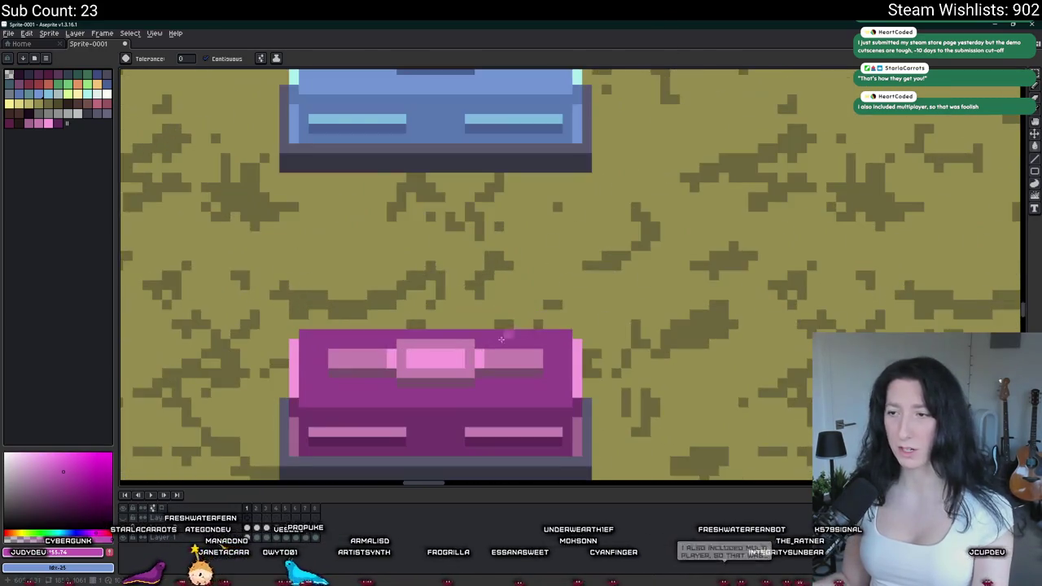
pyautogui.click(496, 361)
pyautogui.click(435, 359)
pyautogui.click(359, 359)
pyautogui.scroll(-3, 361, 361)
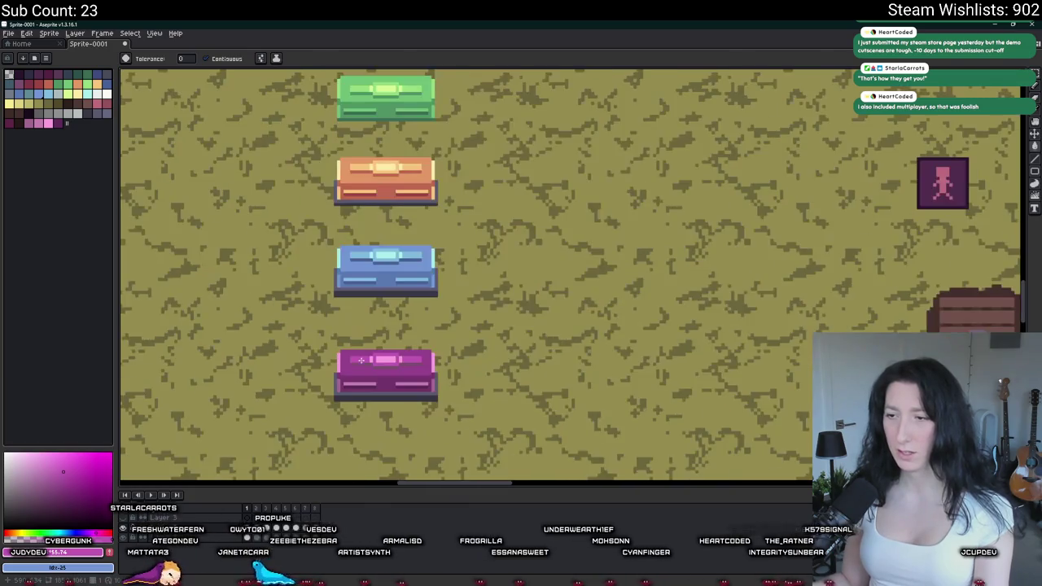
pyautogui.scroll(5, 350, 358)
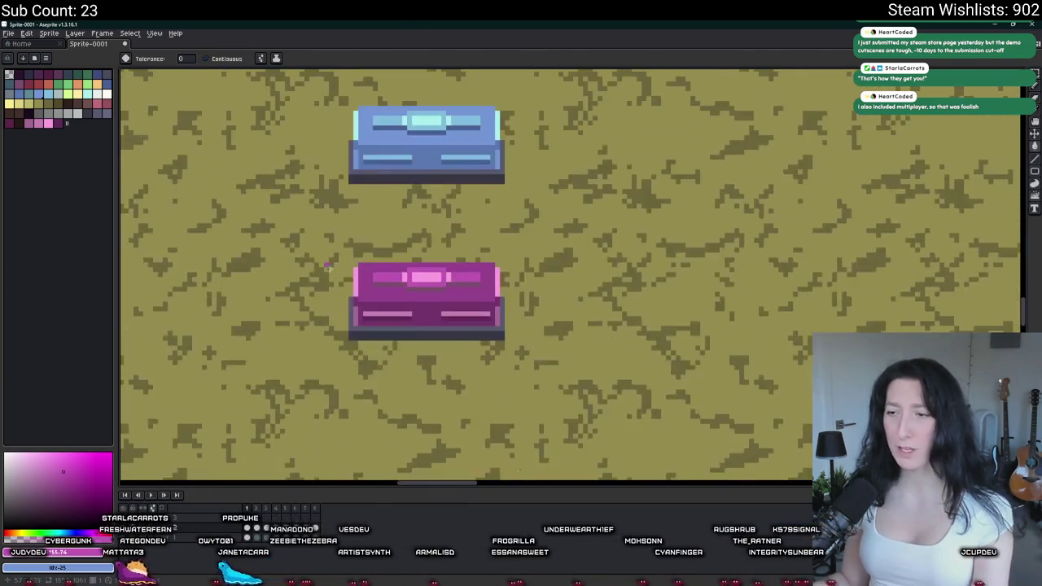
# - Adjust the current colour and fill the lid's centre stripe darker pink
pyautogui.click(80, 558)
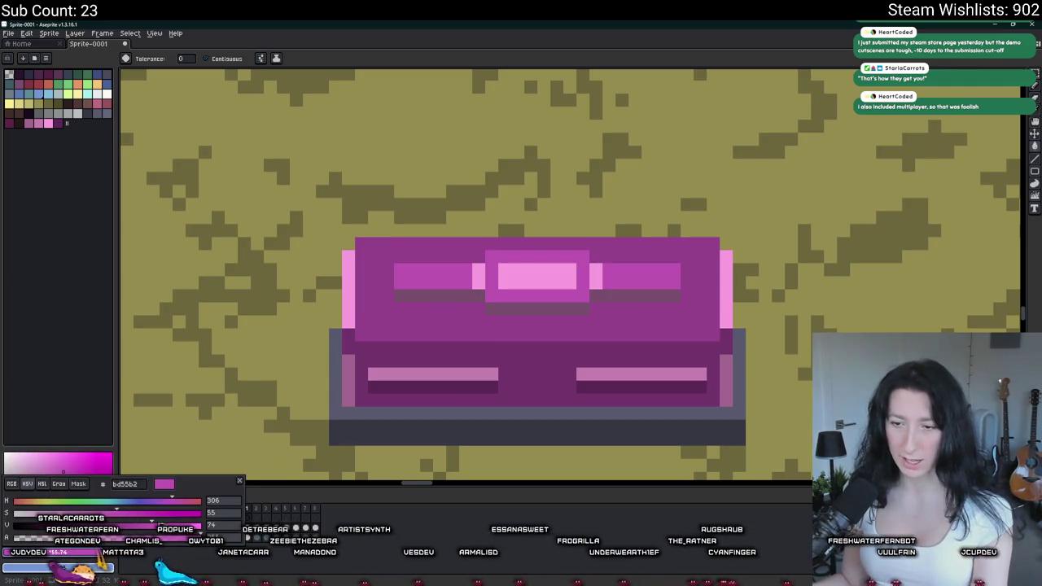
pyautogui.click(517, 277)
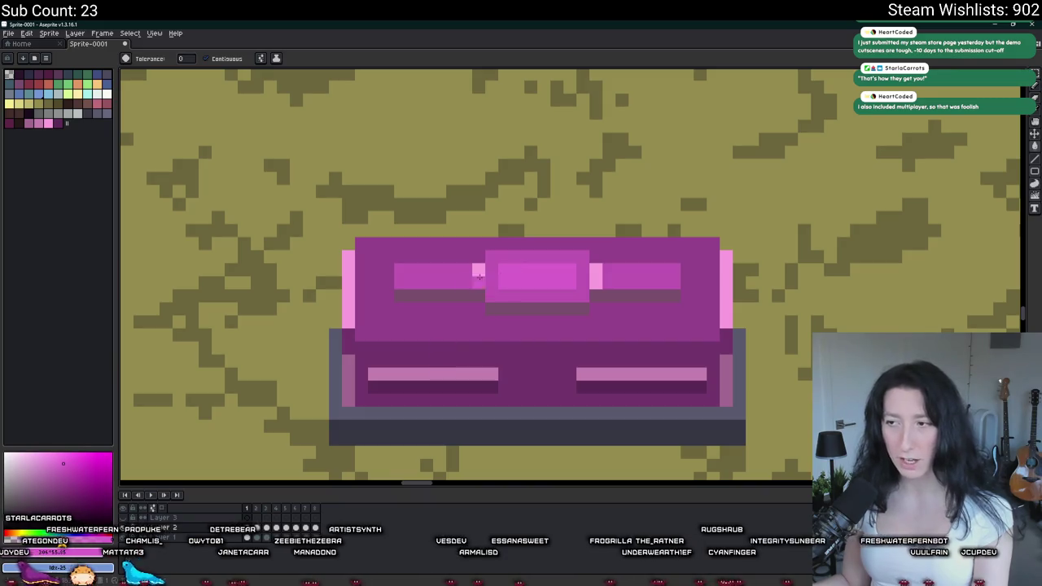
pyautogui.scroll(-4, 478, 273)
pyautogui.scroll(1, 478, 273)
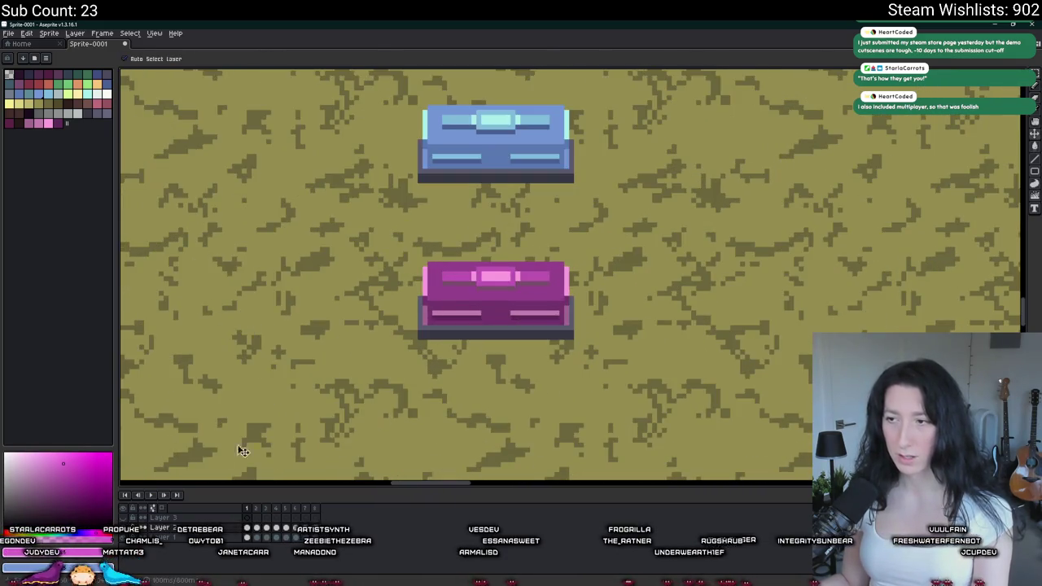
pyautogui.click(57, 551)
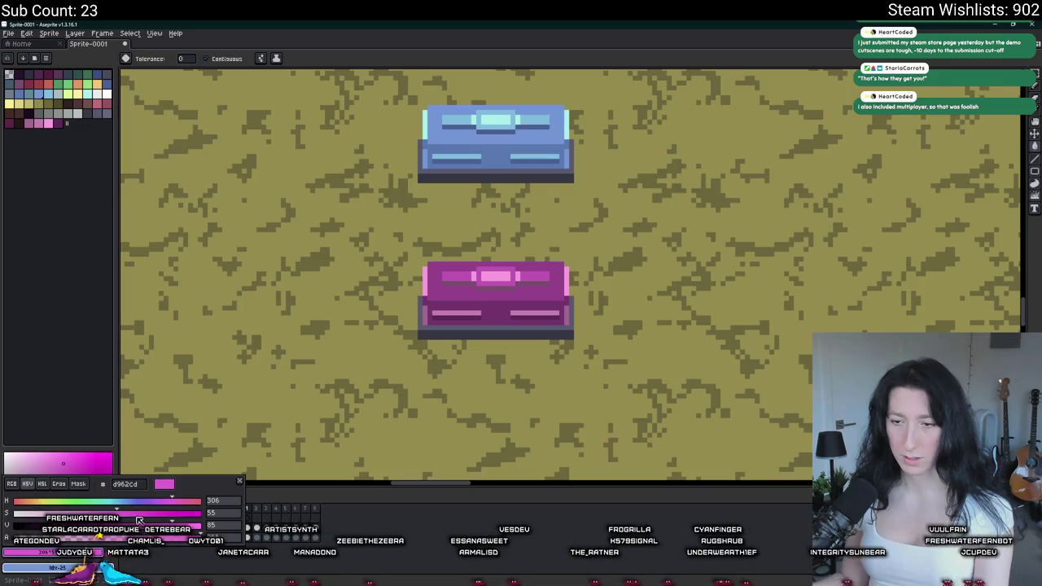
pyautogui.scroll(1, 466, 269)
pyautogui.click(514, 281)
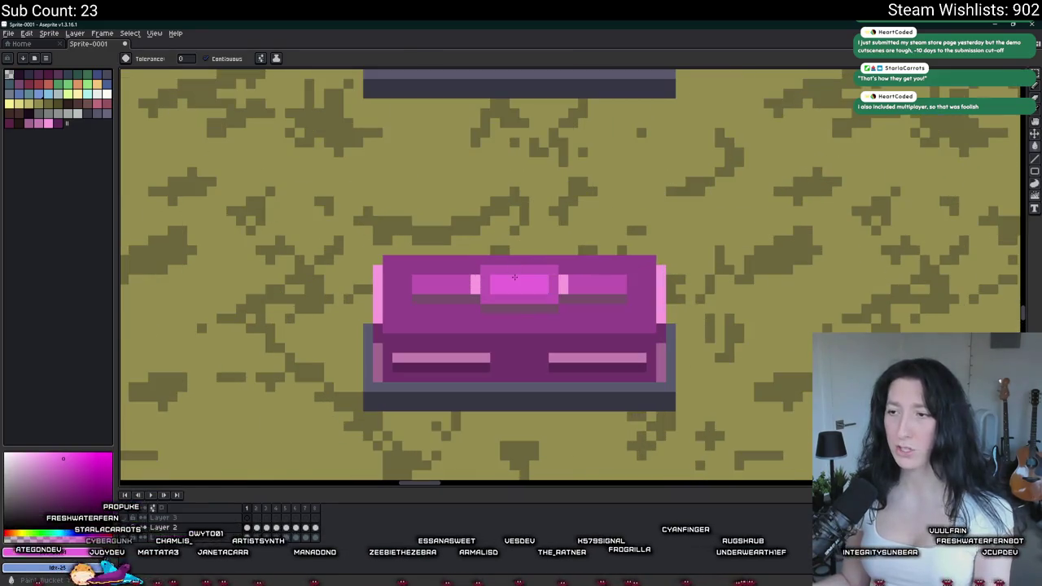
pyautogui.scroll(1, 470, 279)
pyautogui.scroll(-4, 627, 293)
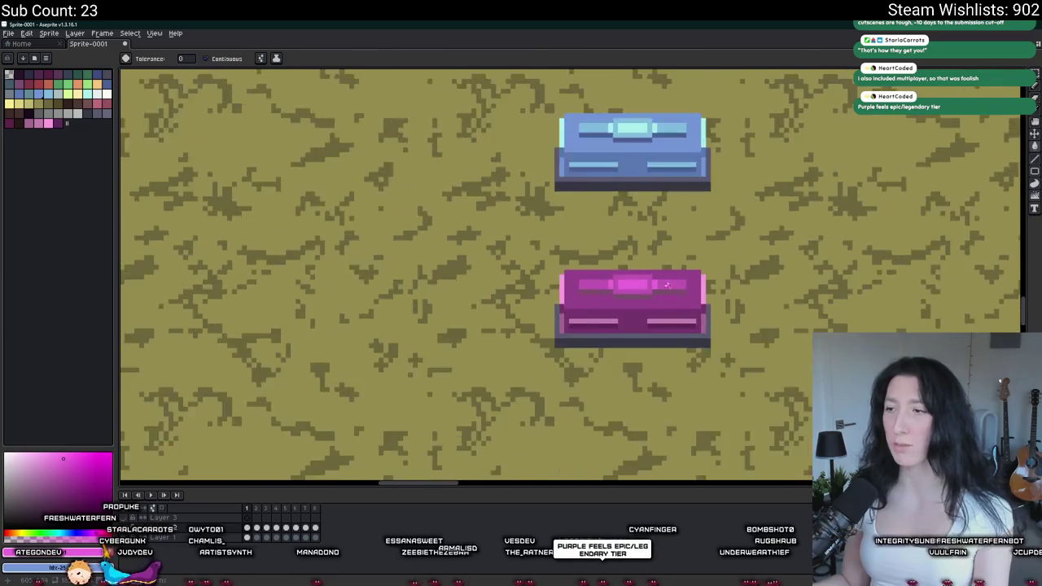
pyautogui.scroll(2, 639, 310)
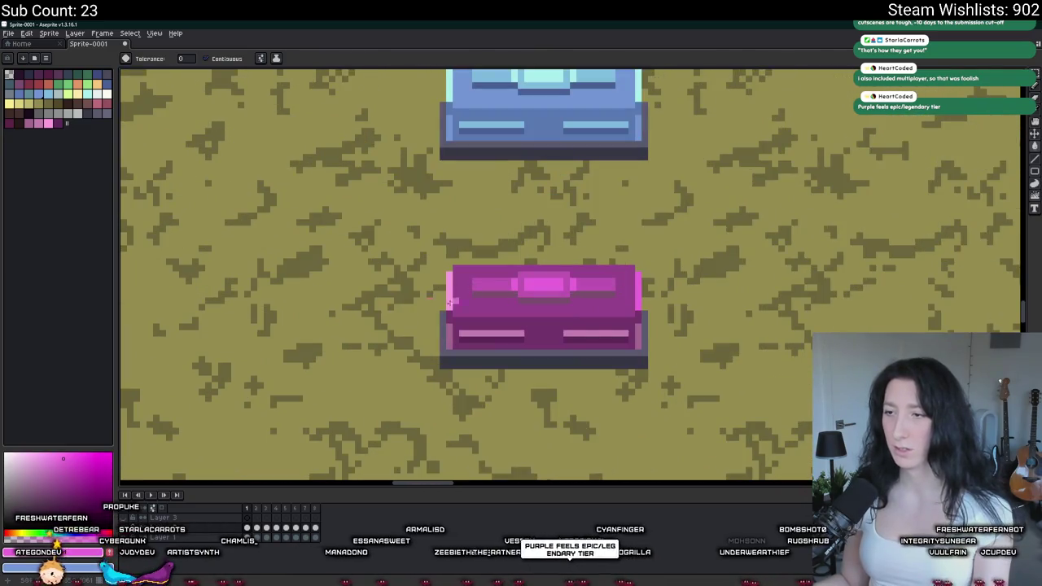
pyautogui.scroll(-3, 449, 299)
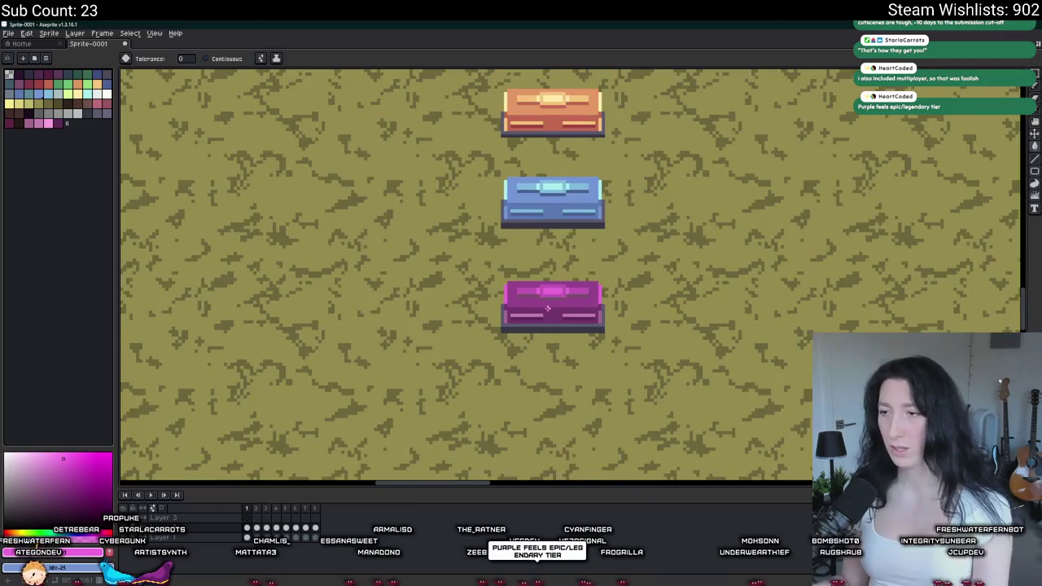
pyautogui.scroll(4, 505, 310)
# - Sample the body purple, fill the front stripes, undo the cushion fills, and fill the right edge purple
pyautogui.press('i')
pyautogui.click(489, 295)
pyautogui.press('g')
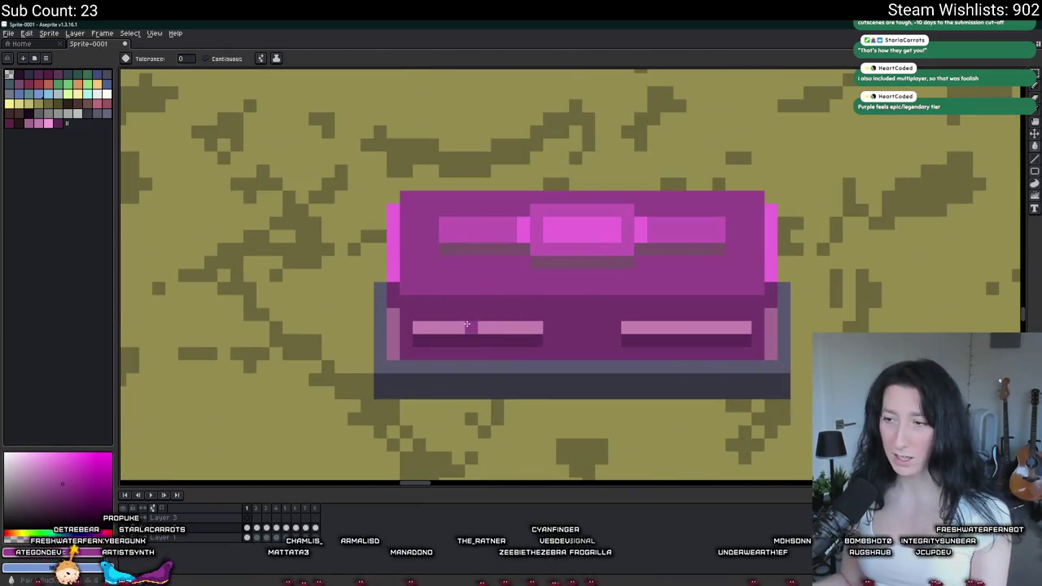
pyautogui.click(477, 328)
pyautogui.click(685, 328)
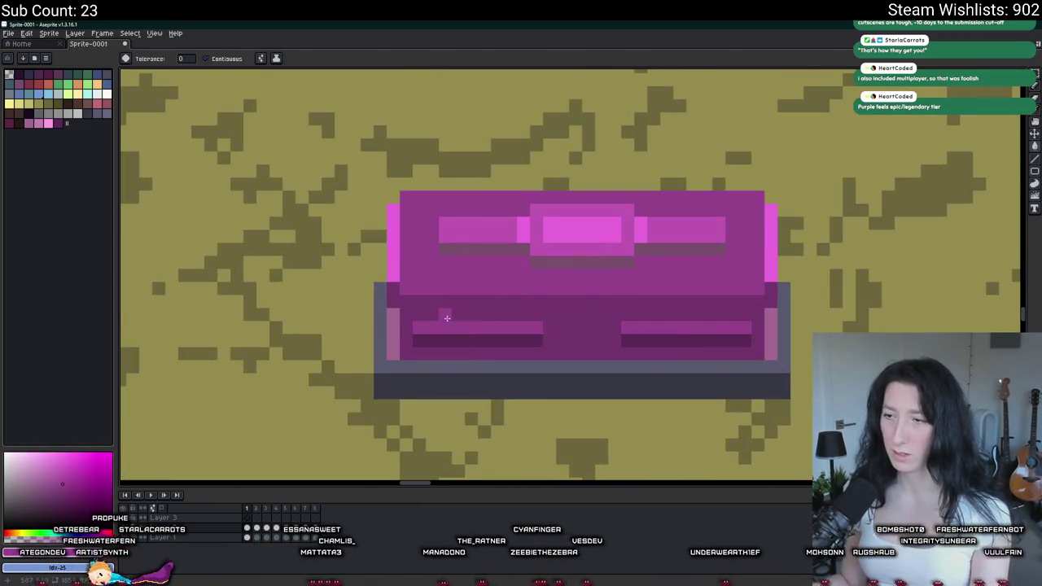
pyautogui.hotkey('ctrl', 'z')
pyautogui.hotkey('ctrl', 'z')
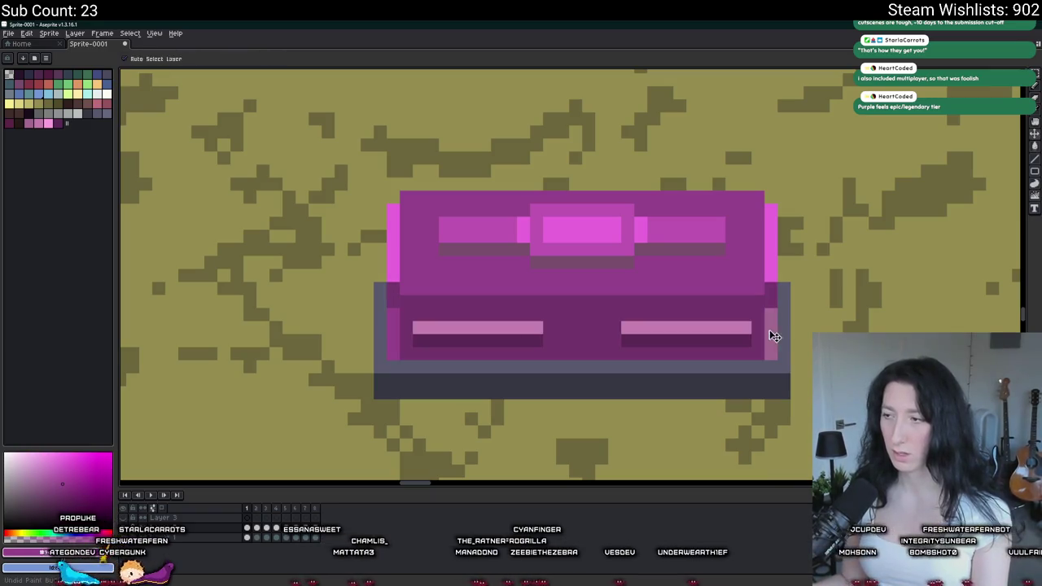
pyautogui.click(769, 332)
pyautogui.press('p')
pyautogui.press('Escape')
pyautogui.scroll(-3, 728, 234)
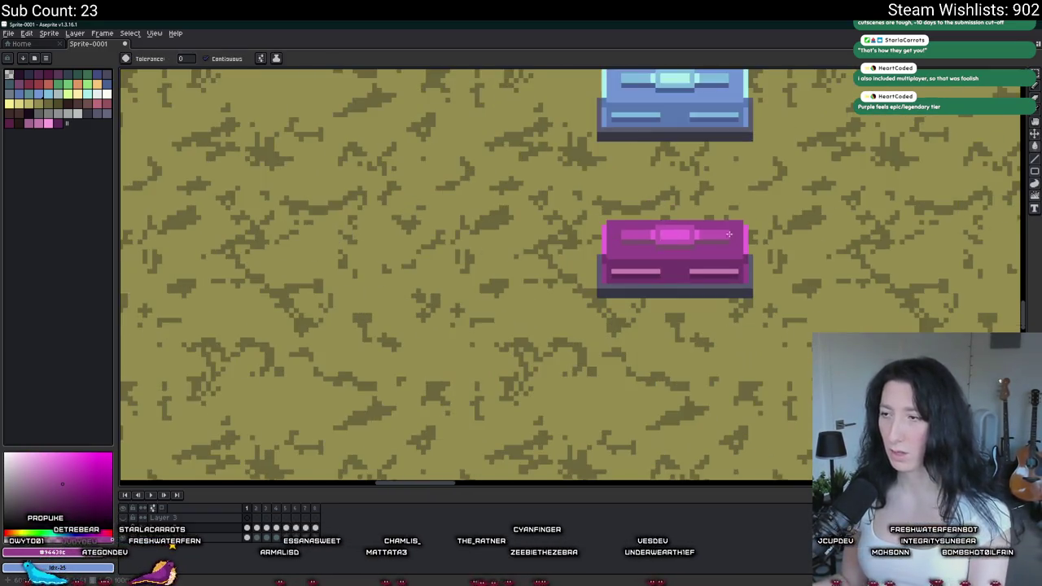
pyautogui.scroll(2, 696, 150)
pyautogui.scroll(2, 626, 187)
pyautogui.scroll(-4, 632, 244)
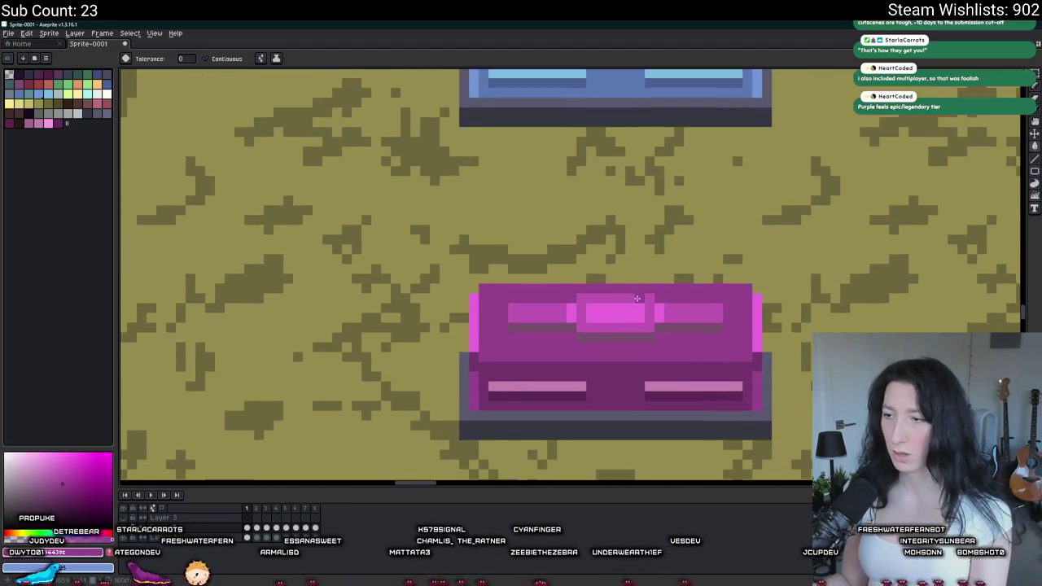
# - Pick the bright magenta highlight and repaint both front stripes with it
pyautogui.press('i')
pyautogui.click(617, 325)
pyautogui.moveTo(493, 385); pyautogui.dragTo(581, 386)
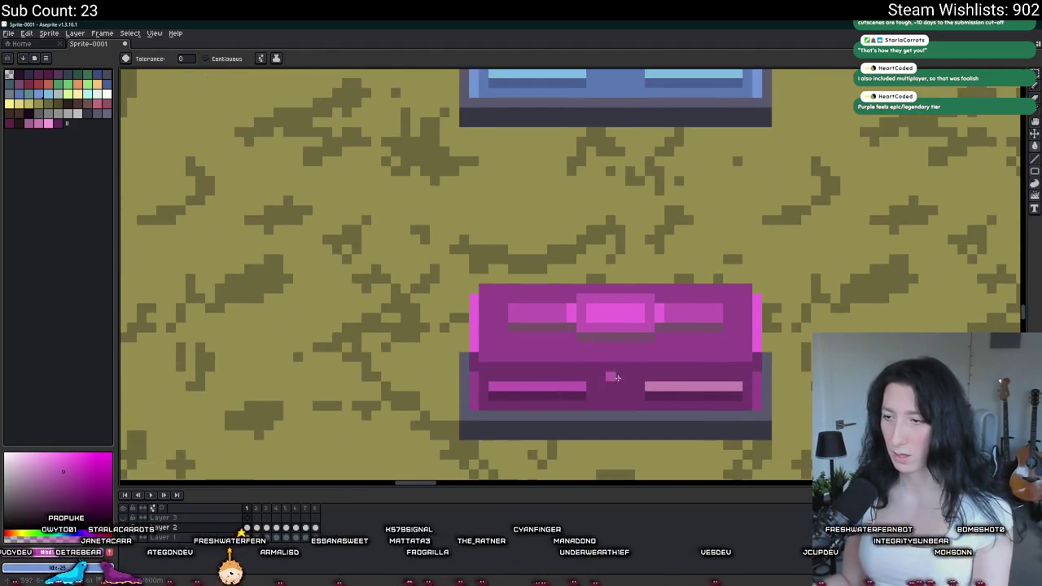
pyautogui.moveTo(737, 386); pyautogui.dragTo(649, 385)
# - Bucket-fill the rows under the left, centre and right lid stripes darker
pyautogui.press('g')
pyautogui.click(615, 335)
pyautogui.click(542, 328)
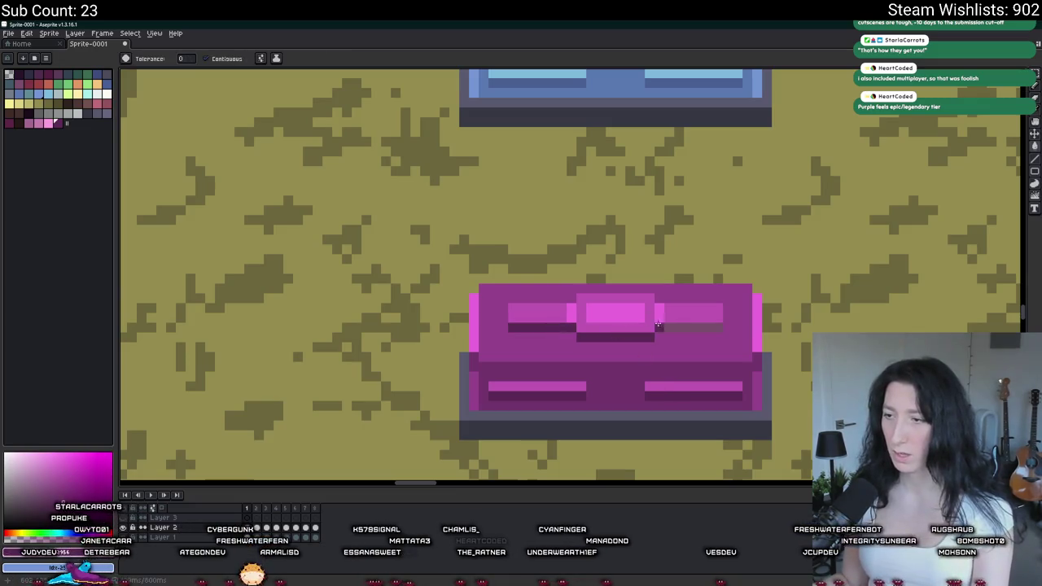
pyautogui.click(689, 328)
pyautogui.scroll(-4, 724, 321)
pyautogui.scroll(2, 669, 254)
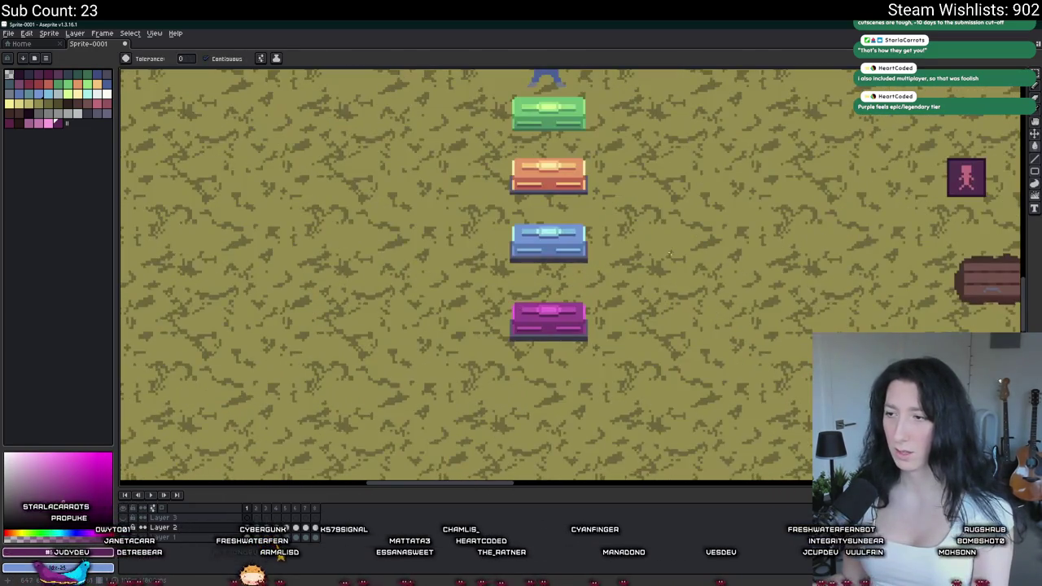
pyautogui.scroll(1, 668, 358)
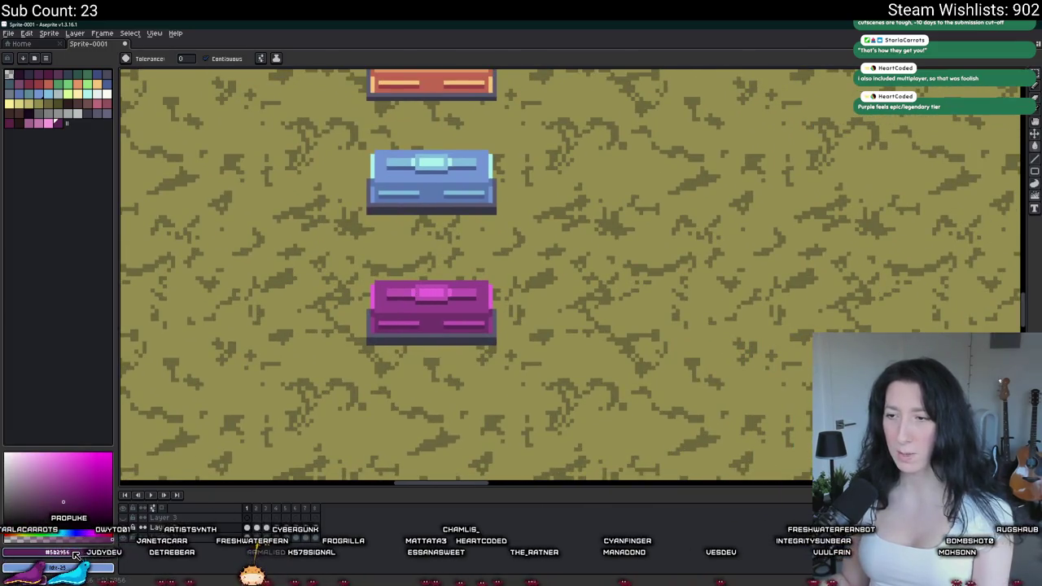
# - View the current colour in the colour editor as hue, saturation and value
pyautogui.click(75, 553)
pyautogui.click(27, 483)
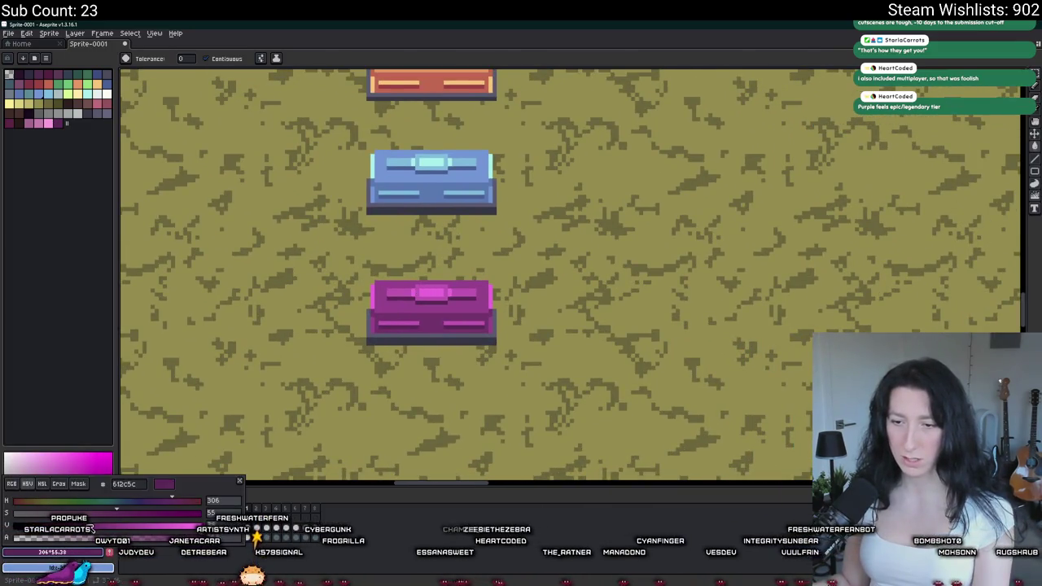
pyautogui.scroll(3, 399, 336)
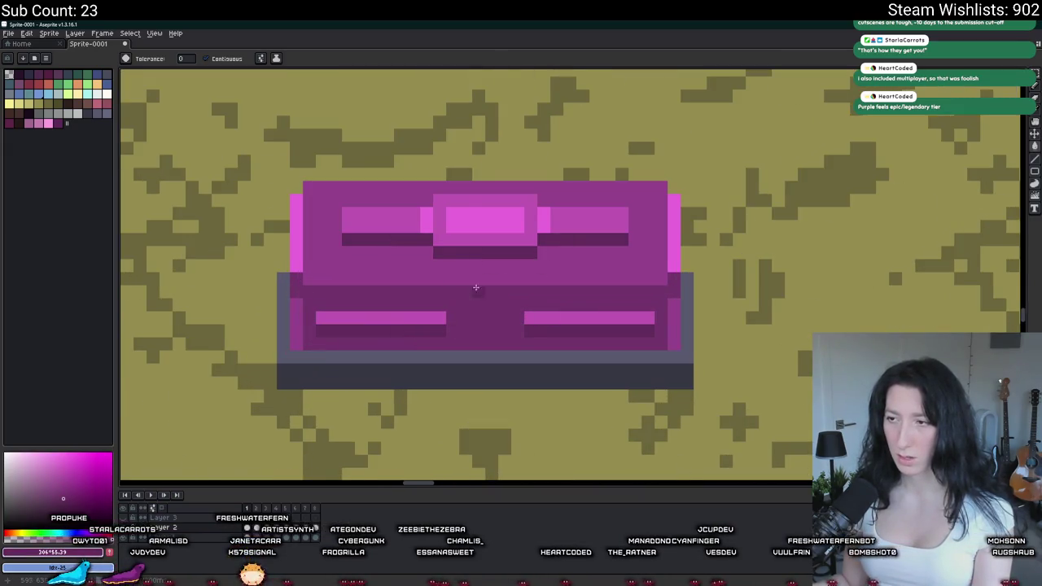
pyautogui.scroll(-3, 476, 287)
pyautogui.scroll(-4, 529, 221)
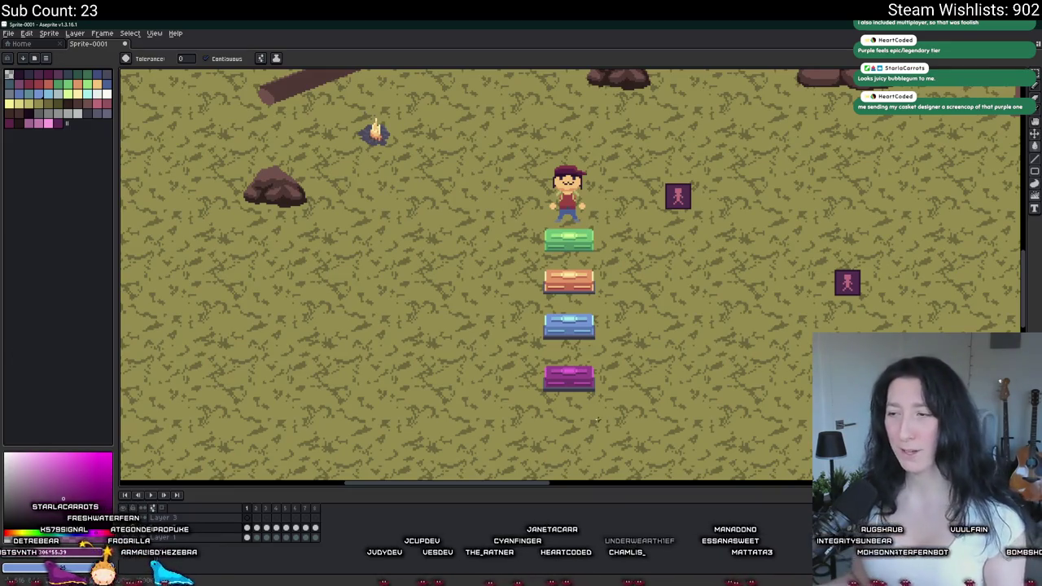
# - Marquee-select the blue chest, then the magenta chest, and commit the selection
pyautogui.scroll(-2, 597, 419)
pyautogui.scroll(3, 569, 283)
pyautogui.scroll(-3, 570, 283)
pyautogui.scroll(3, 570, 283)
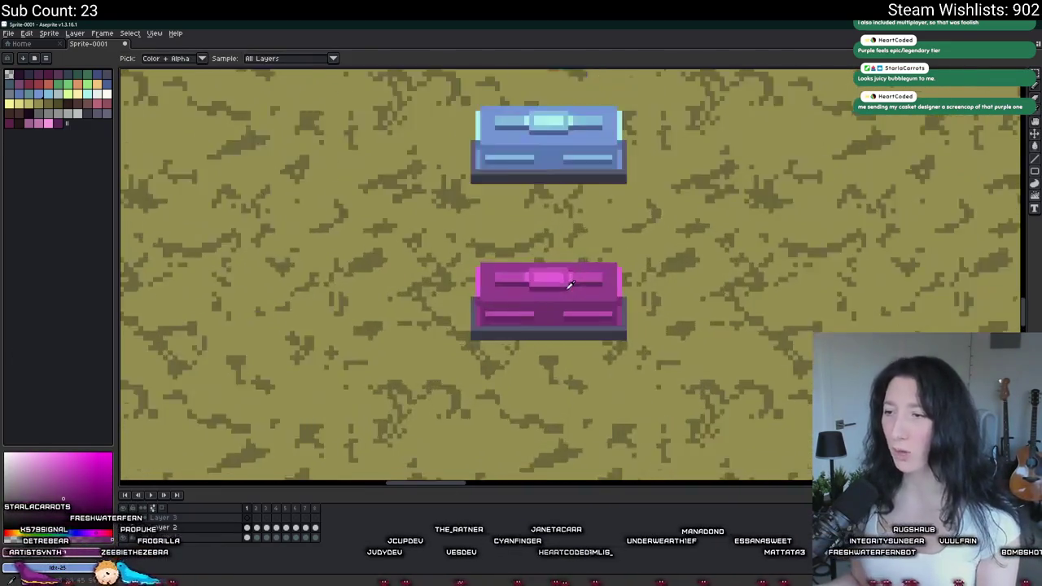
pyautogui.scroll(-3, 570, 284)
pyautogui.scroll(2, 570, 284)
pyautogui.press('m')
pyautogui.scroll(2, 521, 269)
pyautogui.moveTo(382, 379)
pyautogui.mouseDown()
pyautogui.moveTo(524, 260)
pyautogui.moveTo(594, 158)
pyautogui.mouseUp()
pyautogui.scroll(-1, 593, 158)
pyautogui.scroll(1, 570, 244)
pyautogui.moveTo(577, 444); pyautogui.dragTo(397, 349)
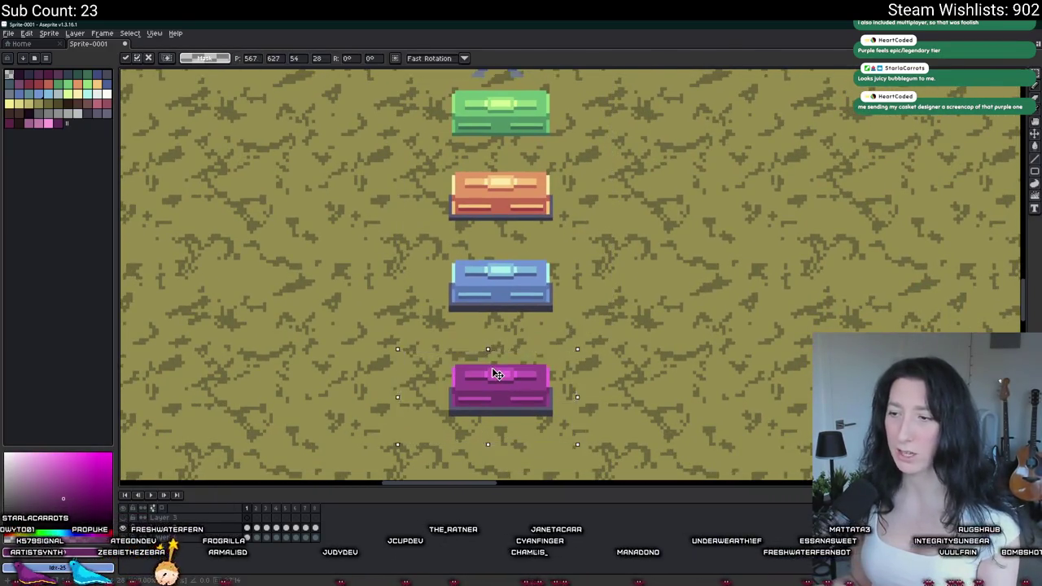
pyautogui.press('Return')
# - Centre the magenta chest in view and eyedrop its purple colour
pyautogui.scroll(-1, 724, 322)
pyautogui.scroll(1, 688, 344)
pyautogui.scroll(-3, 570, 358)
pyautogui.scroll(3, 554, 362)
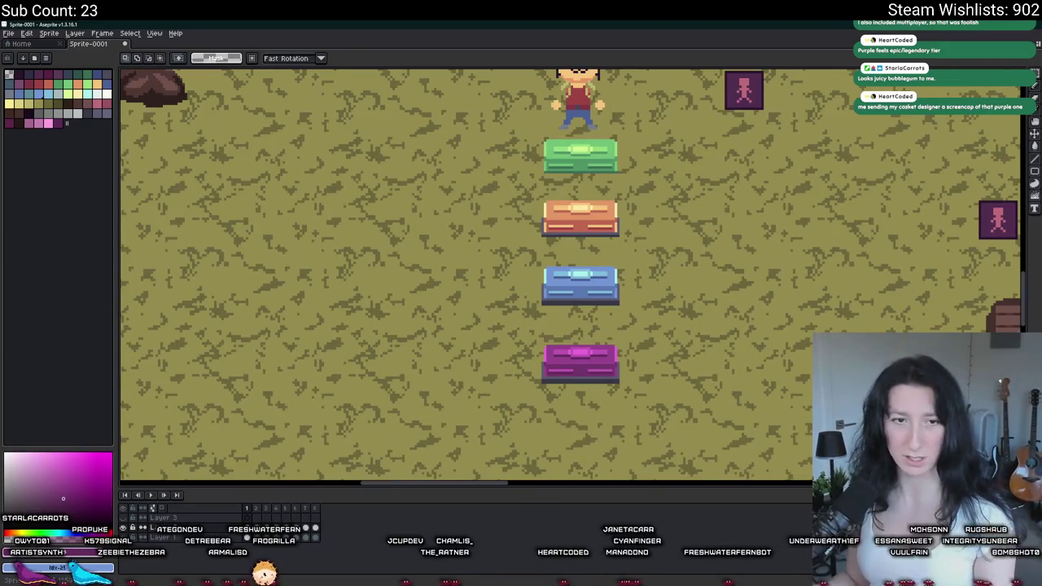
pyautogui.scroll(2, 640, 354)
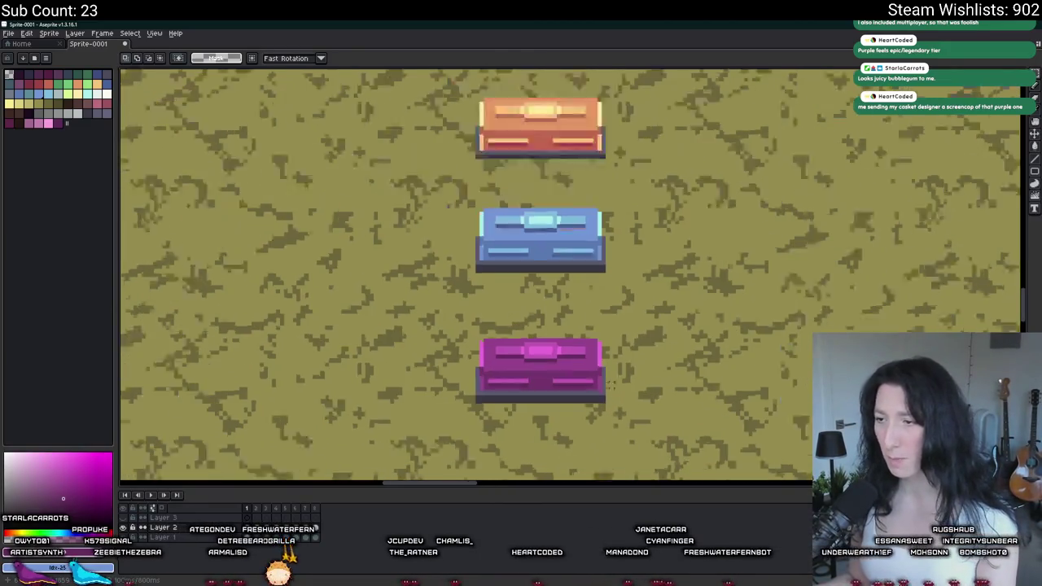
pyautogui.scroll(1, 610, 382)
pyautogui.press('i')
pyautogui.scroll(2, 498, 389)
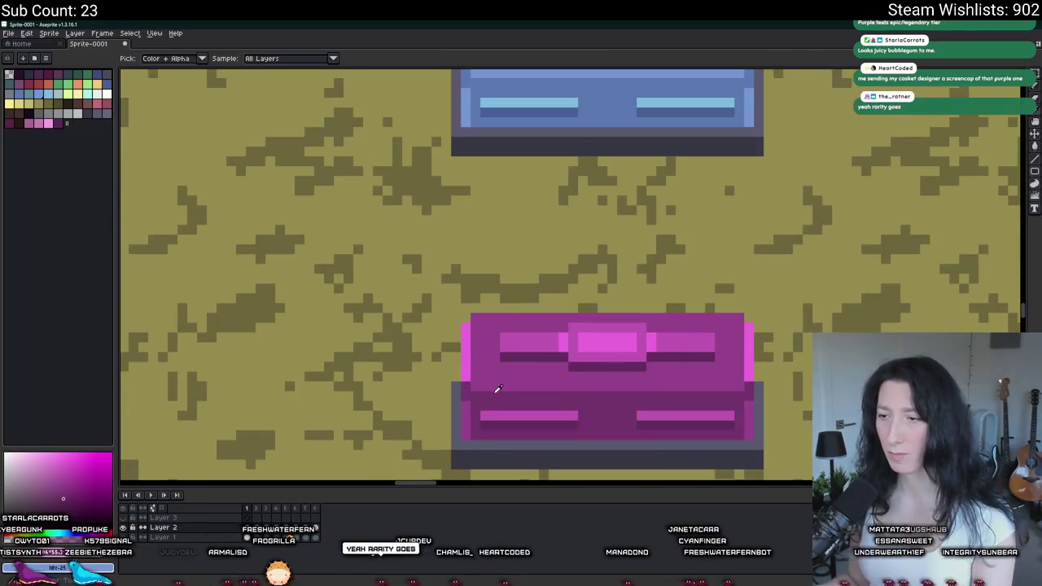
pyautogui.moveTo(498, 389); pyautogui.dragTo(453, 286)
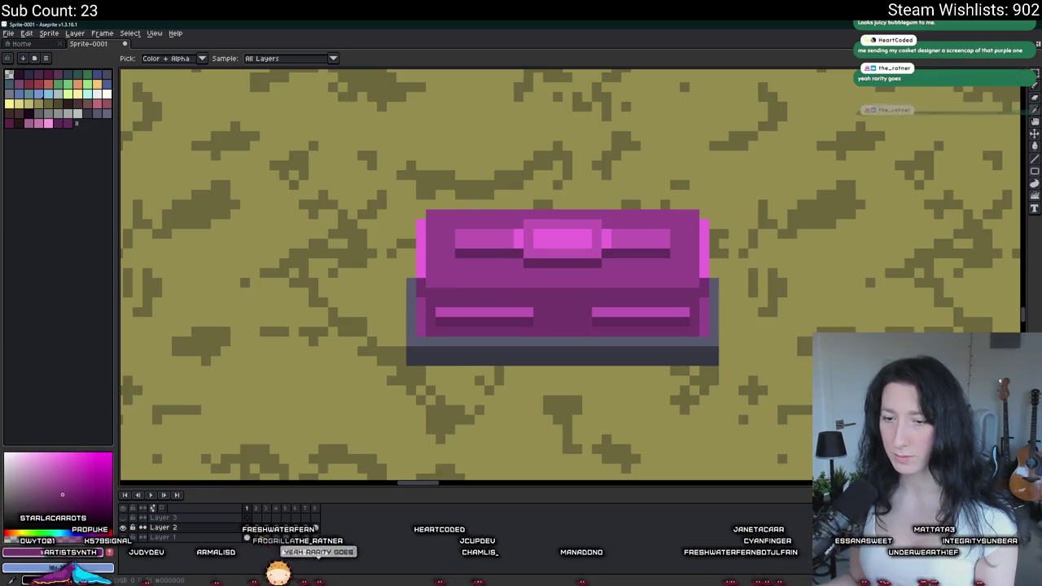
pyautogui.click(427, 318)
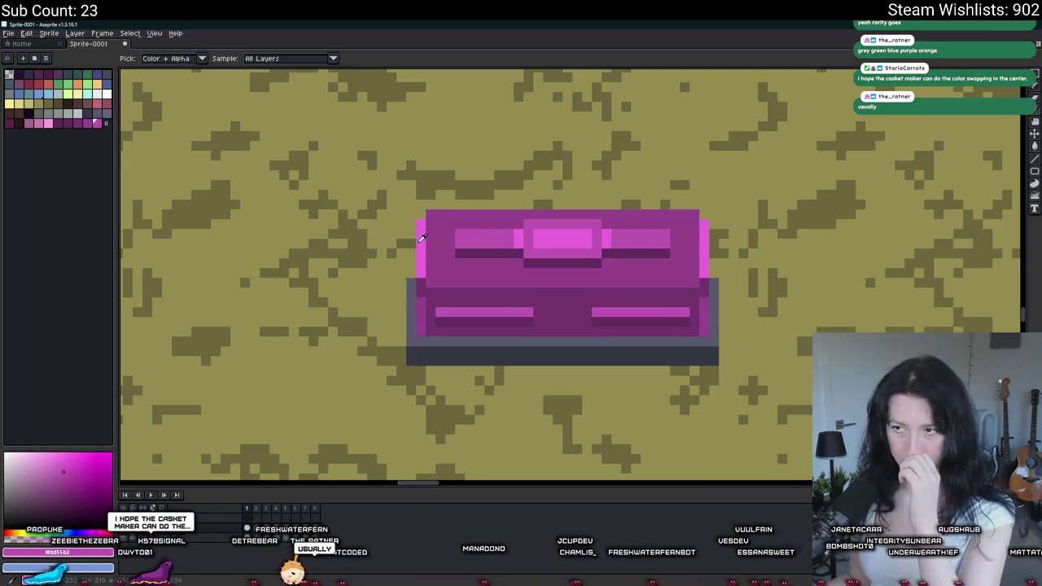
# - Save the palette over punolite-plus-plus-fem-edition-1x.aseprite in the Art folder, confirming the replacement
pyautogui.click(46, 57)
pyautogui.click(73, 202)
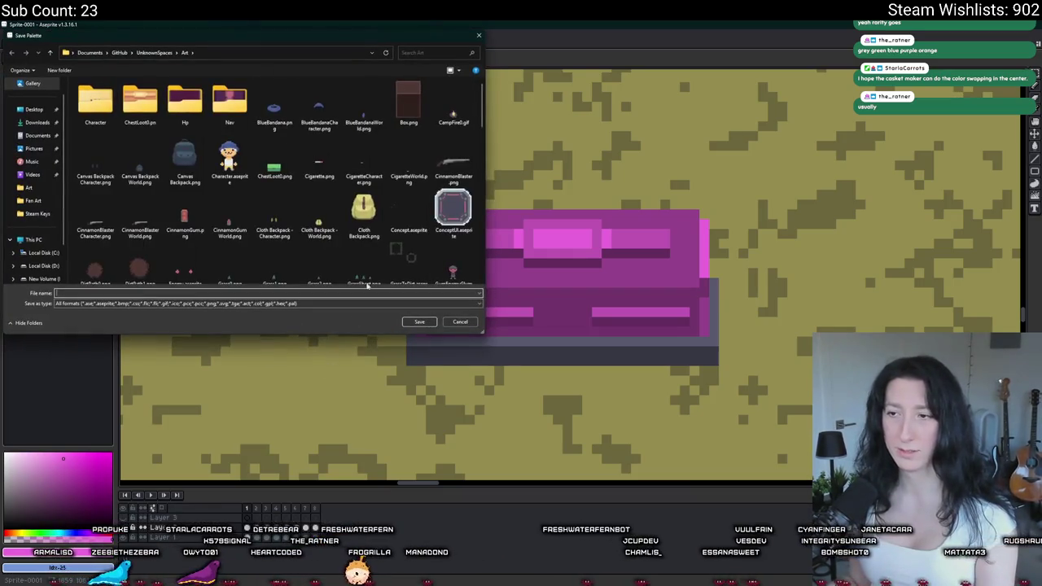
pyautogui.click(229, 161)
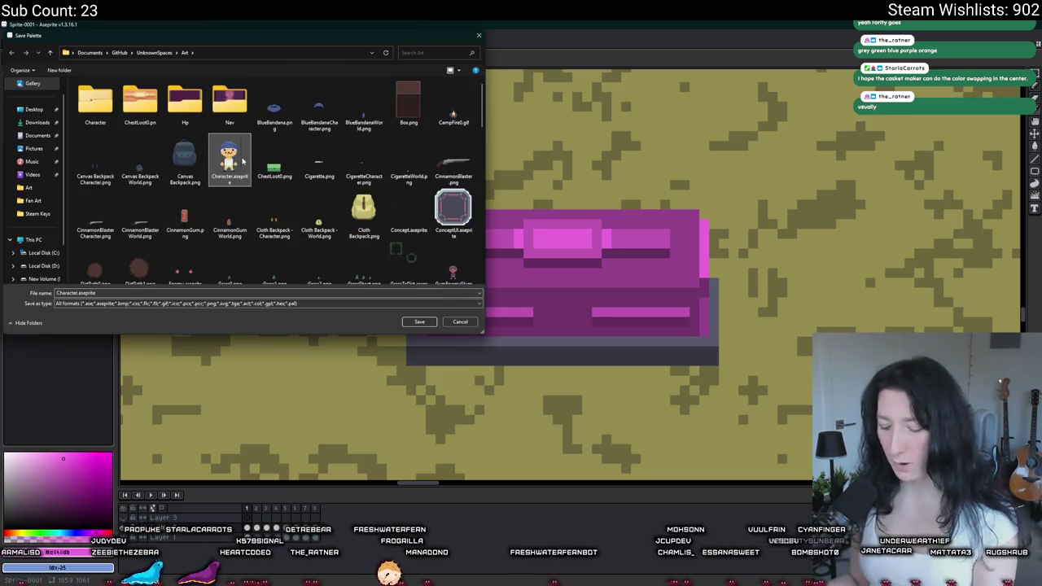
pyautogui.scroll(-5, 231, 159)
pyautogui.click(353, 158)
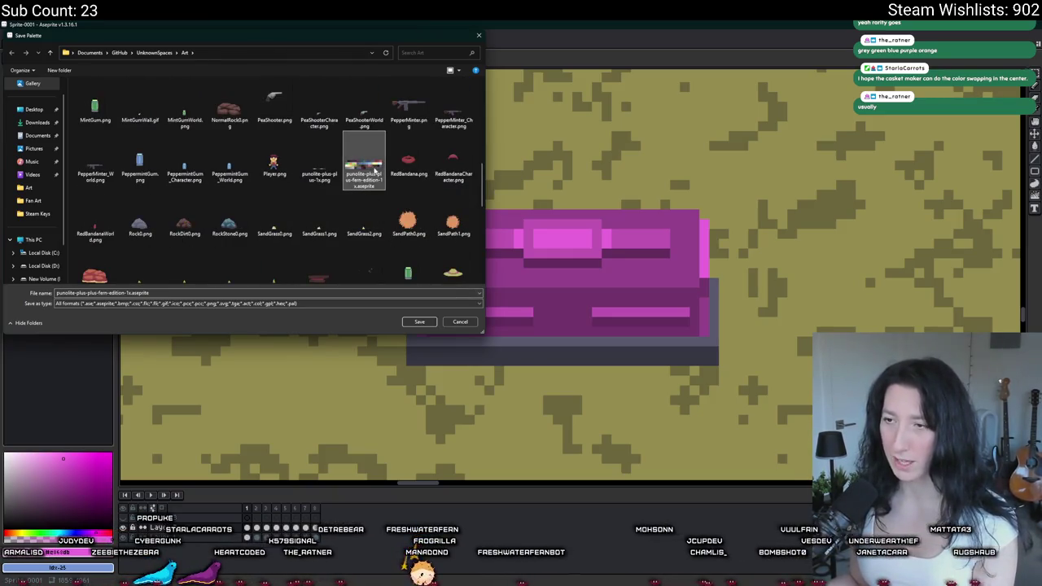
pyautogui.doubleClick(366, 187)
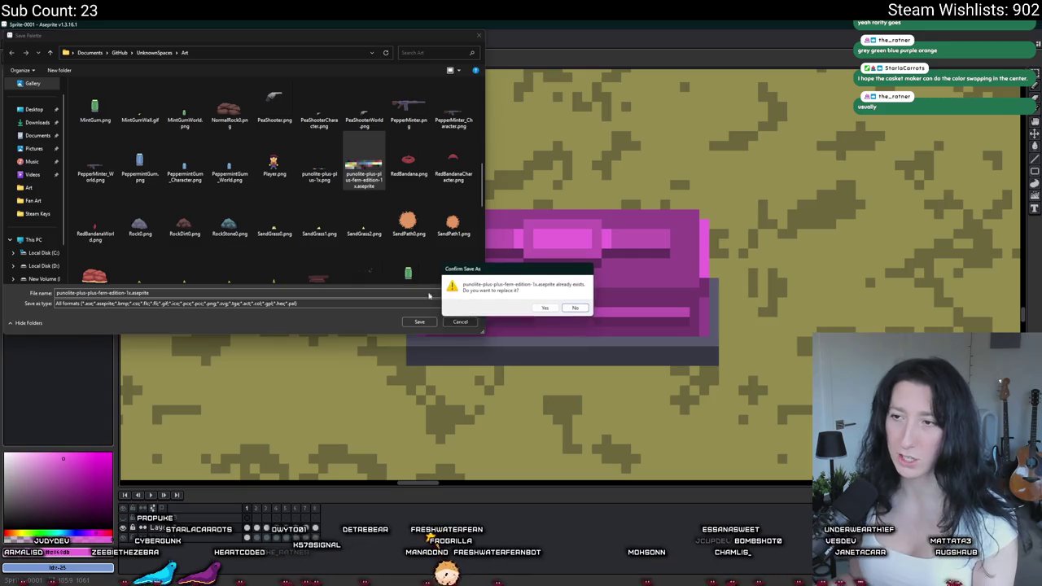
pyautogui.click(544, 308)
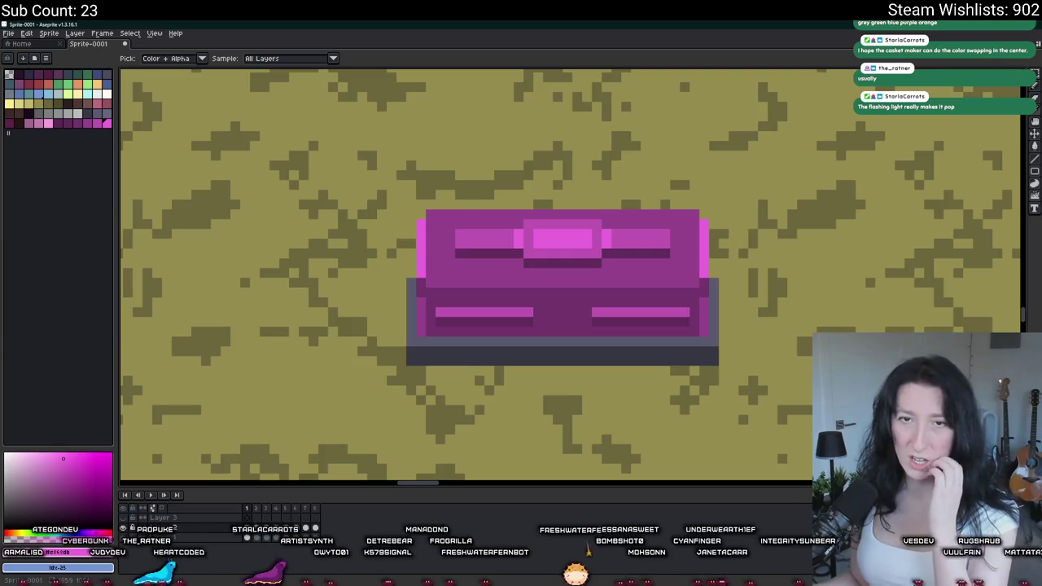
# - On the first frame, reframe the view and sample the blue chest's light centre colour
pyautogui.scroll(-3, 576, 269)
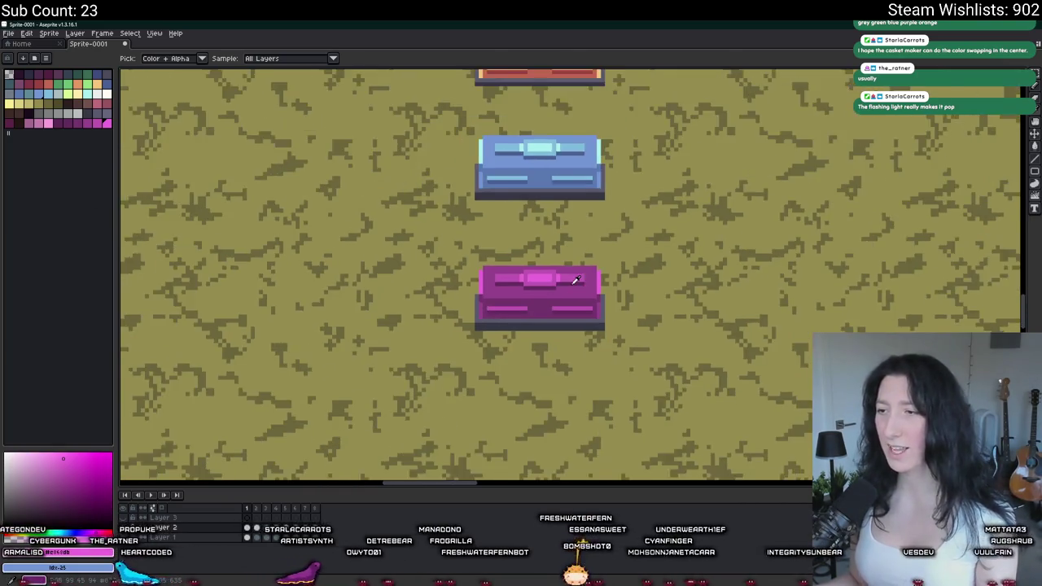
pyautogui.scroll(1, 558, 269)
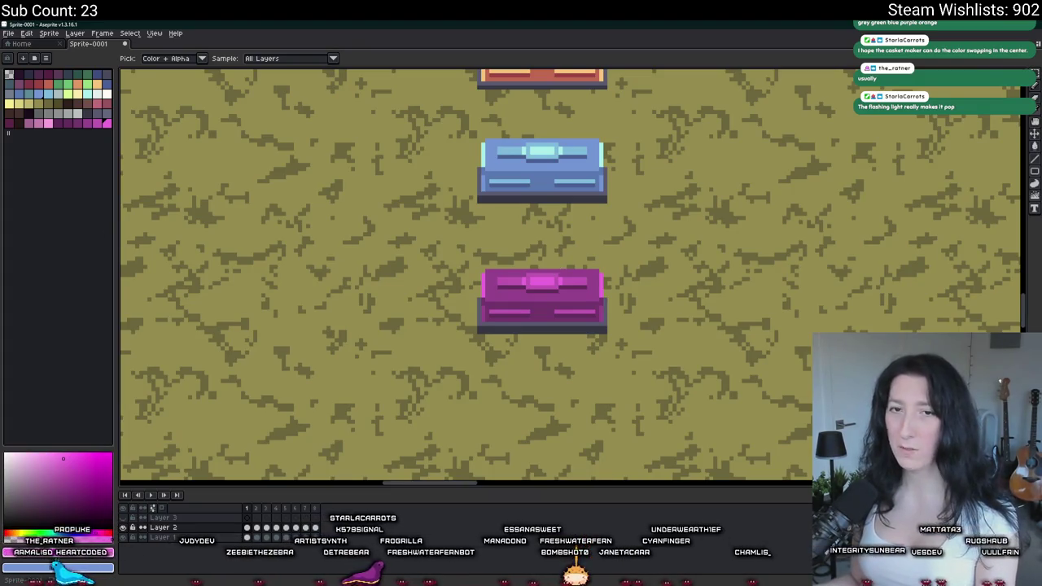
pyautogui.scroll(1, 414, 229)
pyautogui.moveTo(549, 276); pyautogui.dragTo(547, 302)
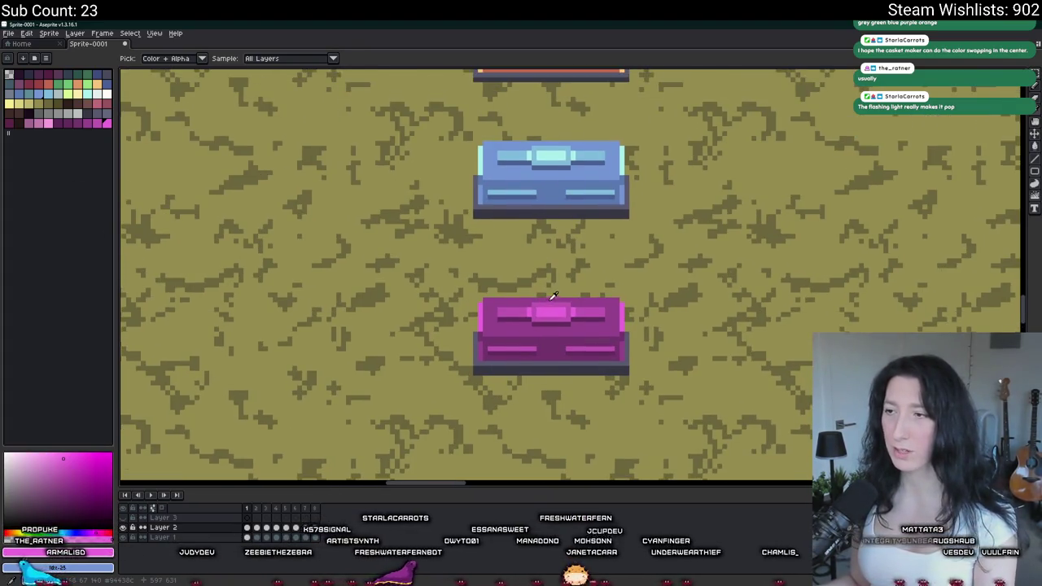
pyautogui.scroll(2, 552, 295)
pyautogui.scroll(-3, 530, 307)
pyautogui.scroll(-1, 532, 300)
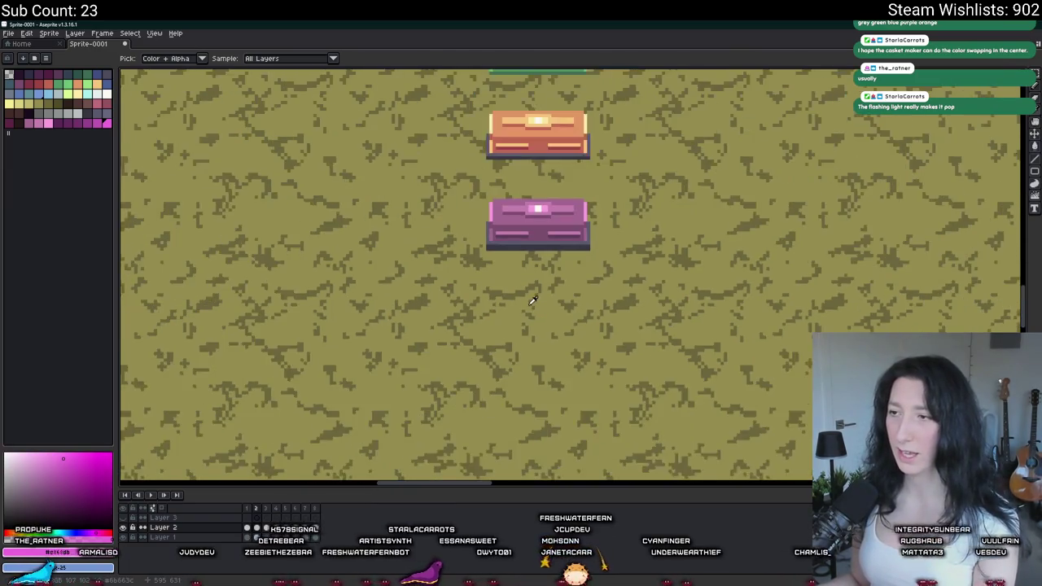
pyautogui.scroll(-1, 532, 300)
pyautogui.press('Left')
pyautogui.scroll(3, 535, 226)
pyautogui.moveTo(535, 225); pyautogui.dragTo(504, 279)
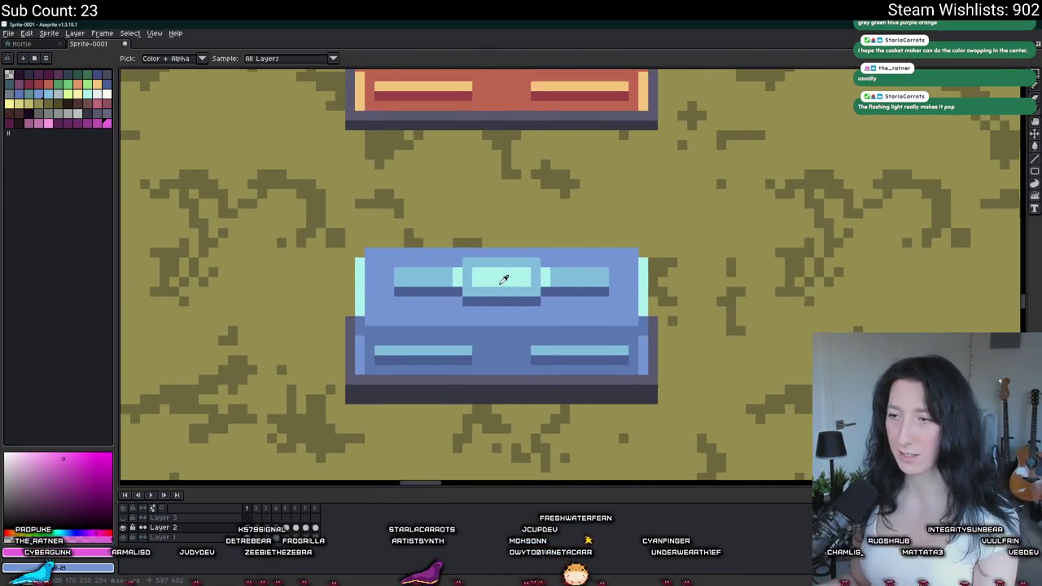
pyautogui.press('m')
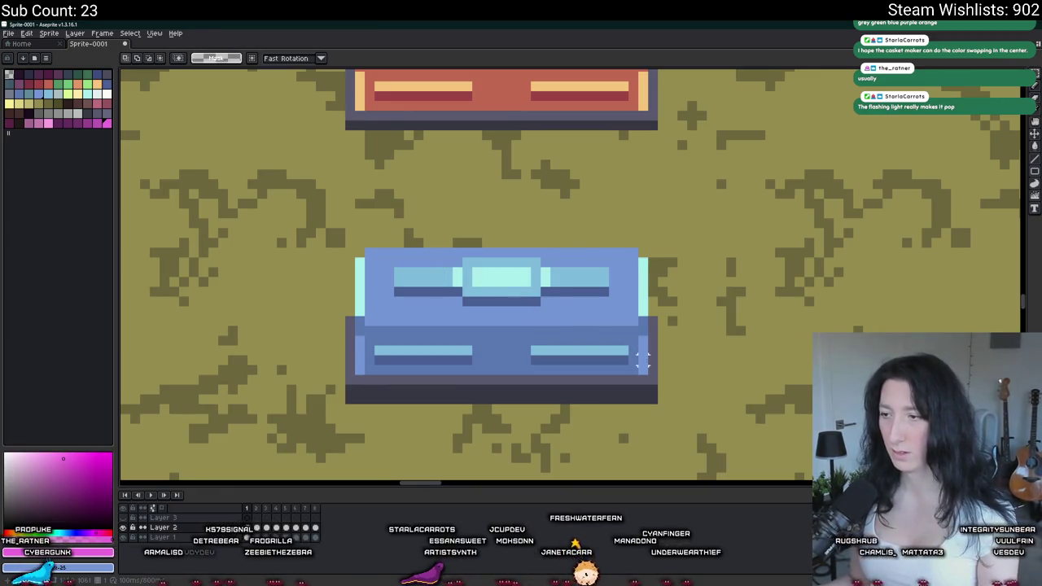
pyautogui.press('i')
pyautogui.click(579, 300)
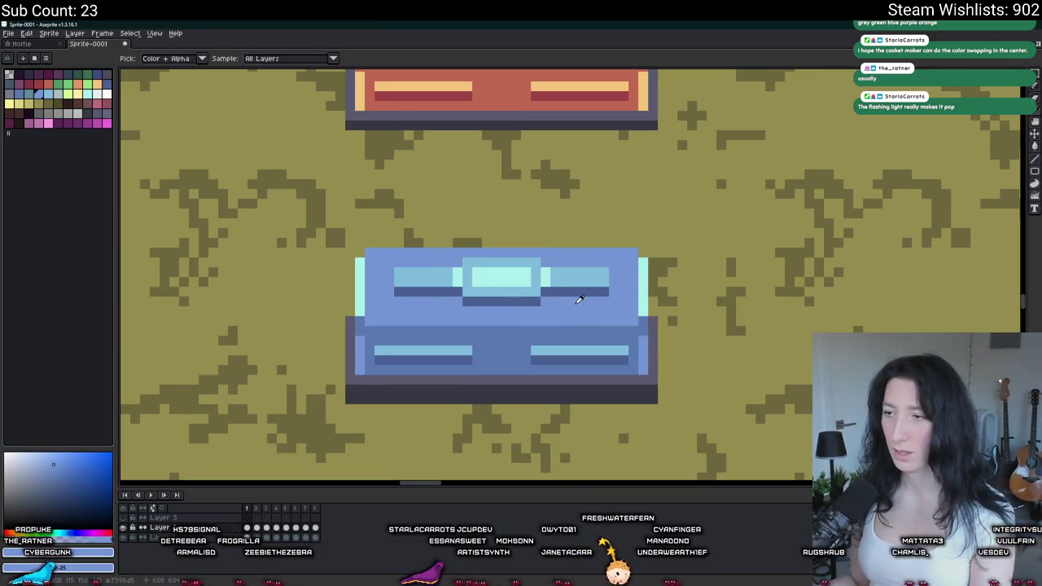
# - On frame two, sample the chest's colour and marquee-select the casket's lid and body
pyautogui.press('.')
pyautogui.click(564, 301)
pyautogui.press('m')
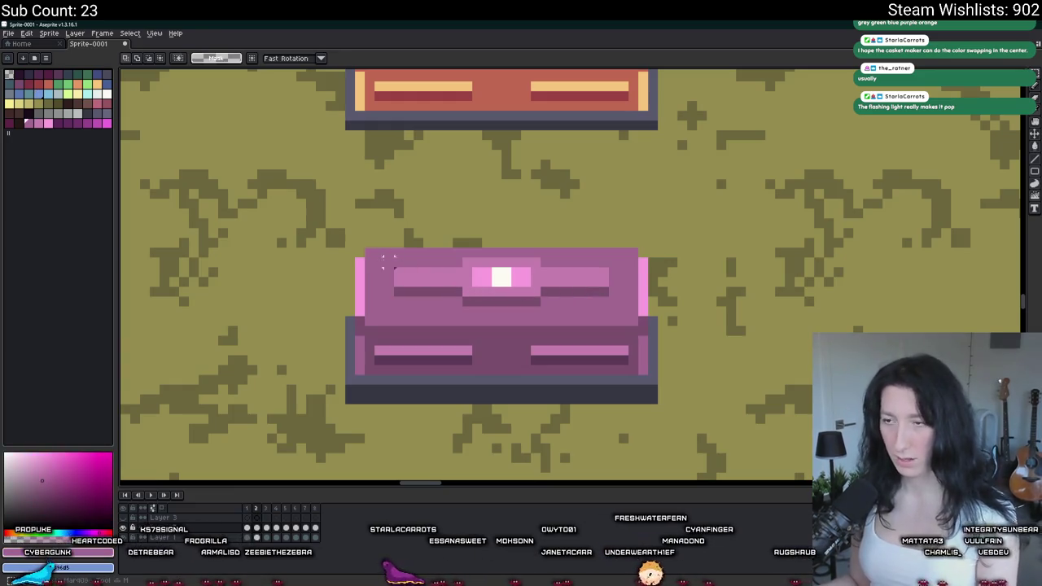
pyautogui.moveTo(355, 248); pyautogui.dragTo(649, 376)
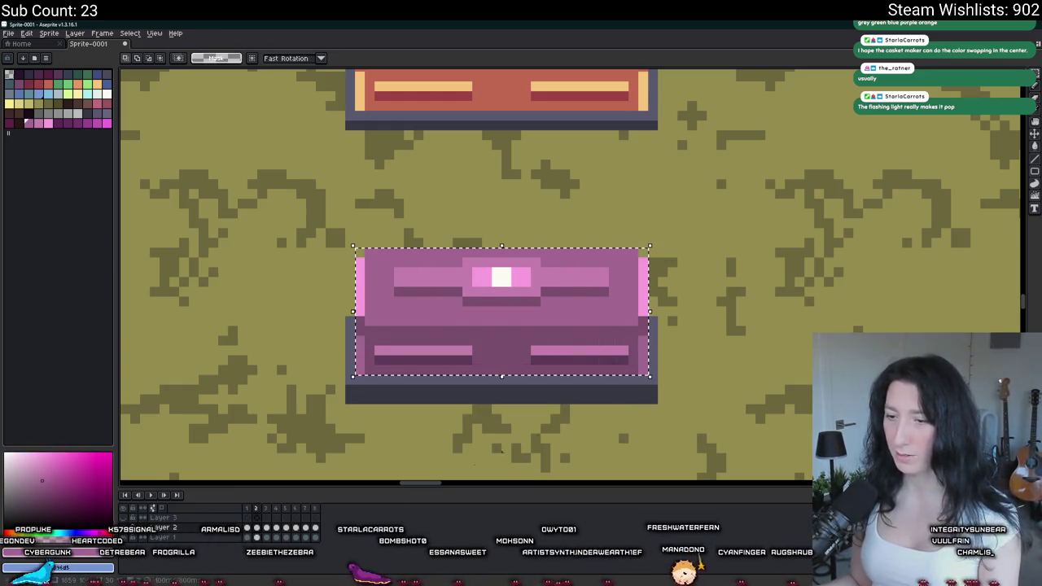
# - On frame 1, replace the casket's pink with blue, then check frame three
pyautogui.click(252, 530)
pyautogui.hotkey('shift', 'r')
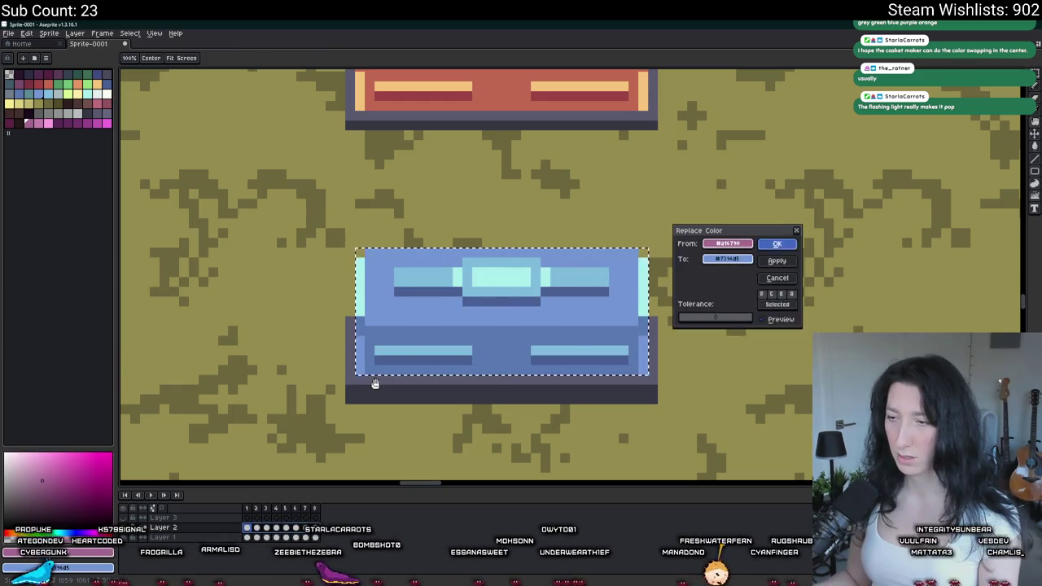
pyautogui.press('Return')
pyautogui.scroll(-3, 417, 351)
pyautogui.scroll(-2, 418, 353)
pyautogui.click(266, 529)
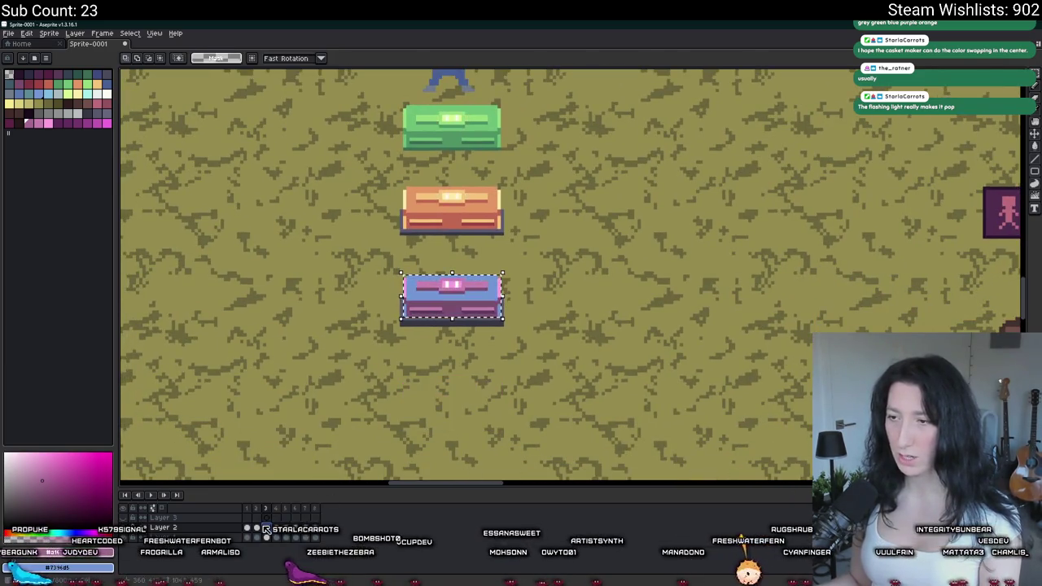
pyautogui.scroll(2, 458, 298)
# - Pick the casket's light blue, select the casket across frames 1 to 8, then deselect
pyautogui.press('i')
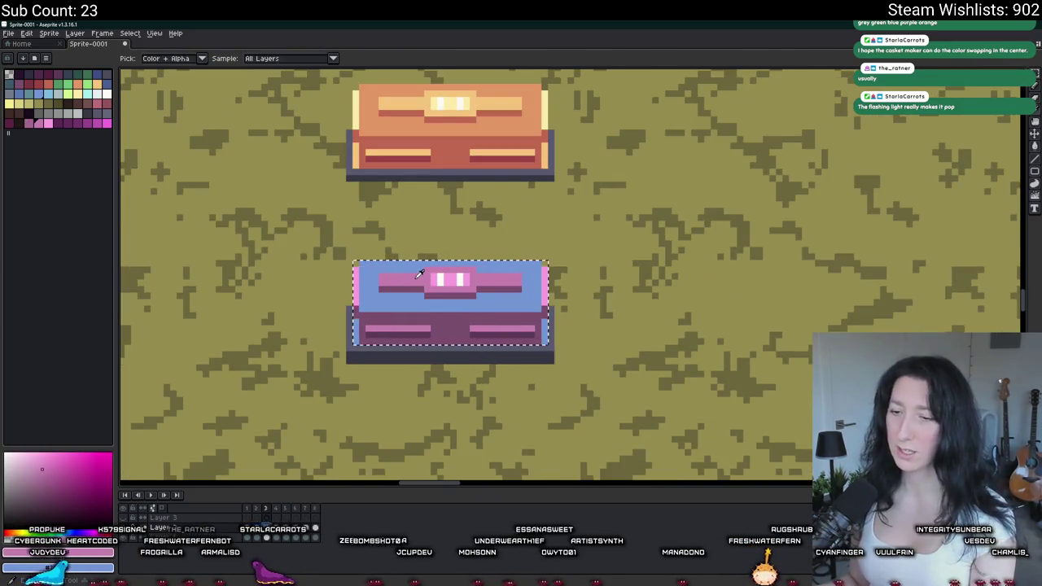
pyautogui.press('Left')
pyautogui.click(421, 275)
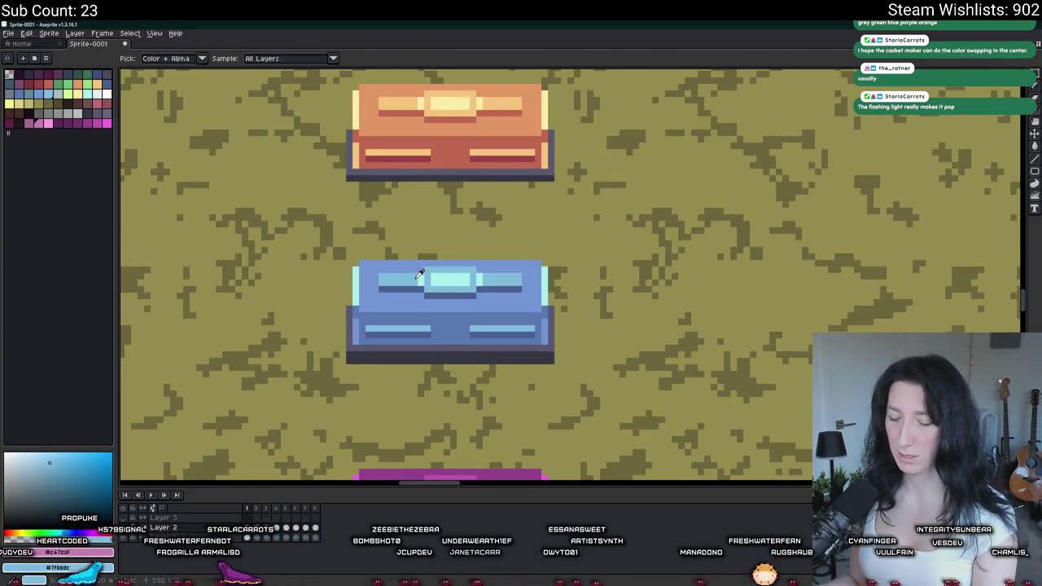
pyautogui.press('m')
pyautogui.moveTo(549, 346); pyautogui.dragTo(352, 259)
pyautogui.moveTo(317, 529); pyautogui.dragTo(247, 529)
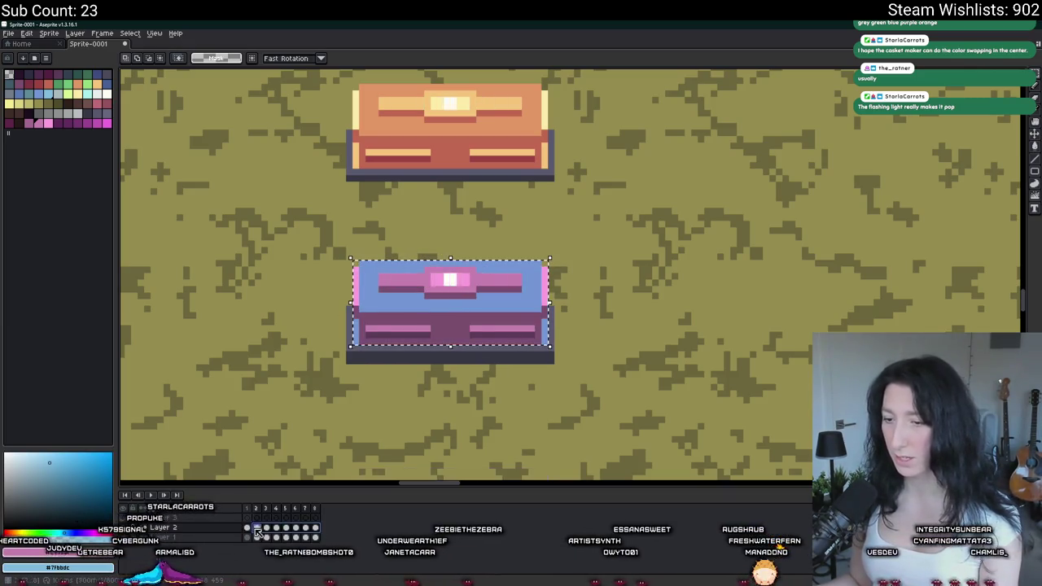
pyautogui.hotkey('ctrl', 'd')
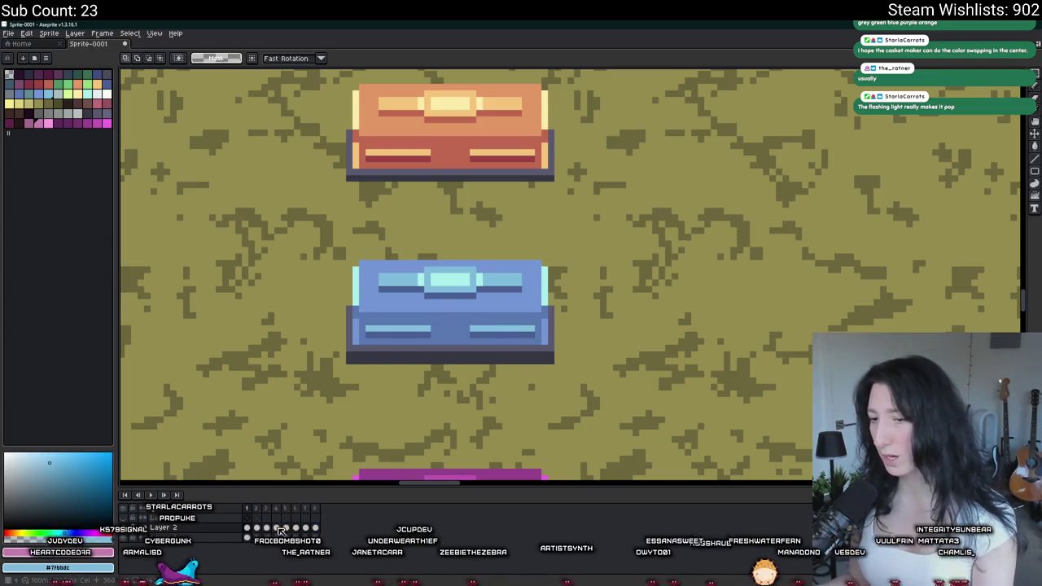
# - Pick the casket's purple, select its lid and upper body on frame 2, and preview the flashing light
pyautogui.press('Right')
pyautogui.press('i')
pyautogui.scroll(1, 439, 312)
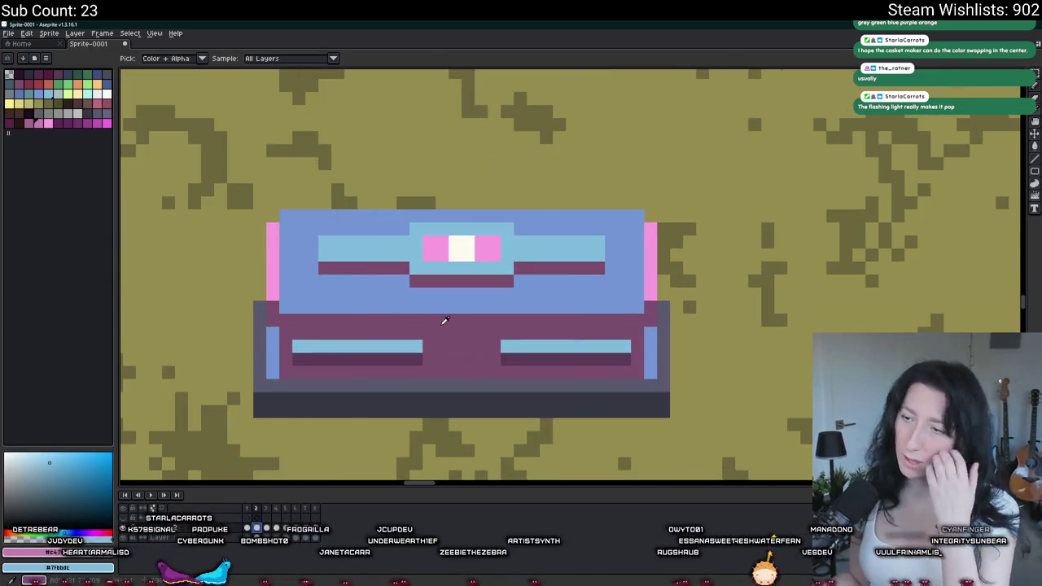
pyautogui.click(445, 320)
pyautogui.press('Left')
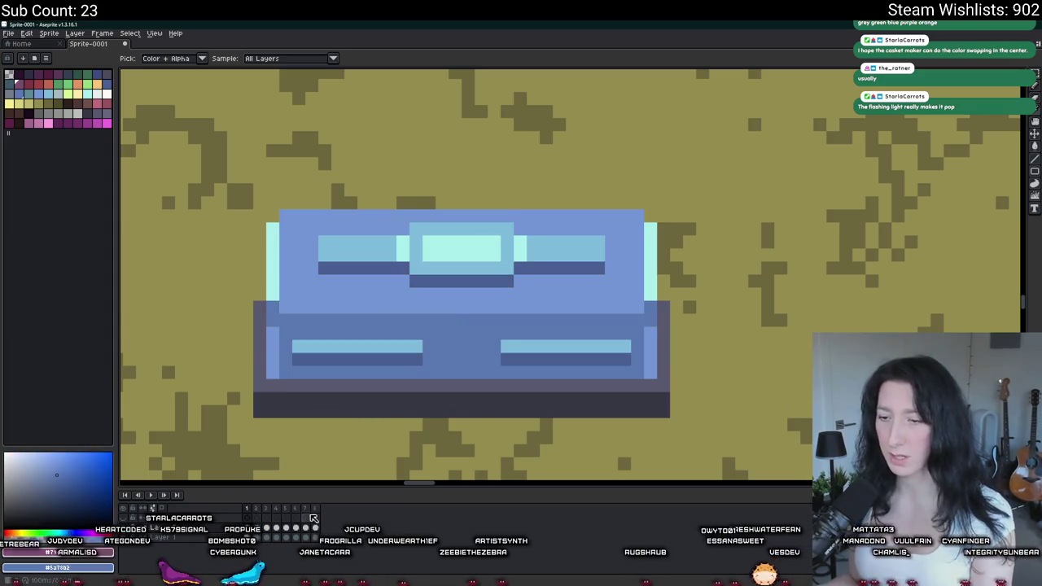
pyautogui.press('m')
pyautogui.press('Right')
pyautogui.moveTo(266, 209); pyautogui.dragTo(672, 393)
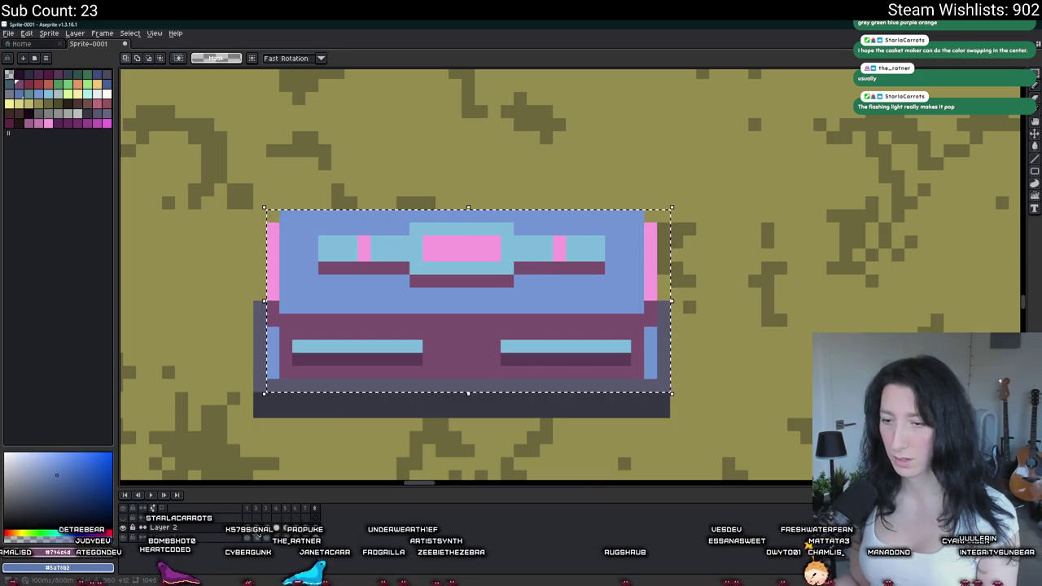
pyautogui.press('Return')
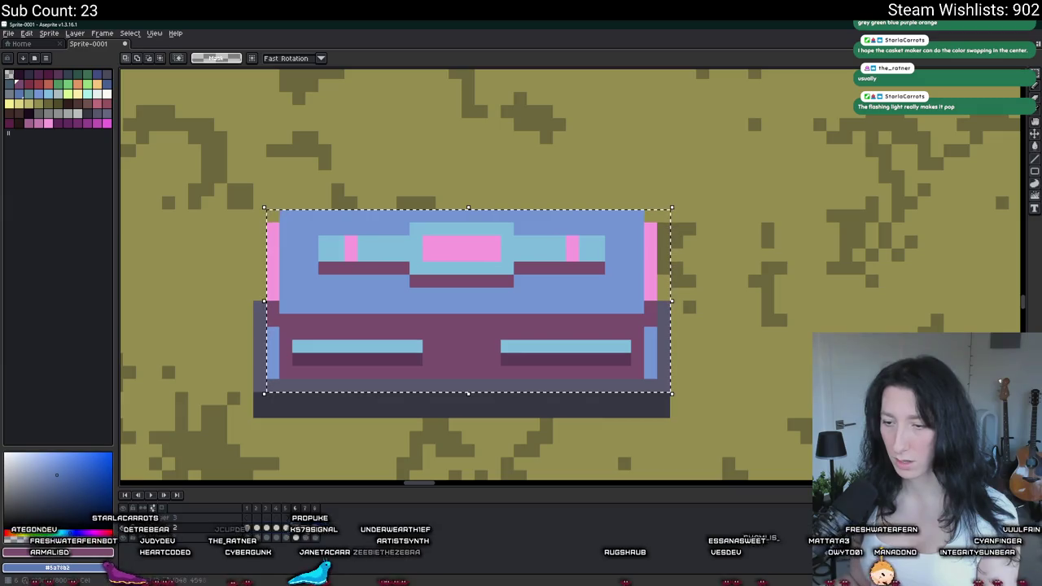
pyautogui.hotkey('ctrl', 'u')
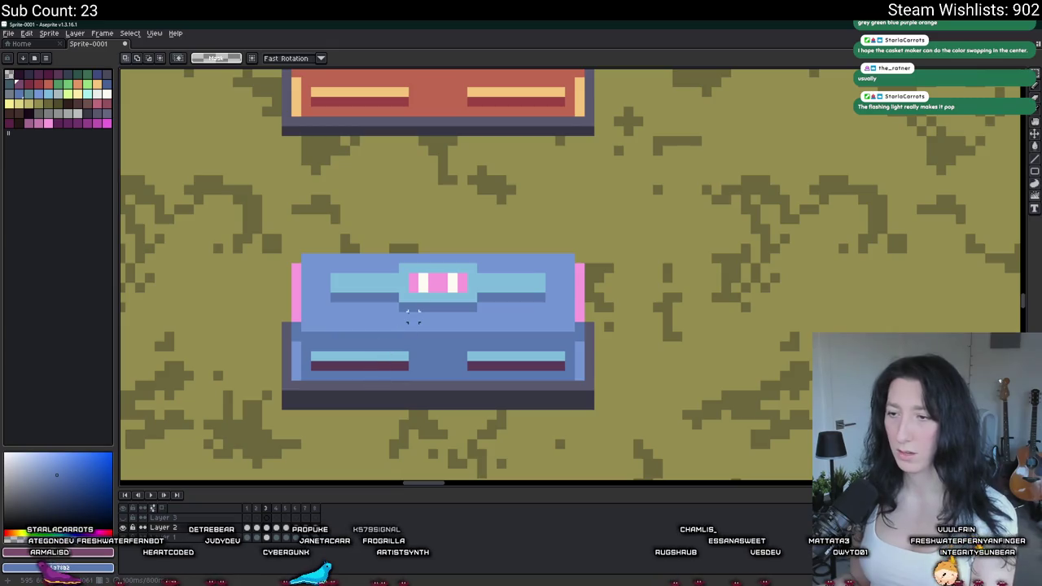
# - Pick the pale cyan of the casket's lit bar as the active colour
pyautogui.press('i')
pyautogui.scroll(1, 335, 364)
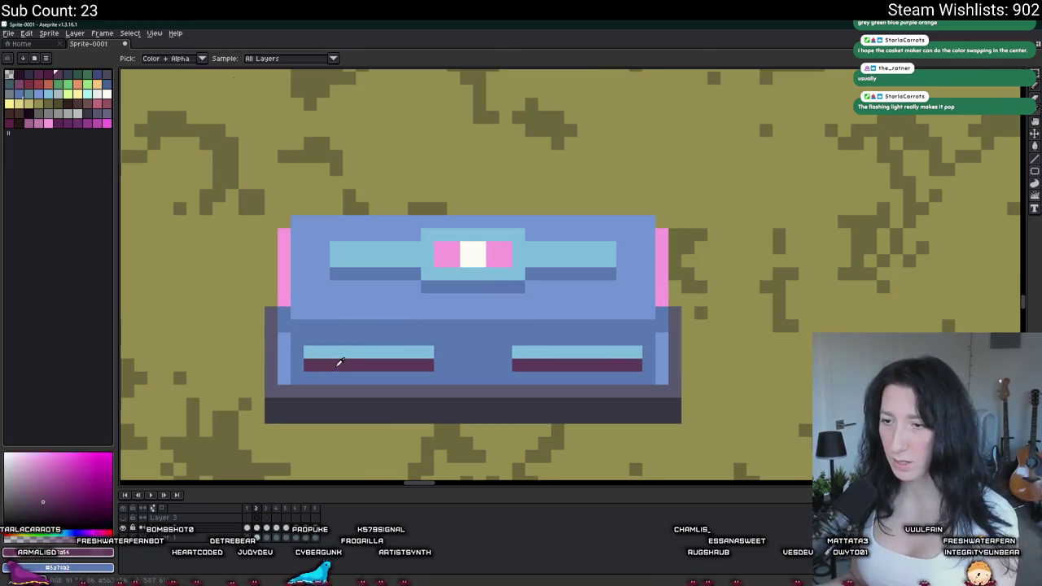
pyautogui.press('m')
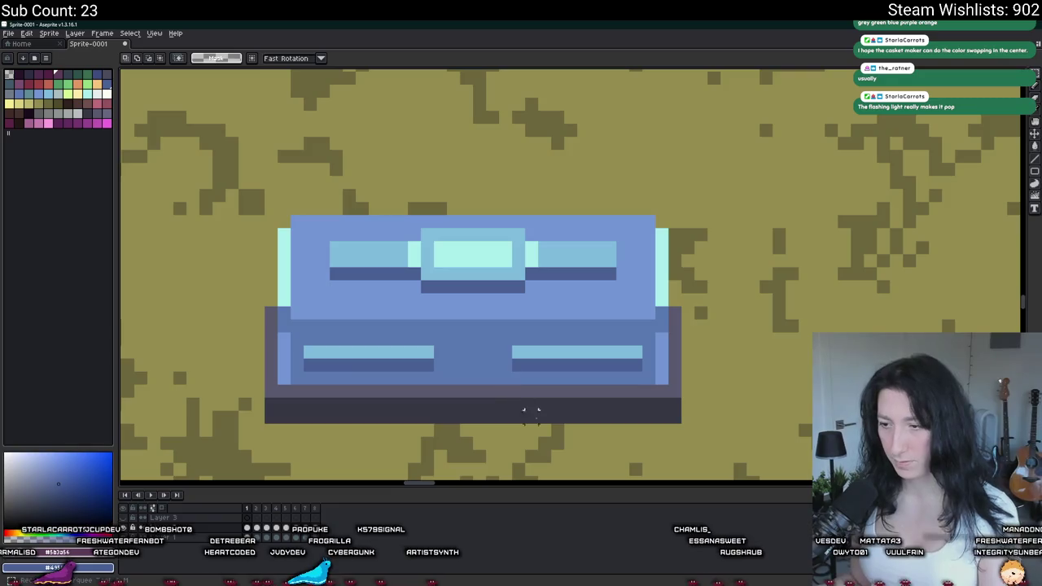
pyautogui.moveTo(669, 386)
pyautogui.mouseDown()
pyautogui.moveTo(616, 321)
pyautogui.moveTo(277, 214)
pyautogui.mouseUp()
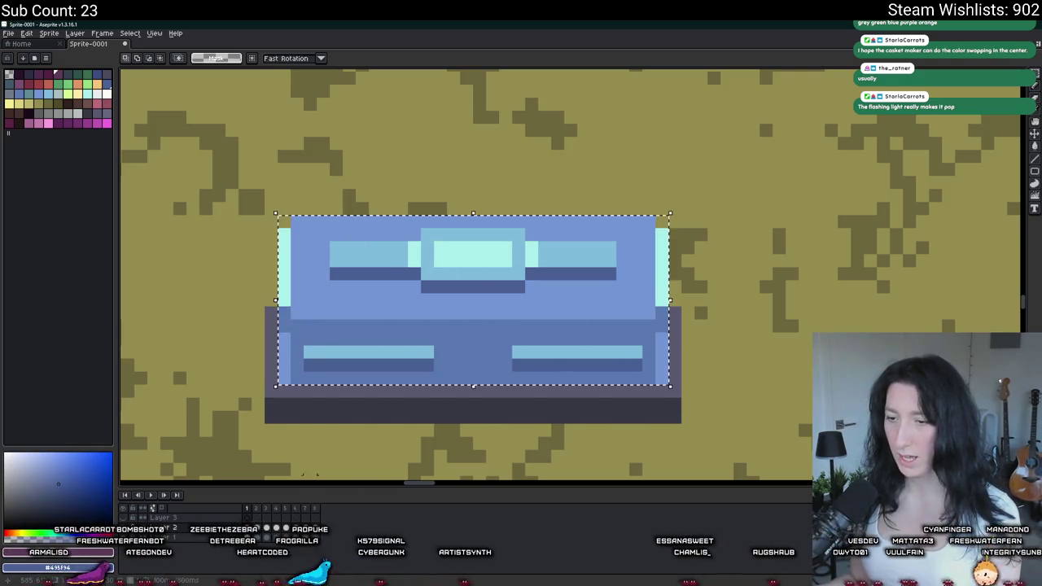
pyautogui.click(335, 403)
pyautogui.press('i')
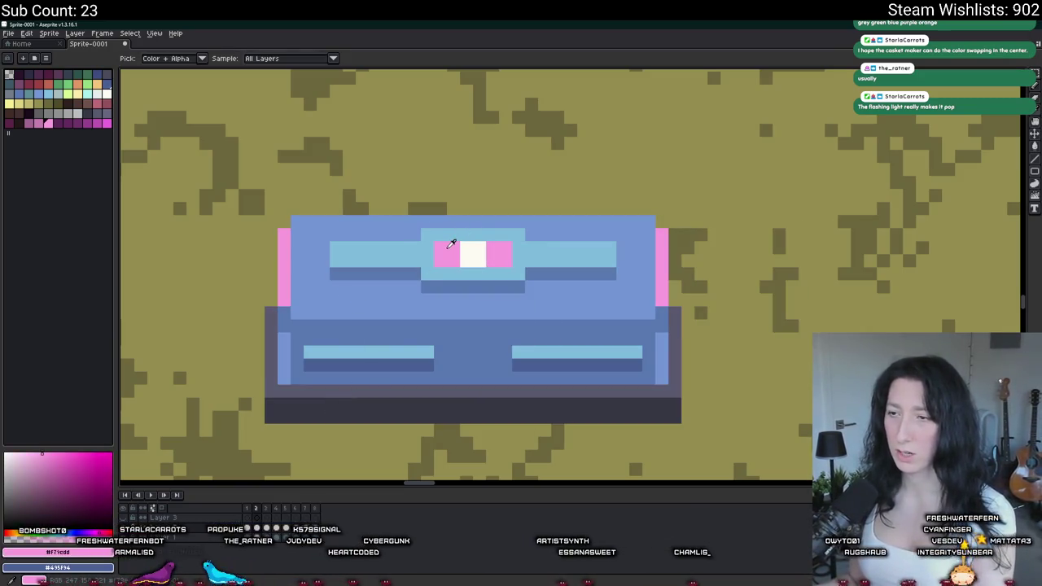
pyautogui.click(399, 242)
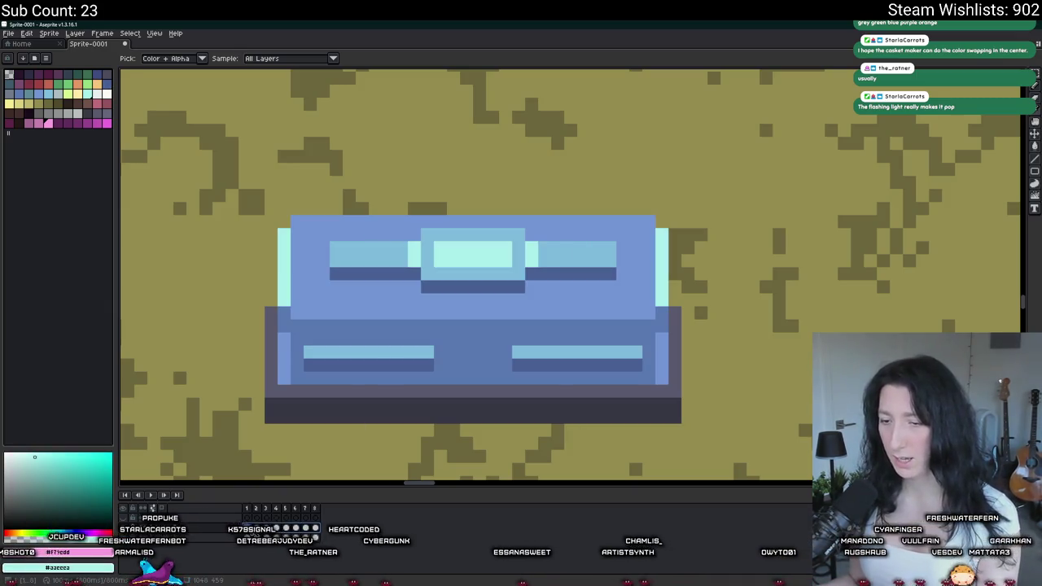
# - Select the whole blue casket, then dismiss the selection
pyautogui.press('m')
pyautogui.moveTo(278, 216)
pyautogui.mouseDown()
pyautogui.moveTo(667, 371)
pyautogui.moveTo(663, 380)
pyautogui.mouseUp()
pyautogui.rightClick(489, 276)
pyautogui.scroll(-2, 462, 379)
pyautogui.scroll(-2, 462, 378)
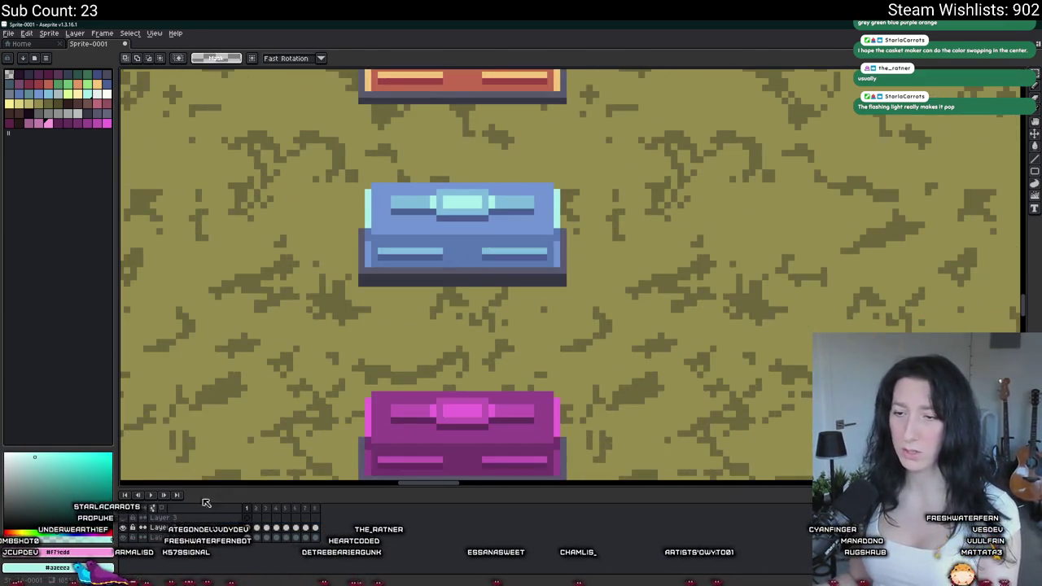
pyautogui.scroll(-2, 263, 350)
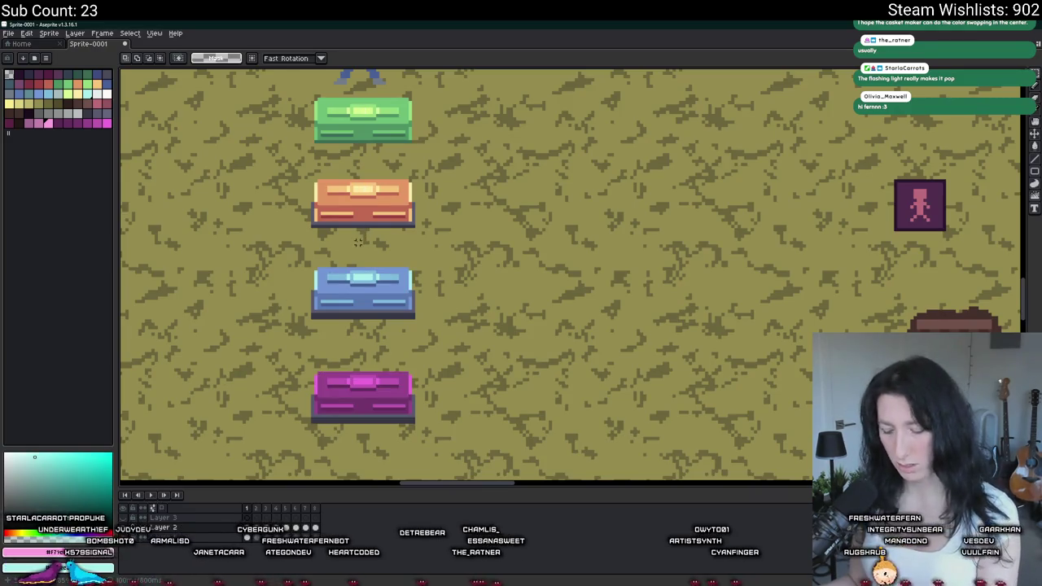
pyautogui.scroll(3, 368, 300)
# - On the pink-lit frame, swap the centre light's pink accents for cyan across the casket
pyautogui.press('i')
pyautogui.moveTo(363, 307); pyautogui.dragTo(454, 269)
pyautogui.press('Right')
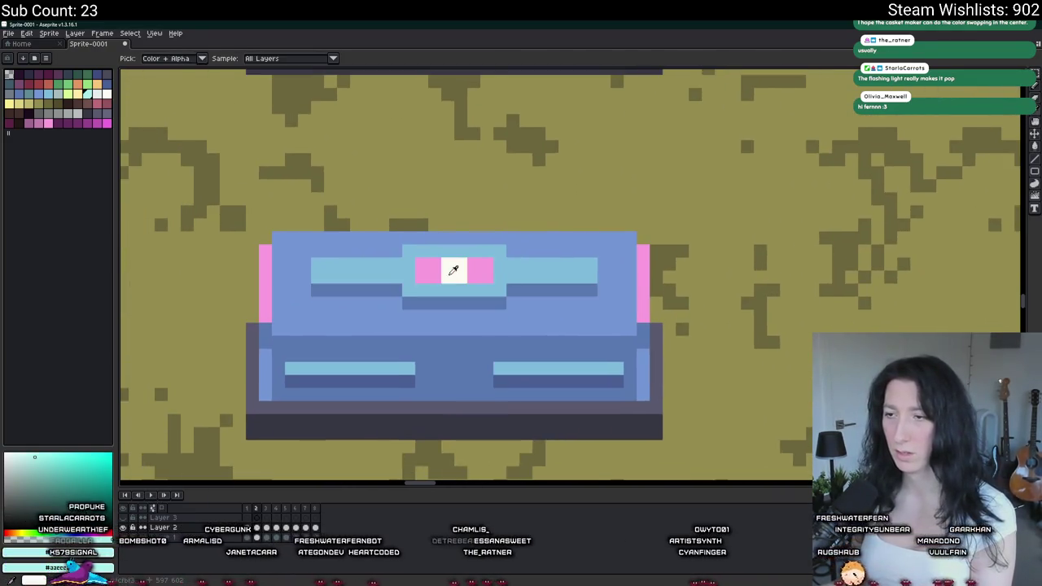
pyautogui.click(429, 271)
pyautogui.press('m')
pyautogui.moveTo(649, 231); pyautogui.dragTo(257, 402)
pyautogui.press('Left')
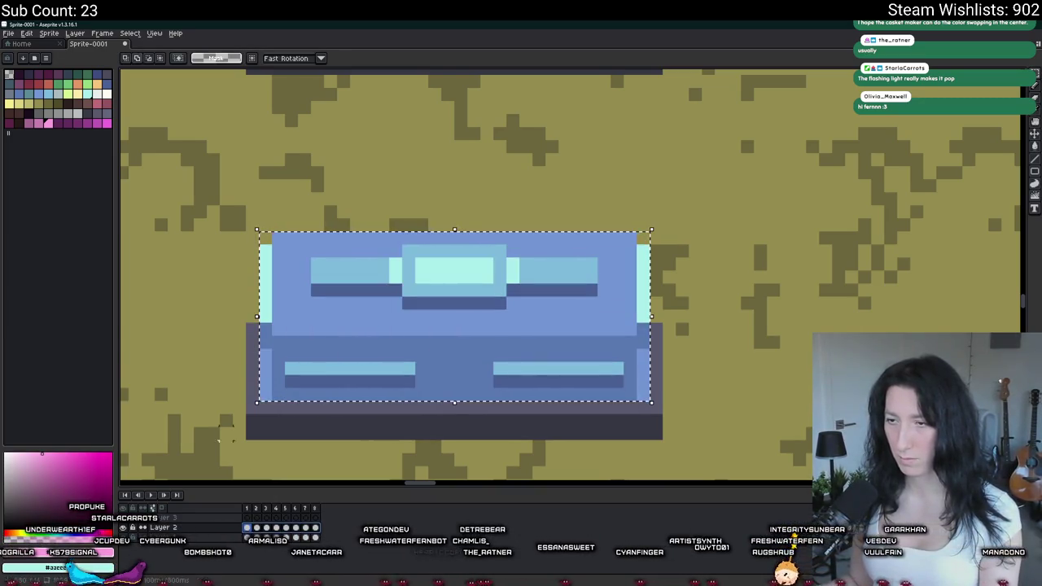
pyautogui.hotkey('ctrl', 'd')
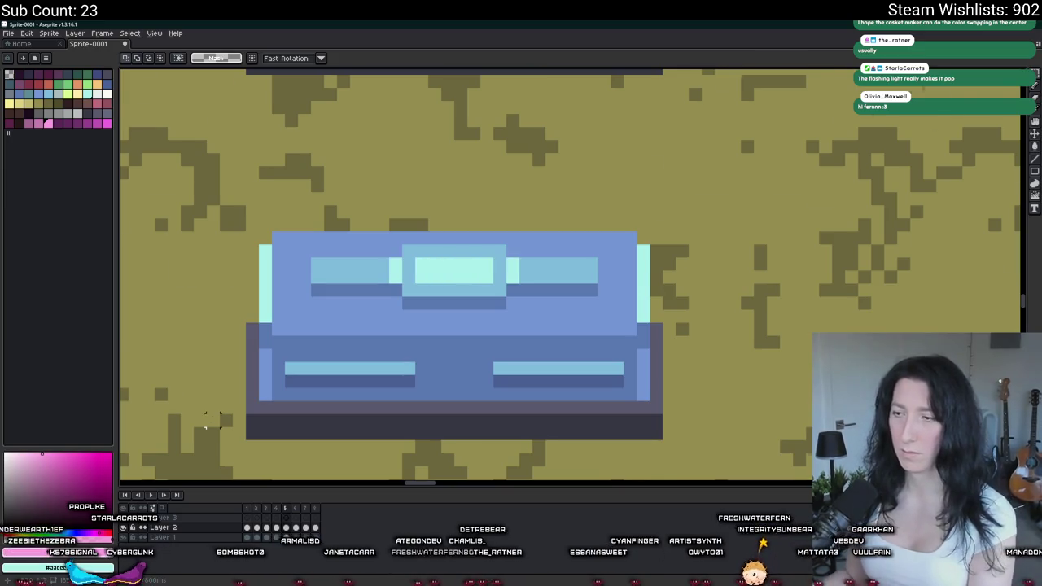
# - Pan to the caskets and stop the animation playback
pyautogui.scroll(-3, 207, 419)
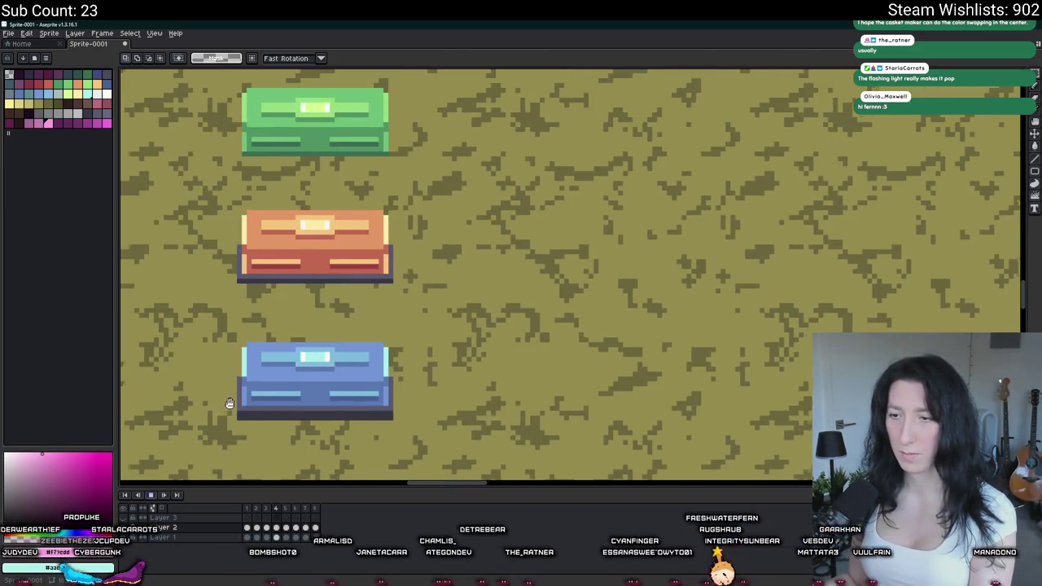
pyautogui.moveTo(223, 406); pyautogui.dragTo(340, 389)
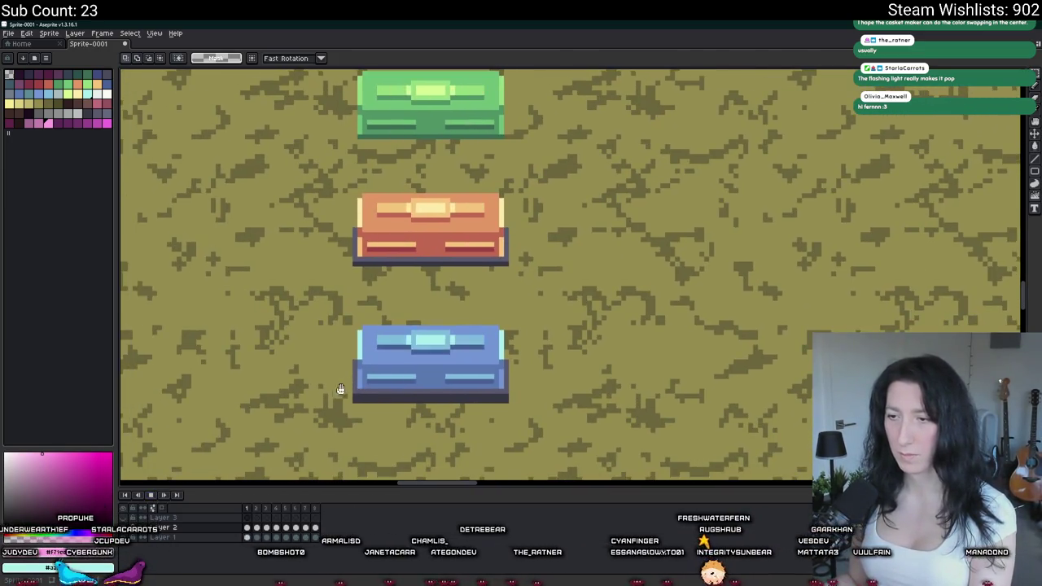
pyautogui.click(153, 495)
pyautogui.scroll(2, 403, 362)
pyautogui.press('i')
pyautogui.scroll(2, 411, 365)
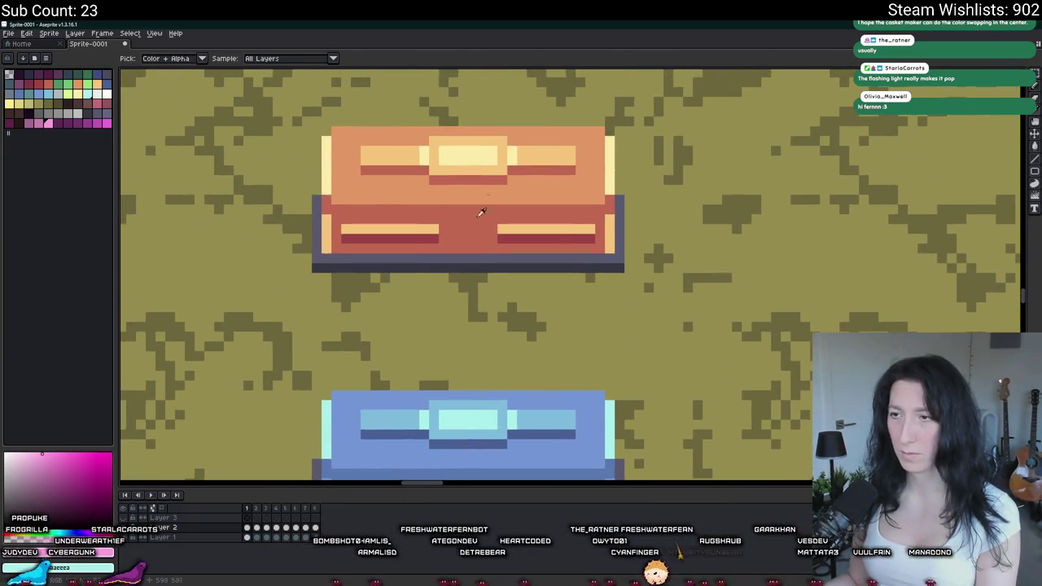
pyautogui.scroll(-4, 496, 296)
pyautogui.scroll(2, 461, 288)
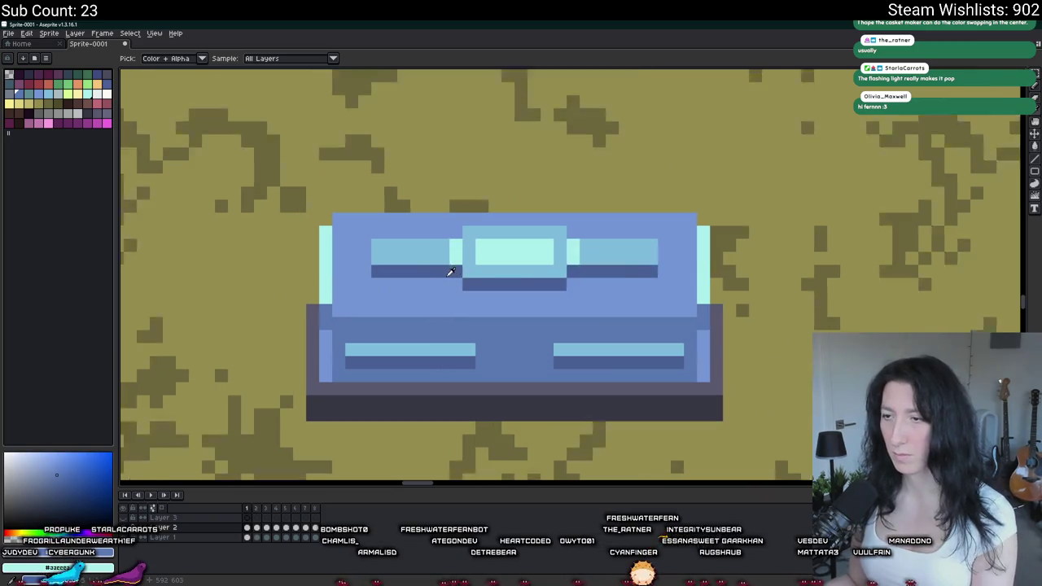
# - Fill the strips under the left, centre and right lid lights with lighter blue
pyautogui.press('g')
pyautogui.click(442, 268)
pyautogui.click(510, 283)
pyautogui.click(650, 268)
pyautogui.scroll(-3, 660, 279)
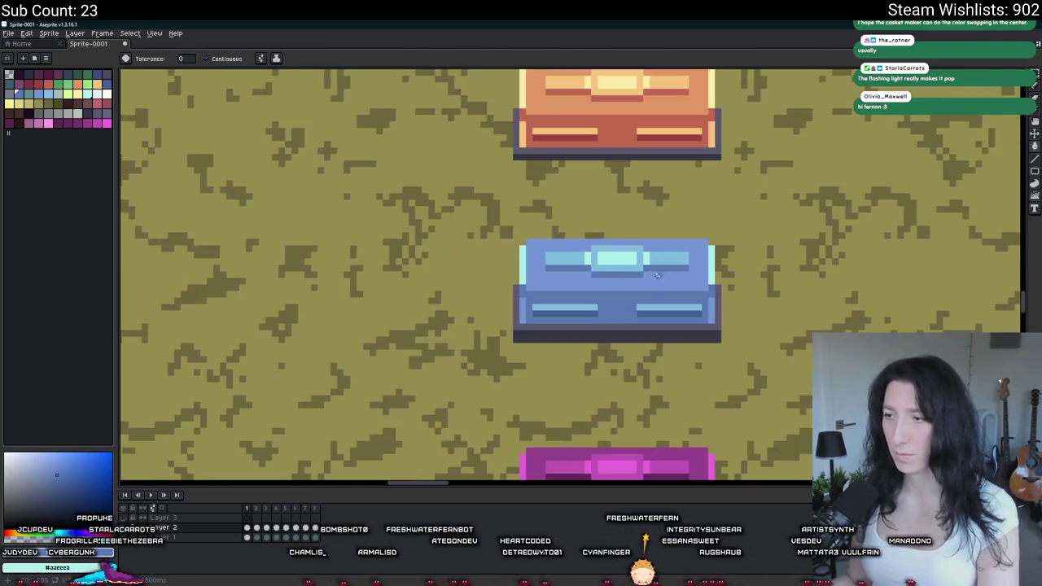
pyautogui.scroll(-3, 694, 301)
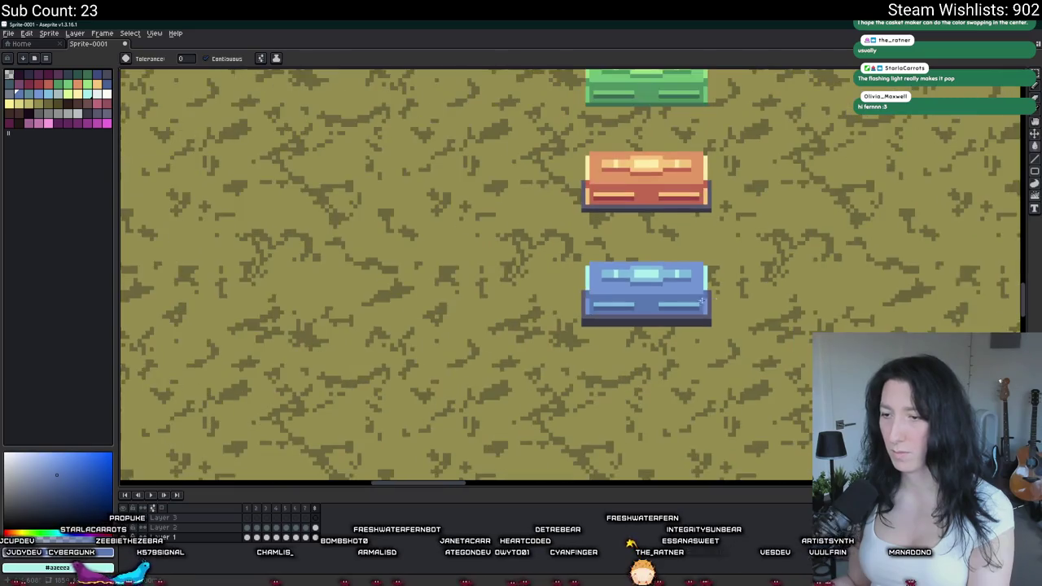
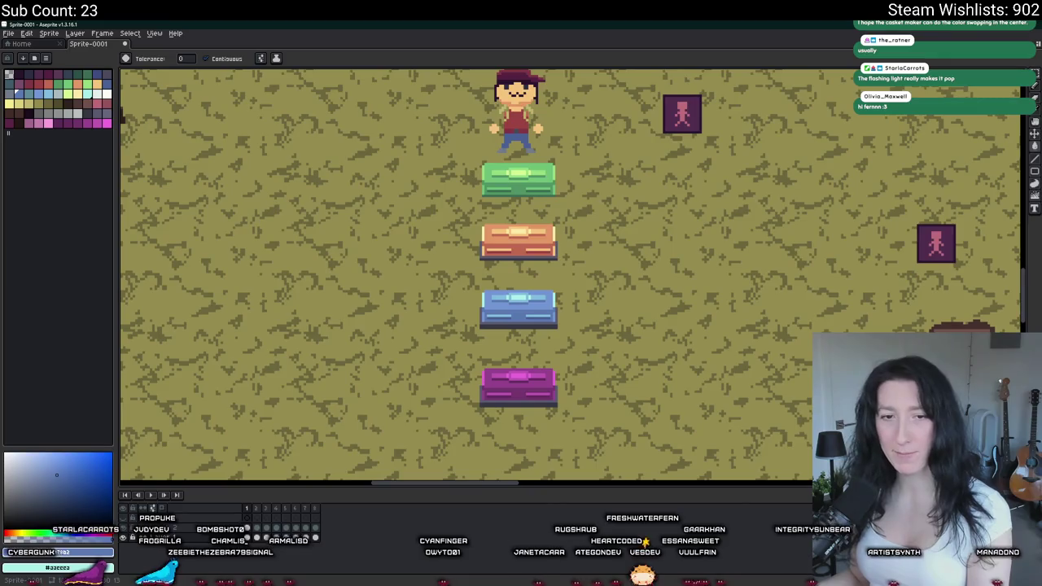
# - Shrink the dark base strip under the magenta chest to one pixel tall
pyautogui.scroll(-1, 480, 249)
pyautogui.press('v')
pyautogui.scroll(3, 554, 336)
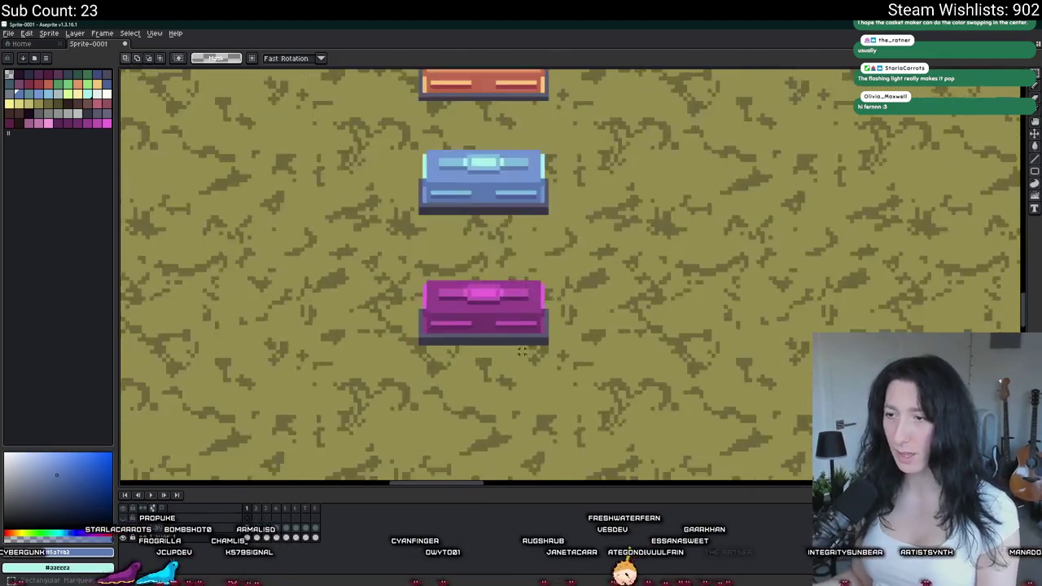
pyautogui.moveTo(553, 336)
pyautogui.mouseDown()
pyautogui.moveTo(425, 286)
pyautogui.moveTo(355, 240)
pyautogui.mouseUp()
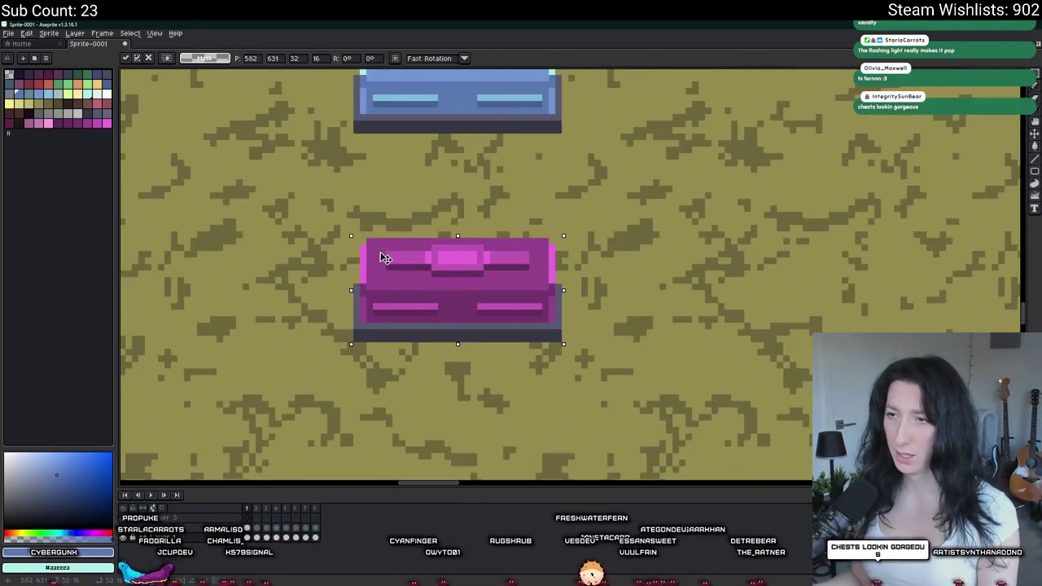
pyautogui.scroll(-1, 422, 231)
pyautogui.scroll(-2, 422, 232)
pyautogui.scroll(4, 435, 269)
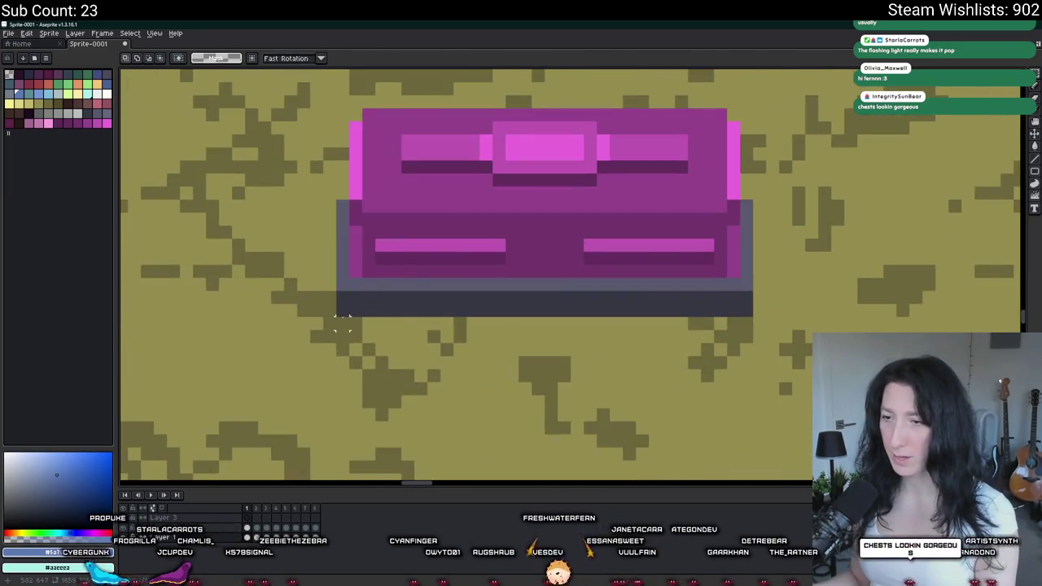
pyautogui.moveTo(336, 304); pyautogui.dragTo(756, 317)
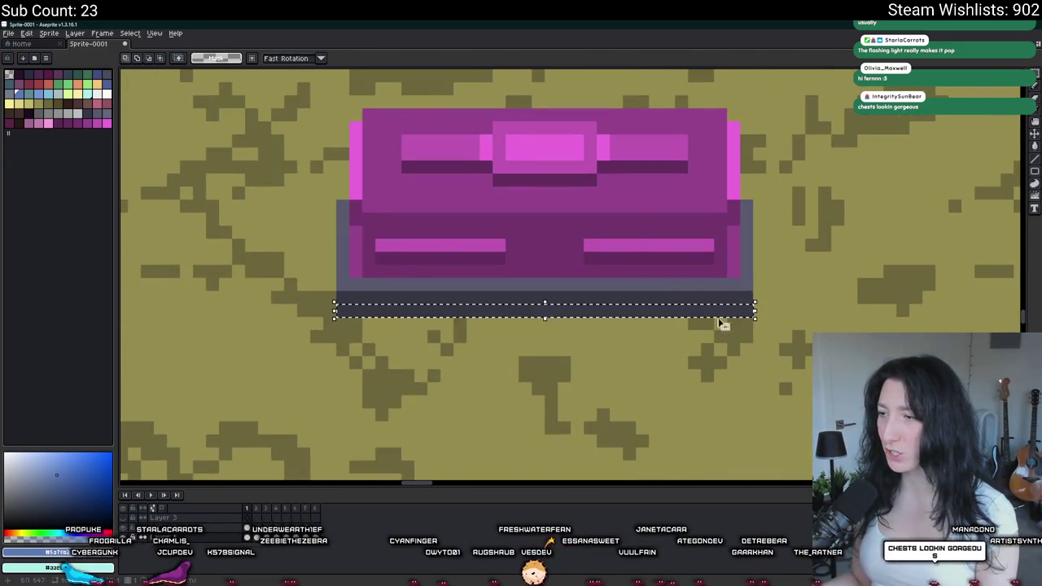
pyautogui.click(544, 317)
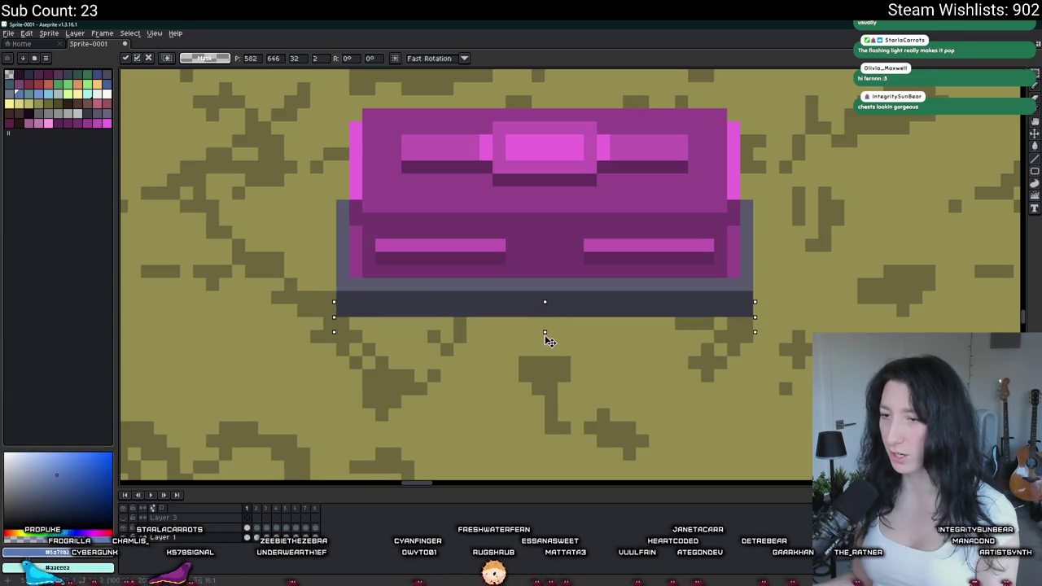
pyautogui.moveTo(547, 340); pyautogui.dragTo(551, 331)
pyautogui.click(419, 427)
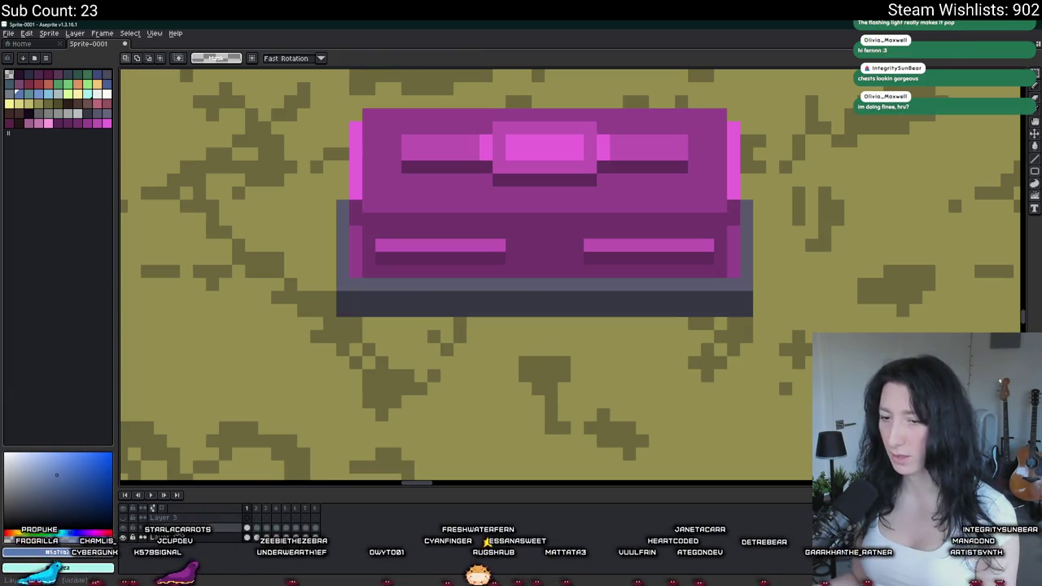
# - Reselect the strip under the magenta chest and fill it with dark grey
pyautogui.moveTo(333, 303)
pyautogui.mouseDown()
pyautogui.moveTo(439, 317)
pyautogui.moveTo(755, 318)
pyautogui.mouseUp()
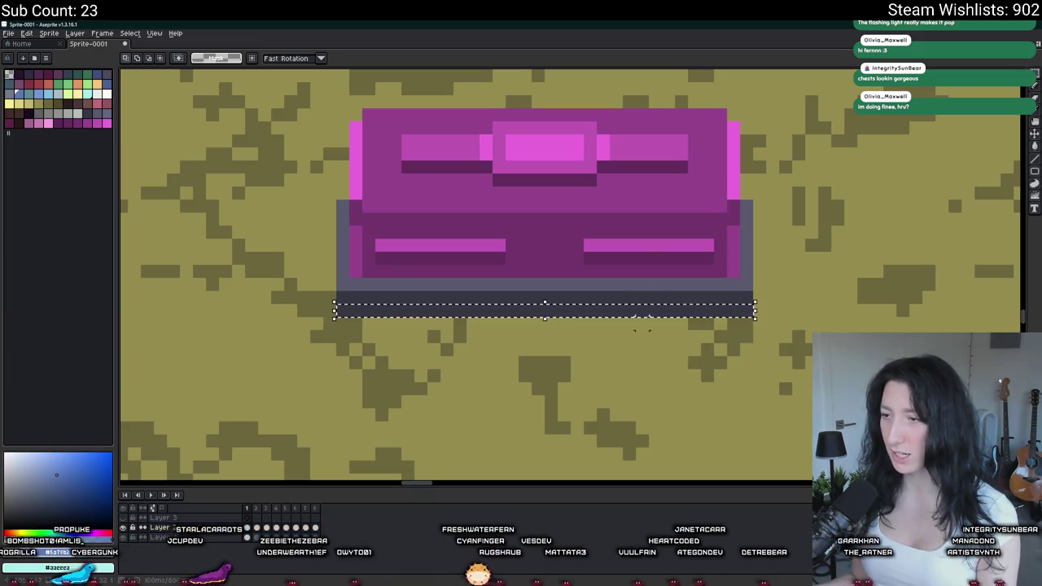
pyautogui.press('f')
pyautogui.scroll(-3, 545, 333)
pyautogui.moveTo(553, 213)
pyautogui.mouseDown()
pyautogui.moveTo(552, 326)
pyautogui.moveTo(558, 302)
pyautogui.mouseUp()
pyautogui.scroll(-2, 559, 302)
pyautogui.moveTo(616, 379)
pyautogui.mouseDown()
pyautogui.moveTo(616, 342)
pyautogui.moveTo(541, 325)
pyautogui.mouseUp()
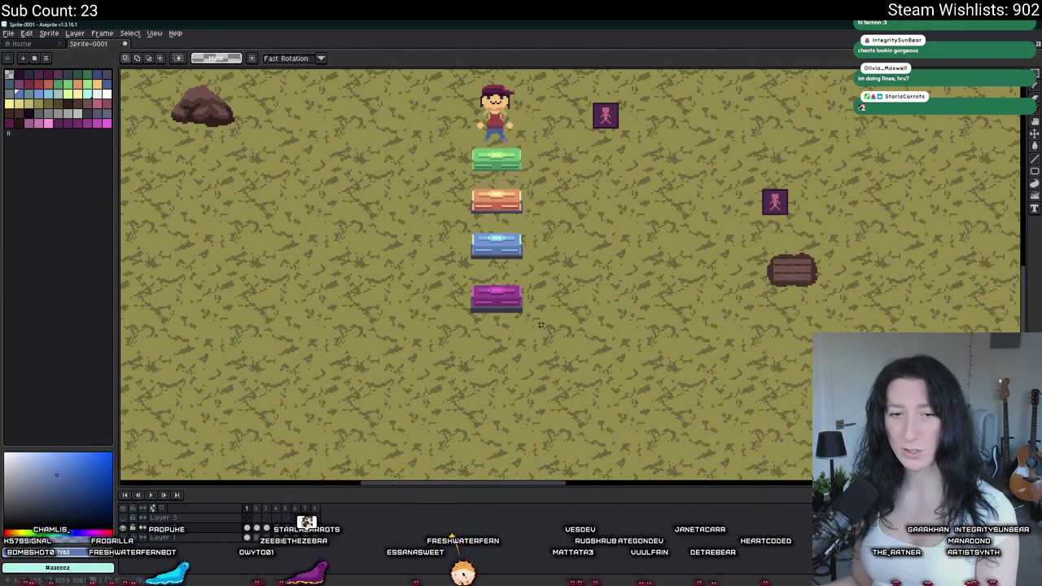
# - Centre the view on the chests and select the blue chest
pyautogui.scroll(2, 436, 287)
pyautogui.moveTo(436, 287); pyautogui.dragTo(342, 285)
pyautogui.scroll(1, 342, 285)
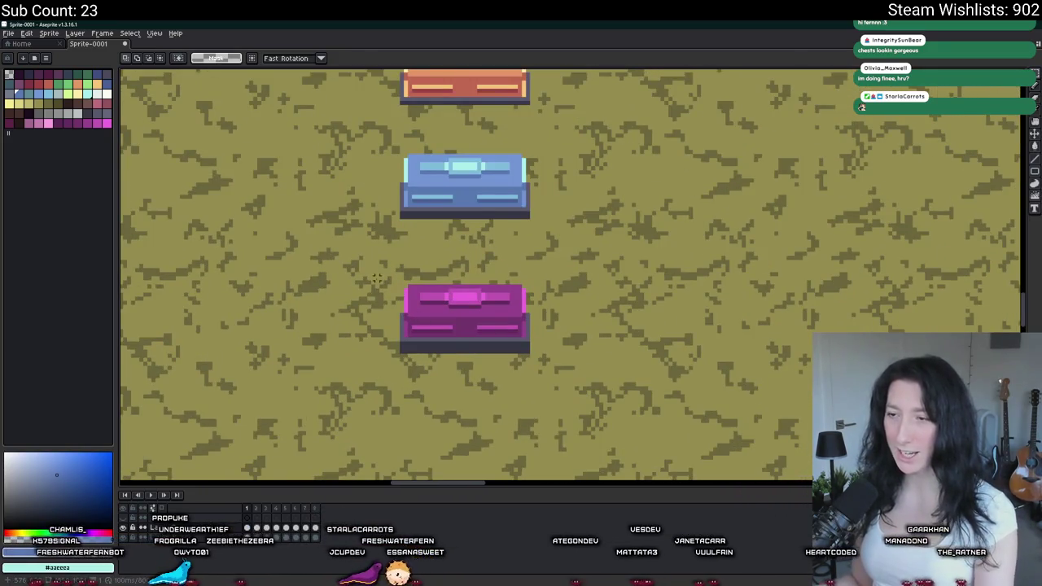
pyautogui.scroll(1, 376, 278)
pyautogui.moveTo(399, 282)
pyautogui.mouseDown()
pyautogui.moveTo(483, 348)
pyautogui.moveTo(609, 379)
pyautogui.moveTo(612, 389)
pyautogui.mouseUp()
pyautogui.scroll(2, 604, 261)
pyautogui.moveTo(604, 253)
pyautogui.mouseDown()
pyautogui.moveTo(465, 174)
pyautogui.moveTo(401, 155)
pyautogui.mouseUp()
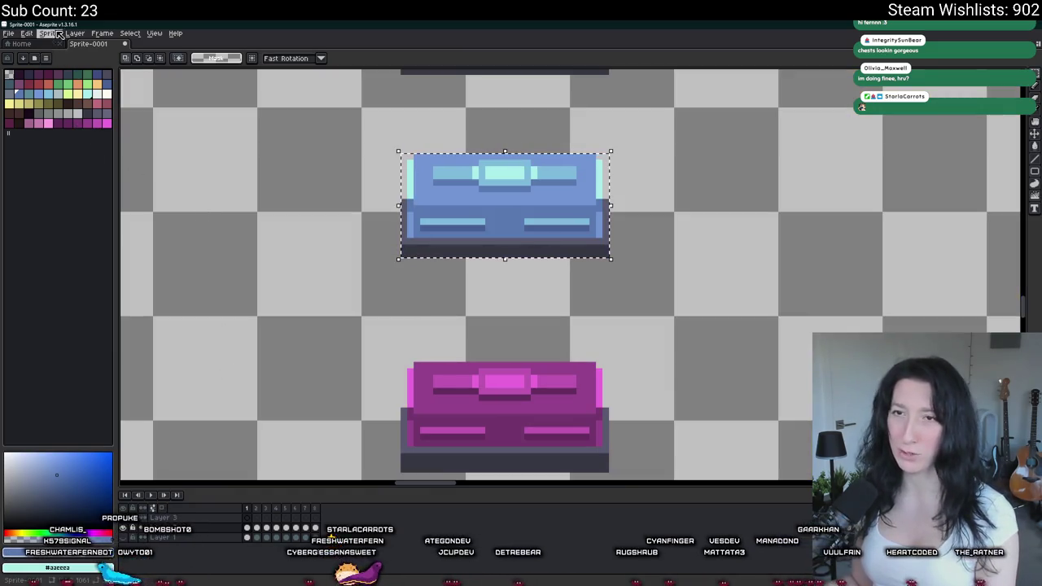
# - Crop the canvas to the blue chest and export it as ChestLoot2.gif
pyautogui.click(49, 33)
pyautogui.click(62, 114)
pyautogui.hotkey('ctrl', 'alt', 'shift', 's')
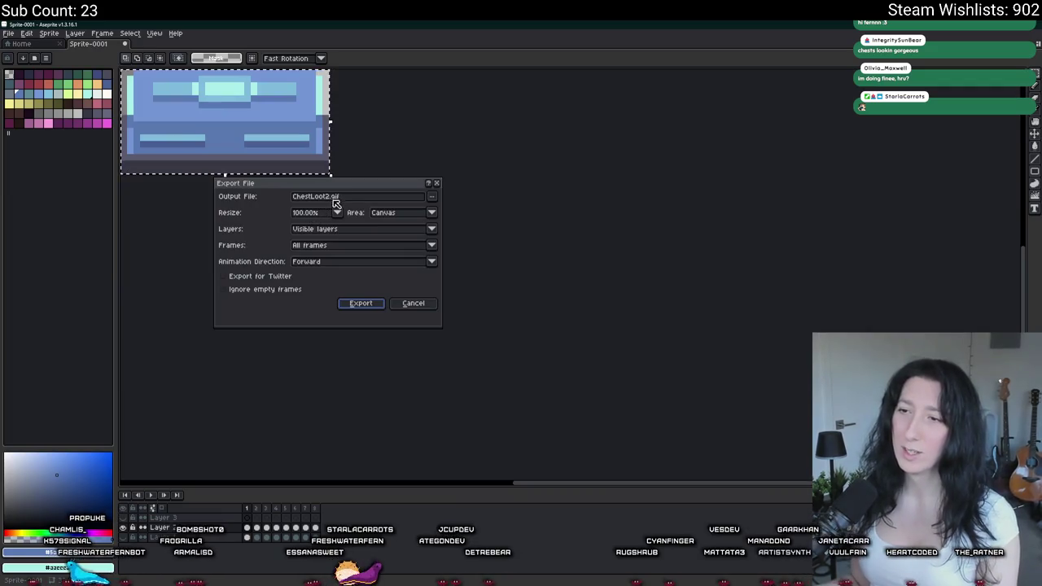
pyautogui.click(359, 302)
# - Undo the crop to restore the full sprite with its dirt background
pyautogui.hotkey('ctrl', 'z')
pyautogui.scroll(-3, 409, 275)
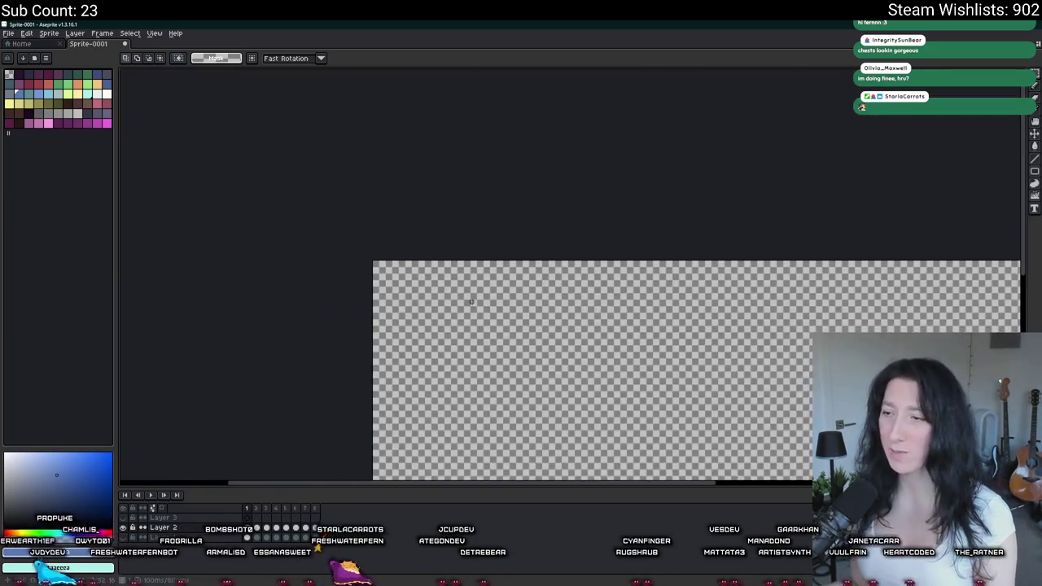
pyautogui.scroll(3, 426, 212)
pyautogui.scroll(1, 466, 274)
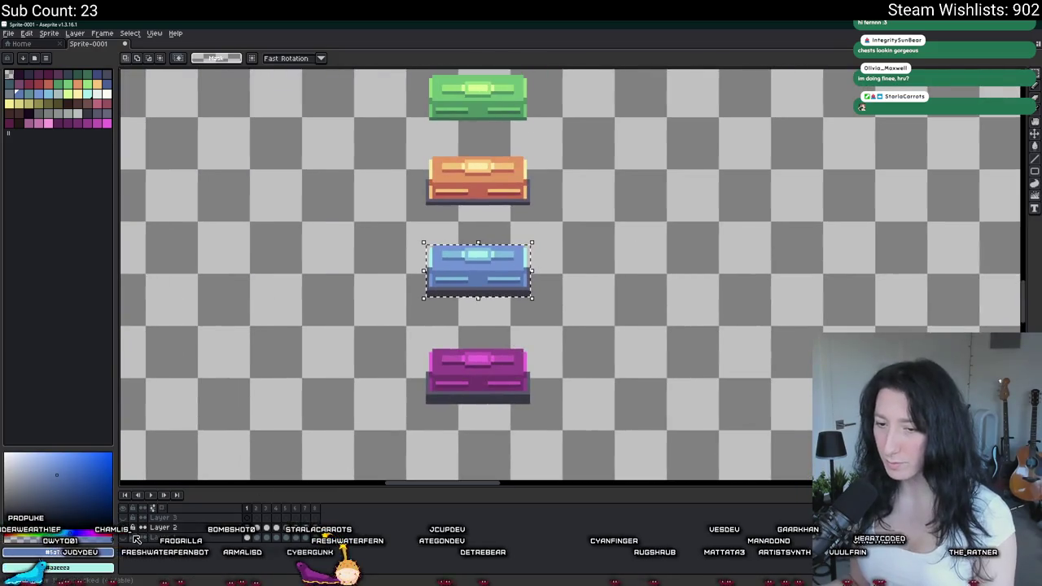
pyautogui.hotkey('ctrl', 'z')
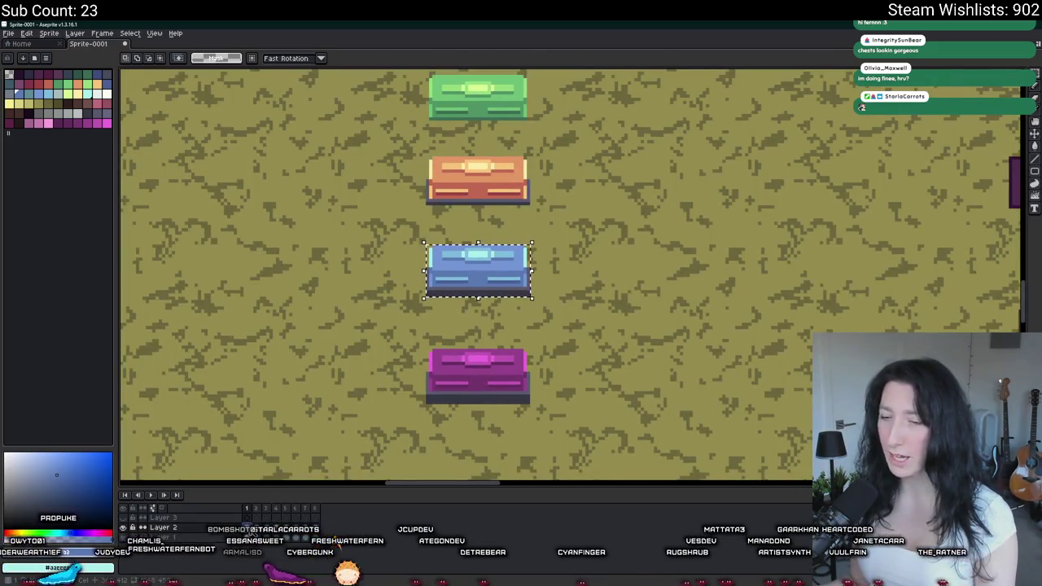
pyautogui.scroll(2, 421, 334)
# - Reselect the magenta chest on the map
pyautogui.moveTo(405, 297)
pyautogui.mouseDown()
pyautogui.moveTo(583, 413)
pyautogui.moveTo(623, 405)
pyautogui.moveTo(614, 407)
pyautogui.mouseUp()
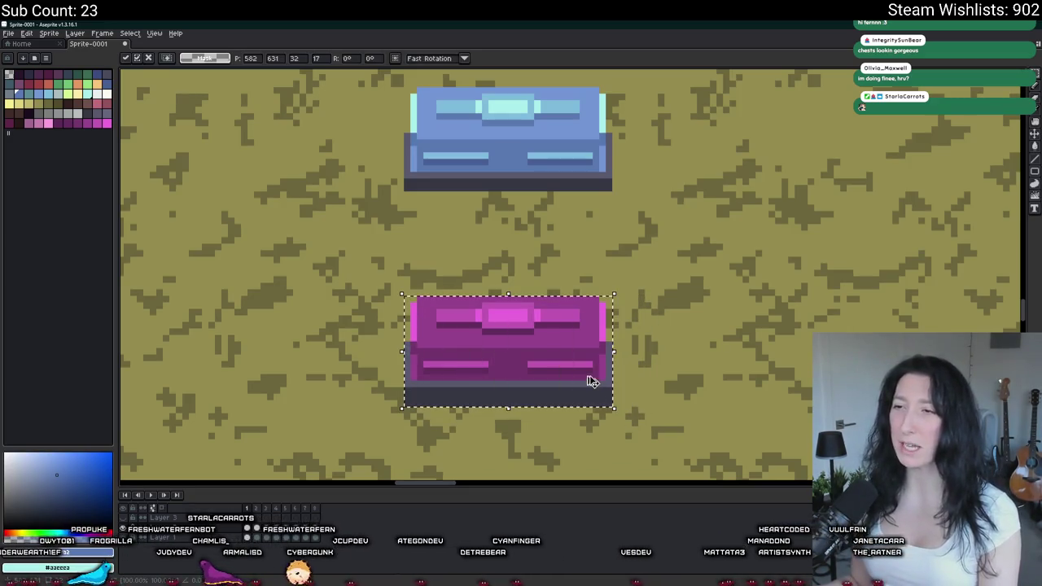
pyautogui.hotkey('ctrl', 'z')
pyautogui.hotkey('ctrl', 'z')
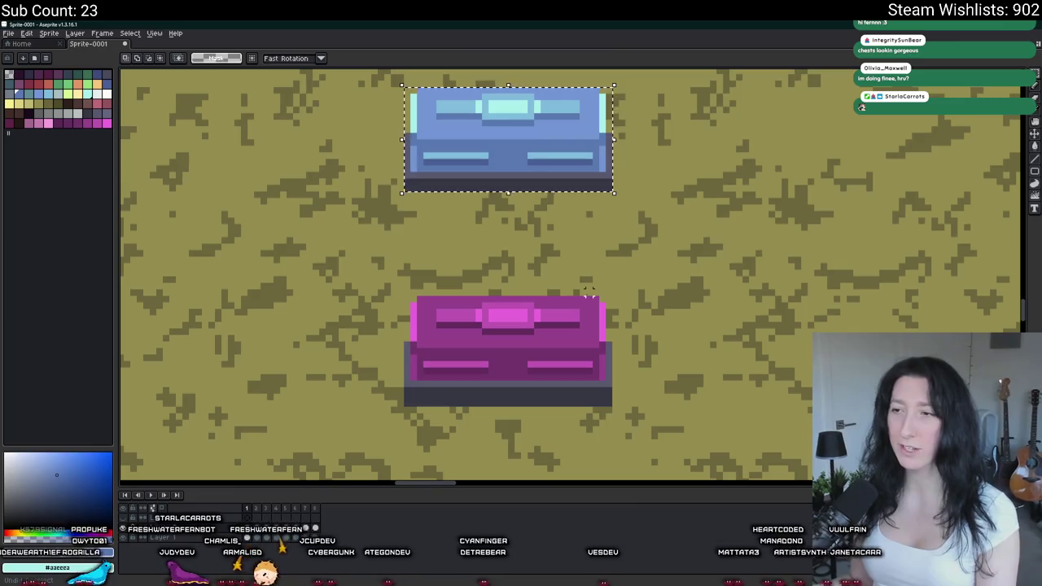
pyautogui.hotkey('ctrl', 'z')
pyautogui.hotkey('ctrl', 'y')
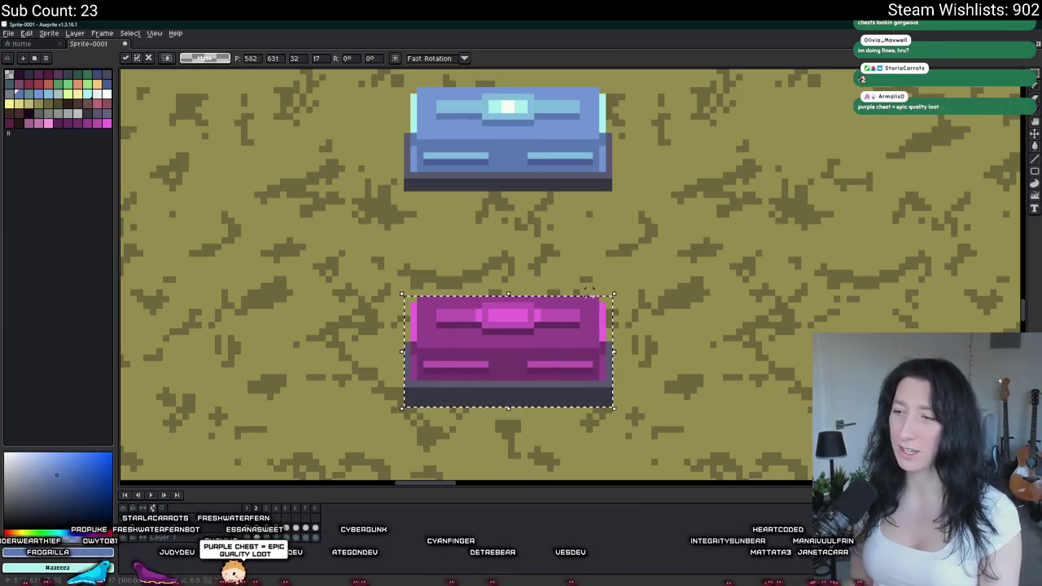
pyautogui.scroll(4, 588, 290)
# - Recolour the pink patch beside the chest's lock a darker shade
pyautogui.press('i')
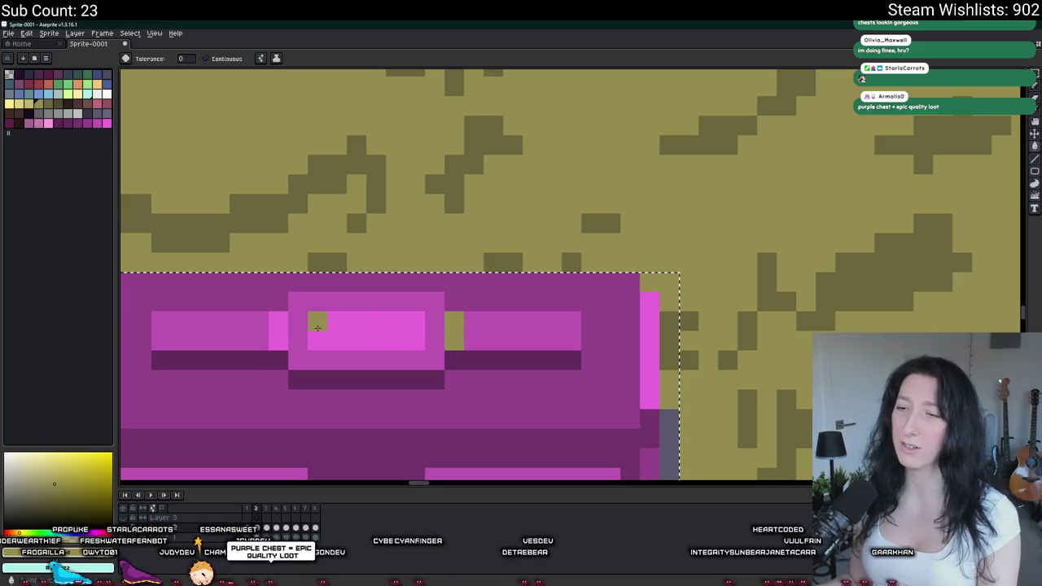
pyautogui.click(367, 330)
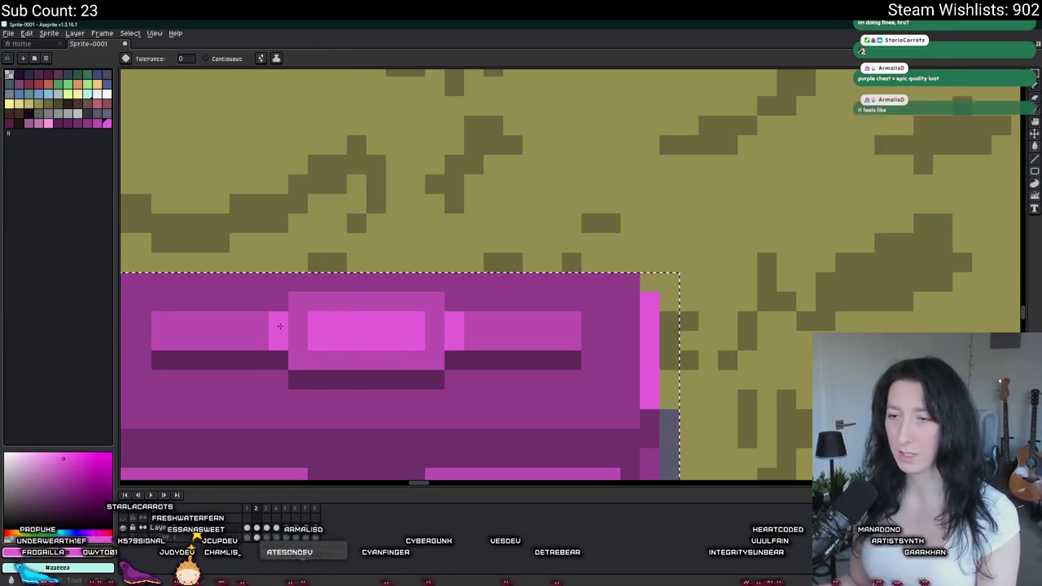
pyautogui.press('g')
pyautogui.click(283, 325)
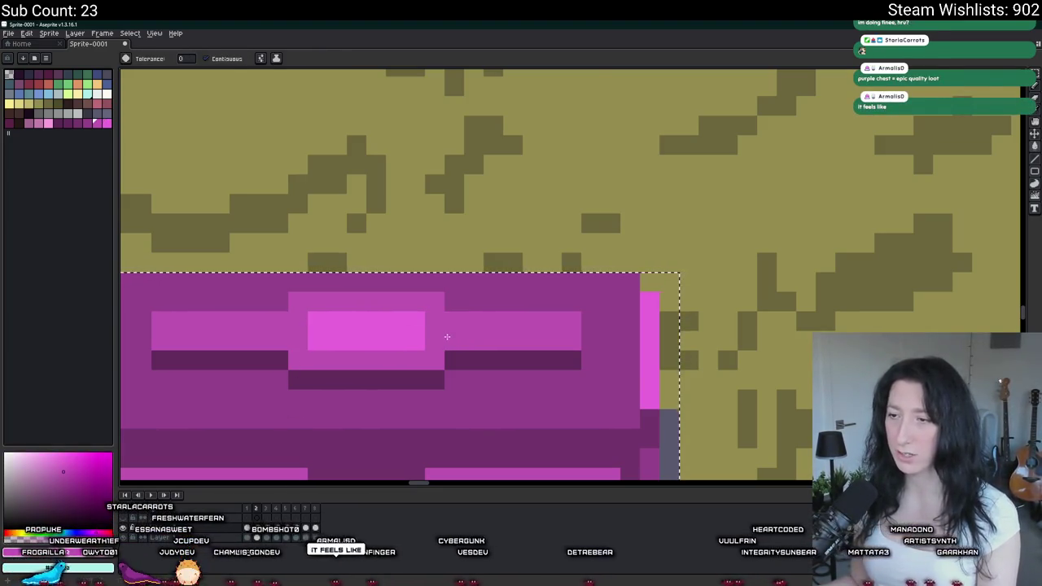
pyautogui.scroll(-3, 447, 336)
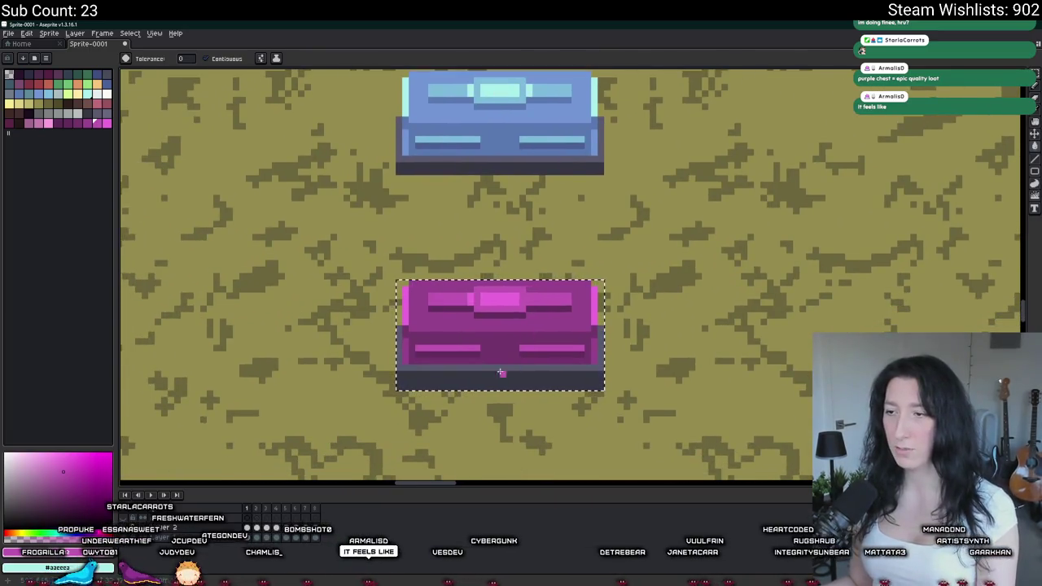
# - Copy the magenta chest into animation frame 2 at the same position
pyautogui.hotkey('ctrl', 'c')
pyautogui.press('Right')
pyautogui.hotkey('ctrl', 'v')
pyautogui.moveTo(500, 332)
pyautogui.mouseDown()
pyautogui.moveTo(525, 299)
pyautogui.moveTo(944, 289)
pyautogui.moveTo(928, 290)
pyautogui.mouseUp()
pyautogui.press('b')
pyautogui.hotkey('ctrl', 'z')
pyautogui.hotkey('ctrl', 'z')
pyautogui.hotkey('ctrl', 'z')
pyautogui.hotkey('ctrl', 'v')
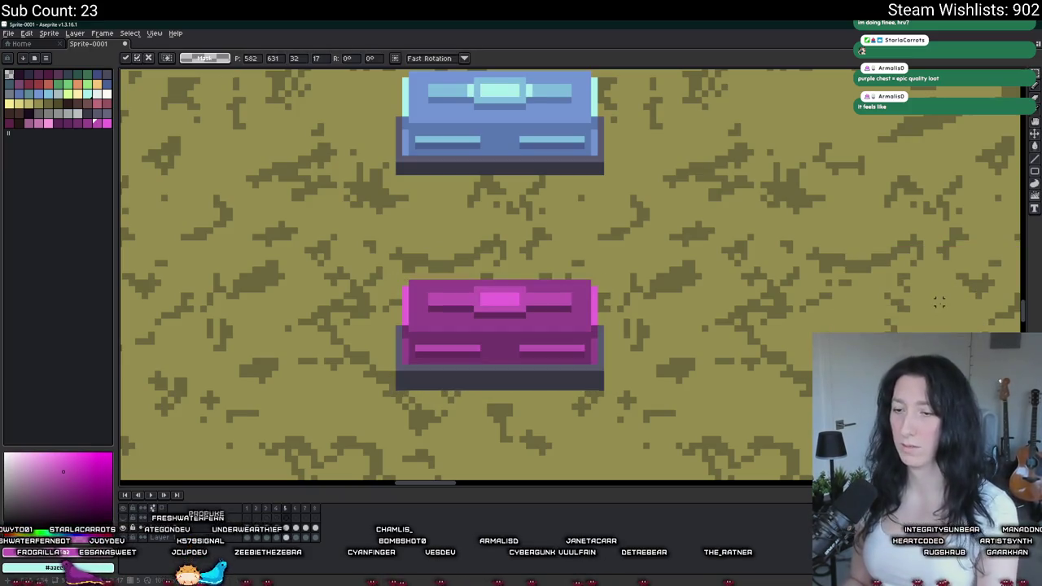
pyautogui.press('Return')
pyautogui.hotkey('ctrl', 'd')
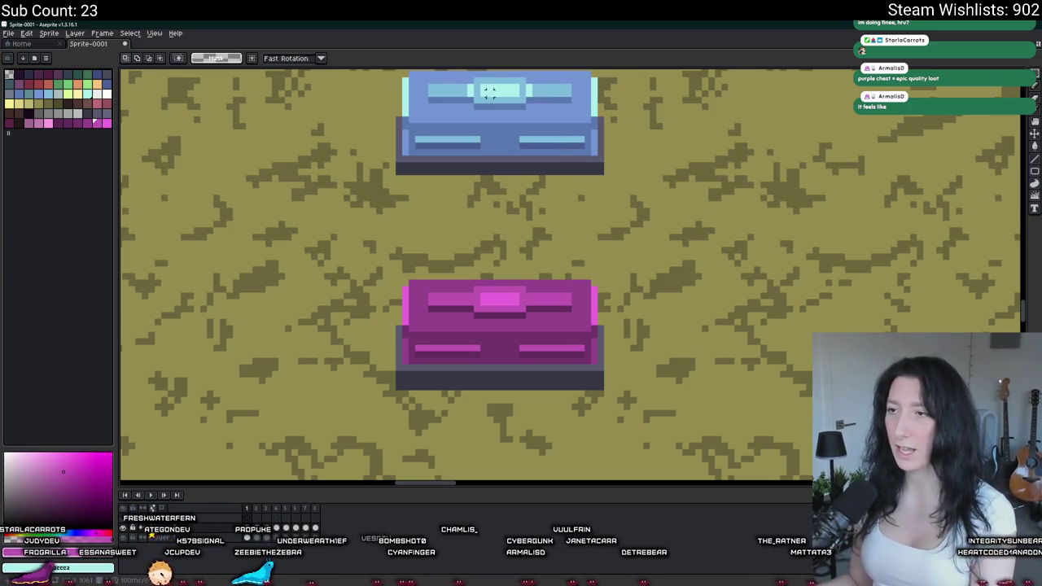
pyautogui.scroll(2, 481, 295)
# - Draw pale highlight pixels on the magenta chest's lock using the blue chest's highlight colour
pyautogui.press('b')
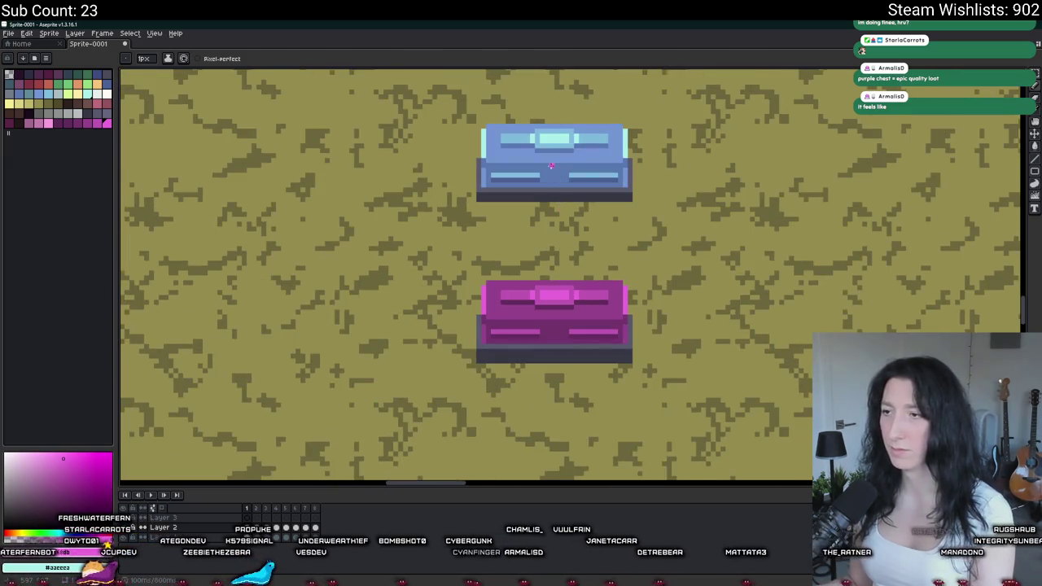
pyautogui.press('i')
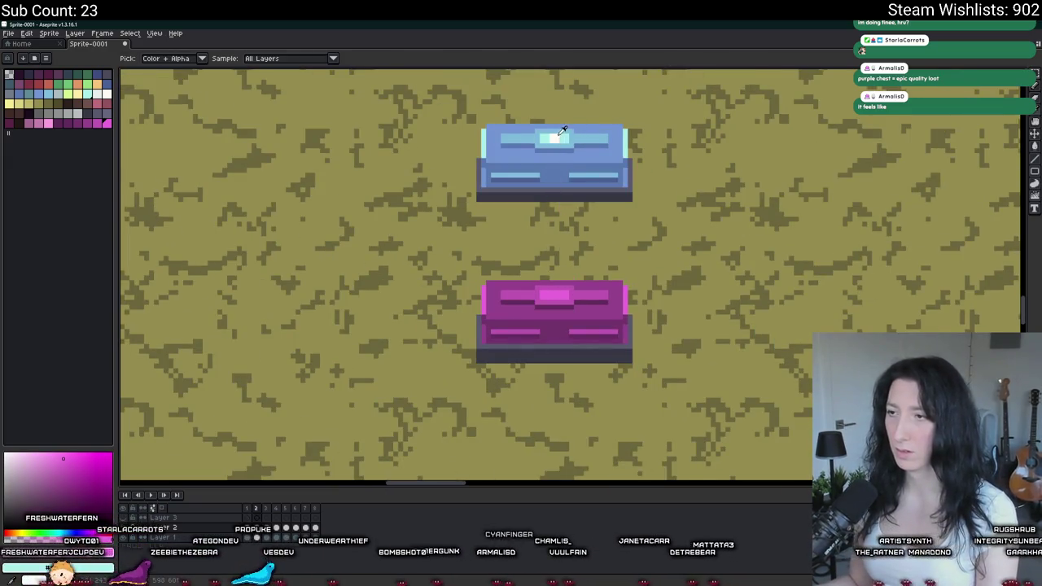
pyautogui.click(559, 137)
pyautogui.scroll(5, 547, 299)
pyautogui.press('b')
pyautogui.moveTo(572, 293)
pyautogui.mouseDown()
pyautogui.moveTo(577, 275)
pyautogui.moveTo(592, 291)
pyautogui.mouseUp()
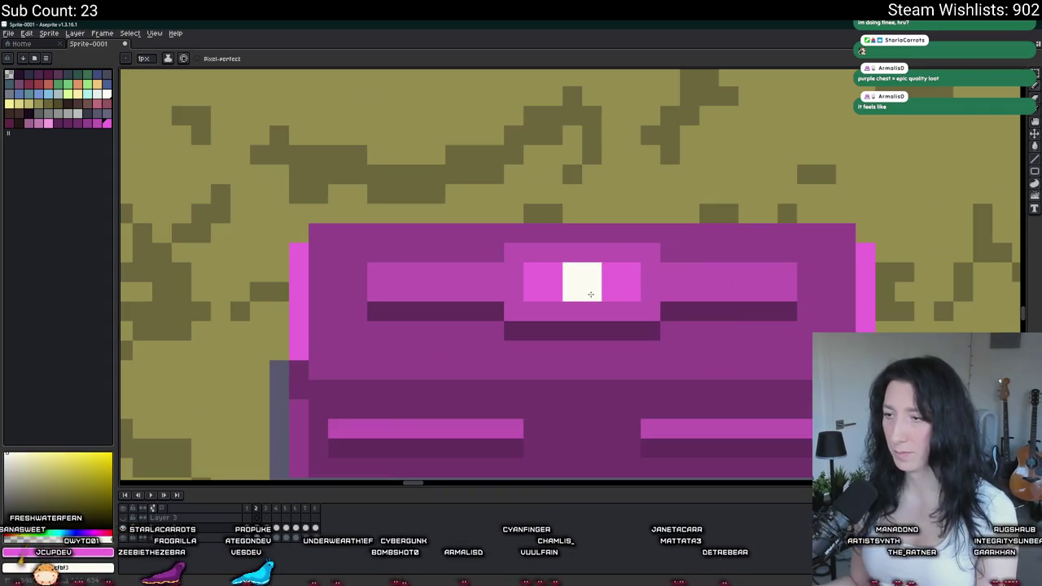
pyautogui.scroll(-3, 581, 282)
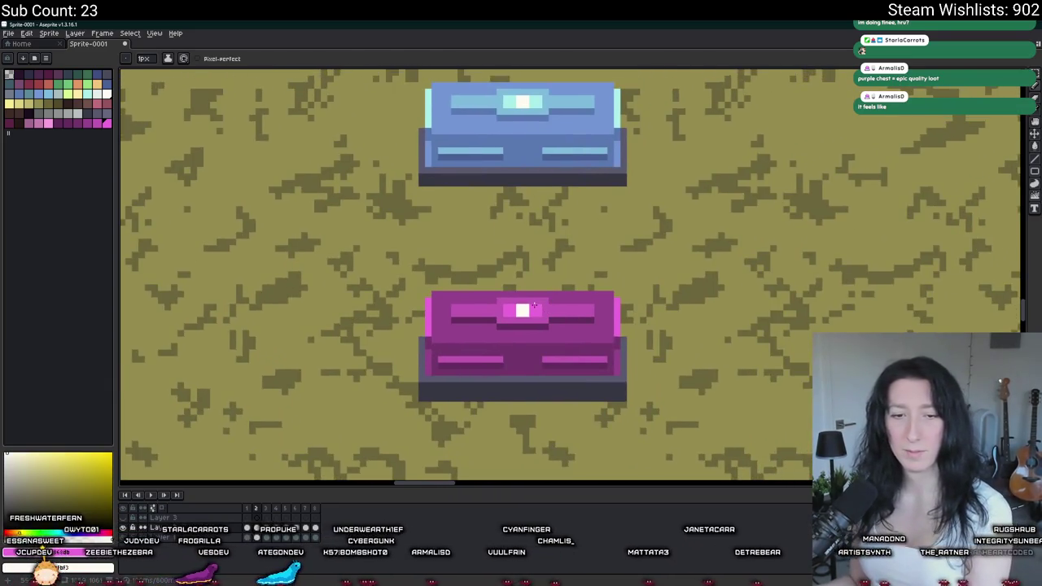
pyautogui.scroll(4, 533, 303)
pyautogui.click(578, 314)
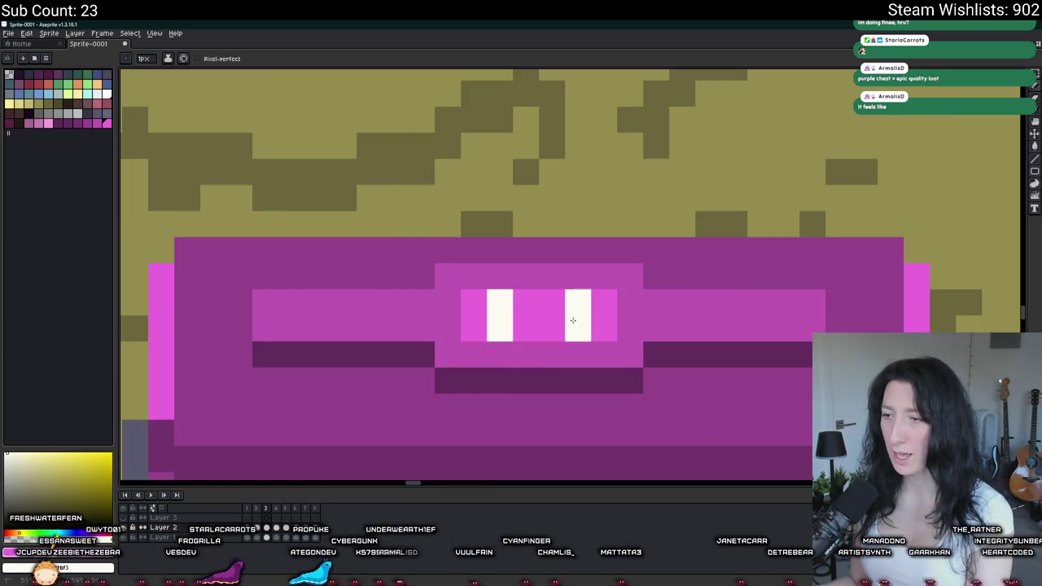
pyautogui.scroll(-6, 573, 321)
pyautogui.scroll(3, 571, 326)
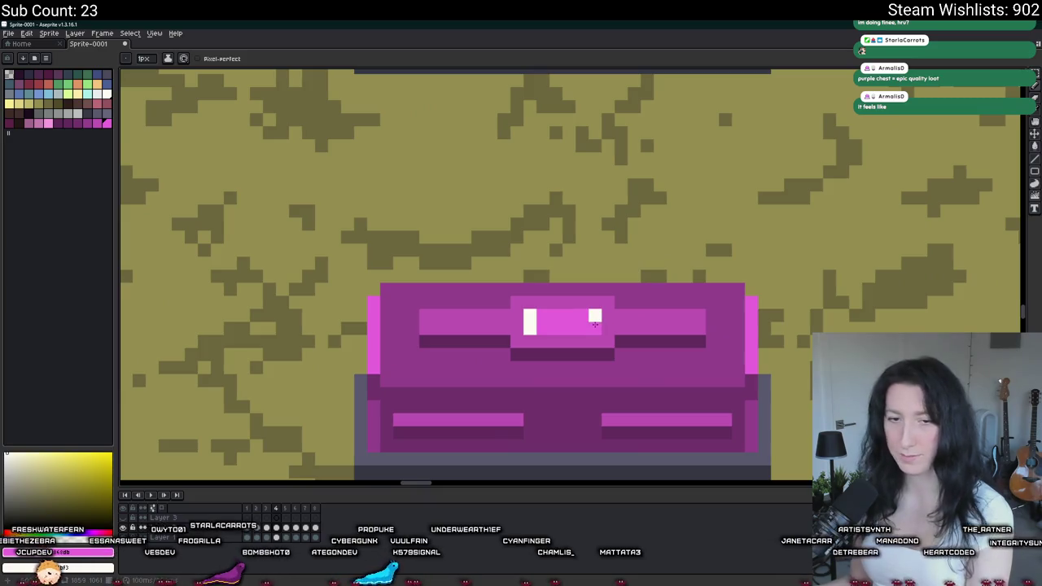
# - Paint a light pink gleam pixel on the chest lid
pyautogui.moveTo(594, 314); pyautogui.dragTo(509, 335)
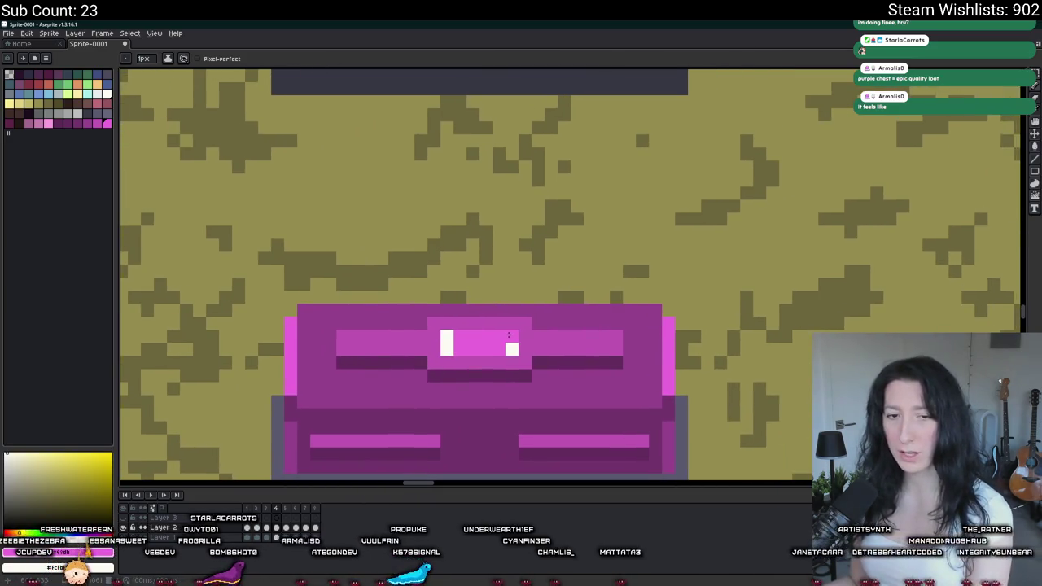
pyautogui.scroll(-1, 508, 334)
pyautogui.scroll(1, 509, 334)
pyautogui.scroll(-3, 488, 342)
pyautogui.scroll(1, 439, 345)
pyautogui.scroll(2, 424, 349)
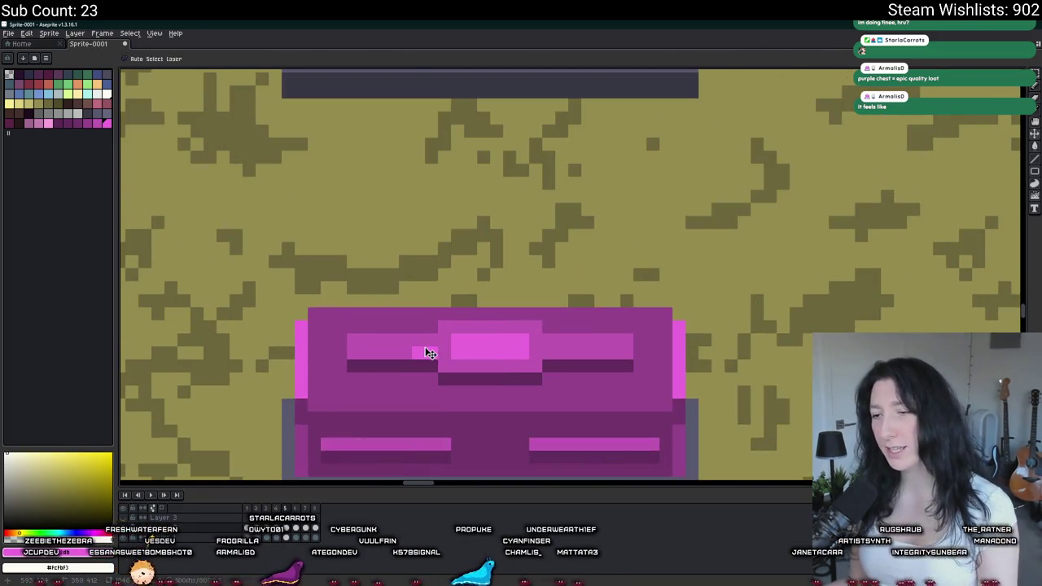
pyautogui.click(430, 340)
pyautogui.scroll(-2, 537, 341)
pyautogui.scroll(1, 434, 347)
pyautogui.scroll(-1, 448, 347)
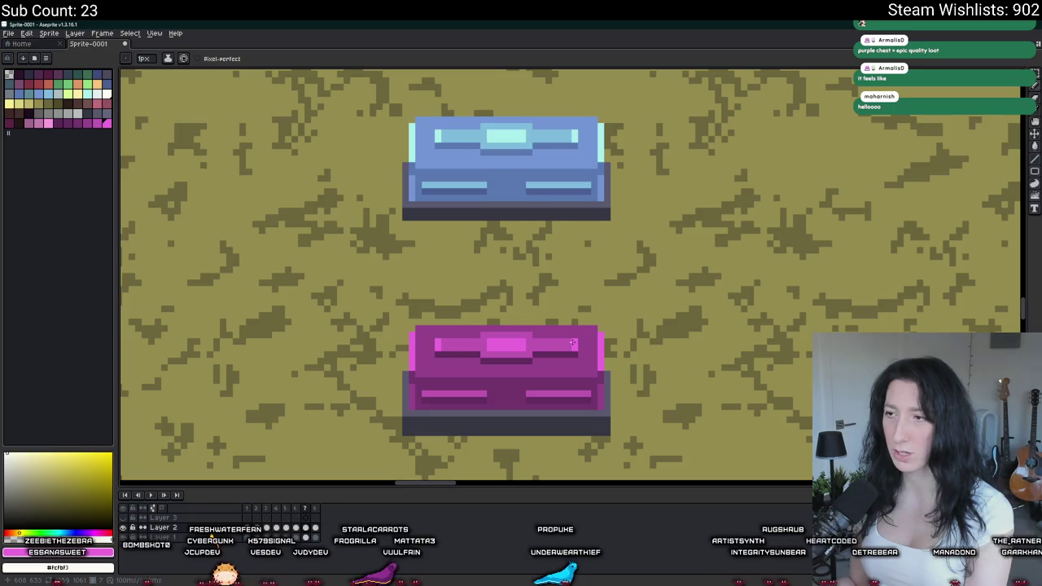
# - Step through the frames and play the looping lid-highlight animation
pyautogui.press('Right')
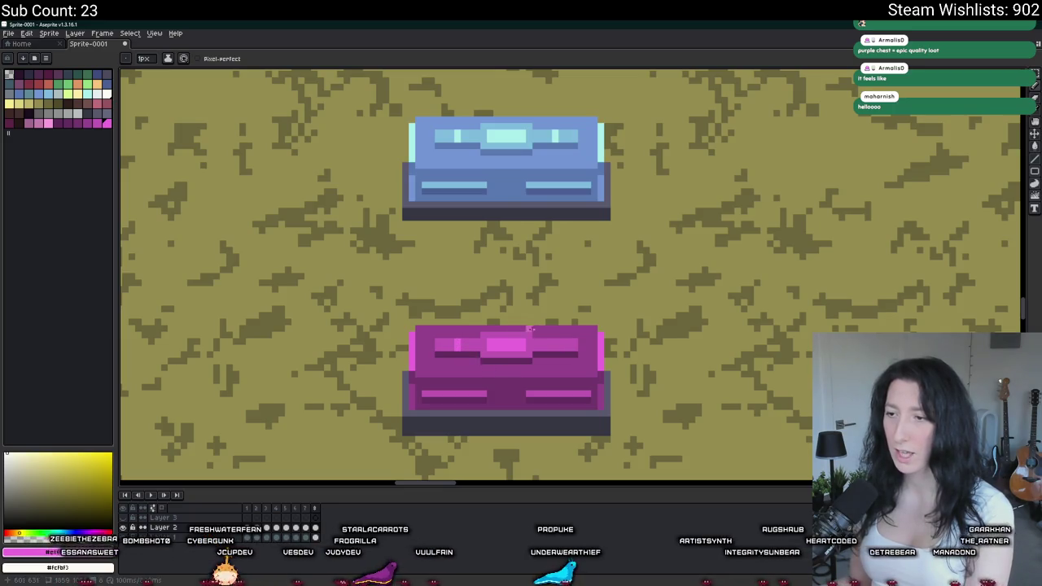
pyautogui.press('Right')
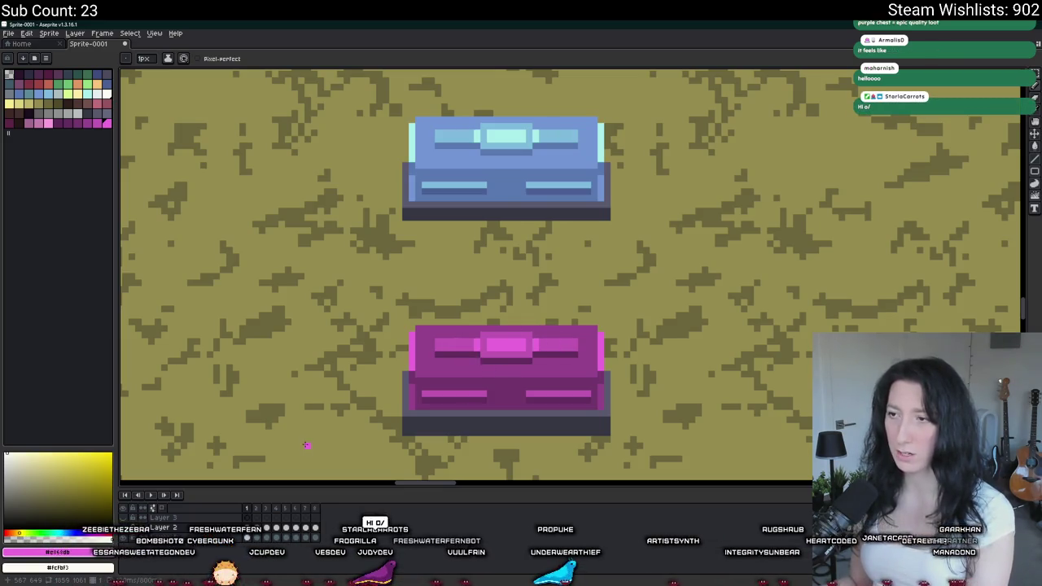
pyautogui.click(150, 494)
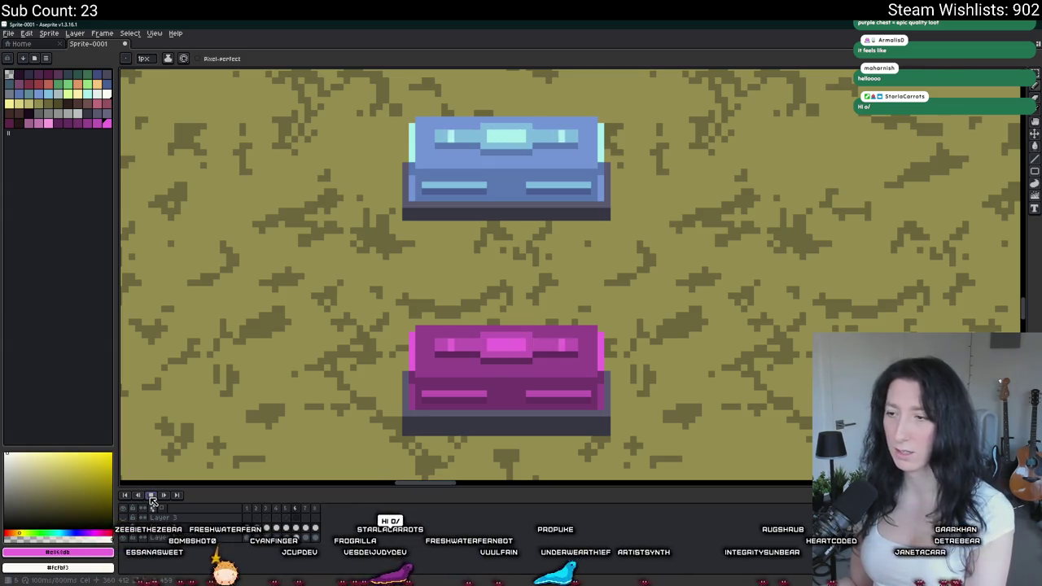
pyautogui.scroll(-2, 205, 414)
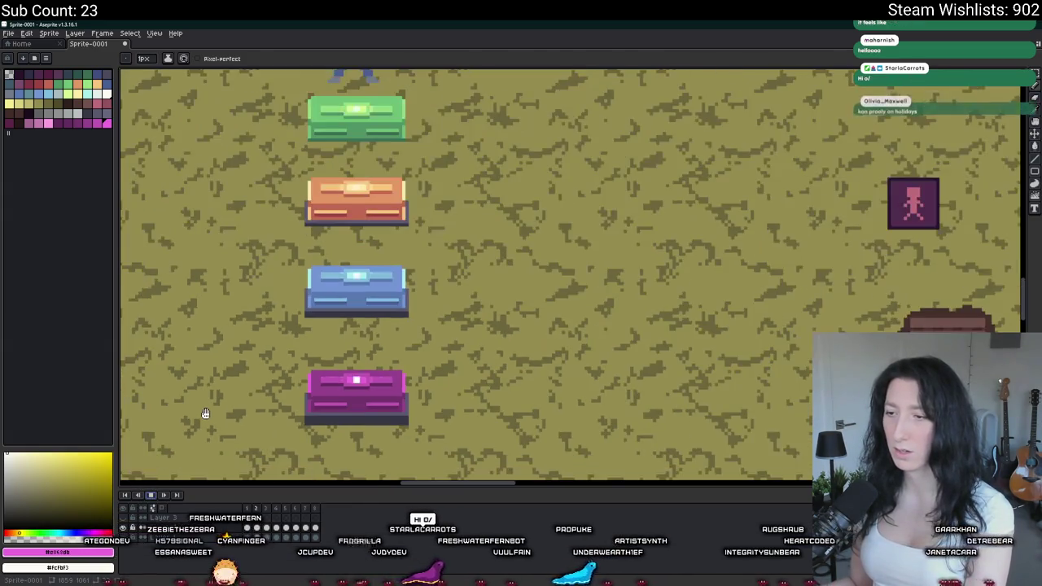
# - Pan and zoom over the green, orange, blue and purple chests, then pick Rectangular Marquee
pyautogui.moveTo(203, 418); pyautogui.dragTo(279, 402)
pyautogui.scroll(-1, 279, 402)
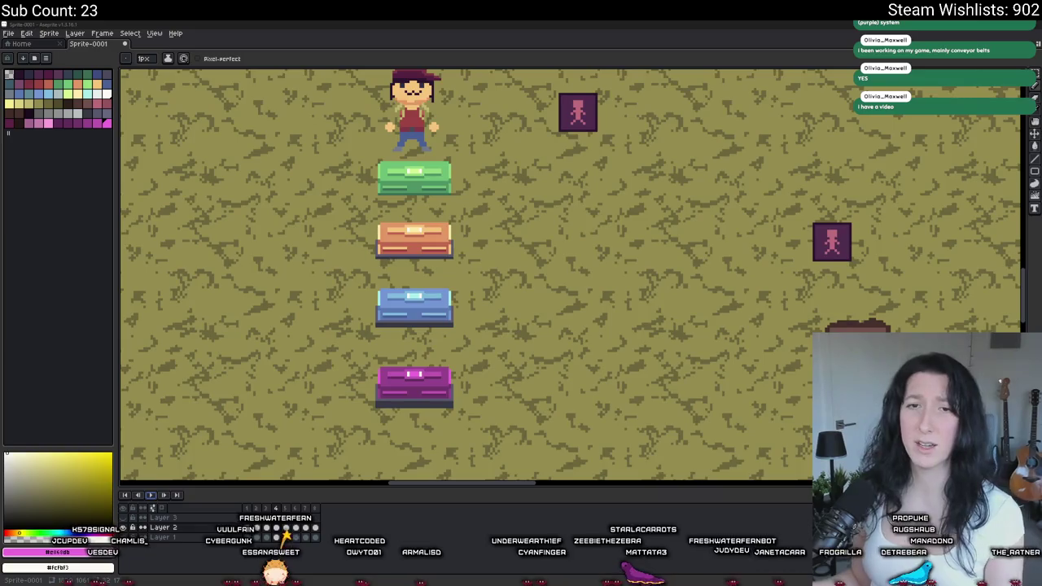
pyautogui.scroll(-3, 210, 144)
pyautogui.scroll(3, 209, 144)
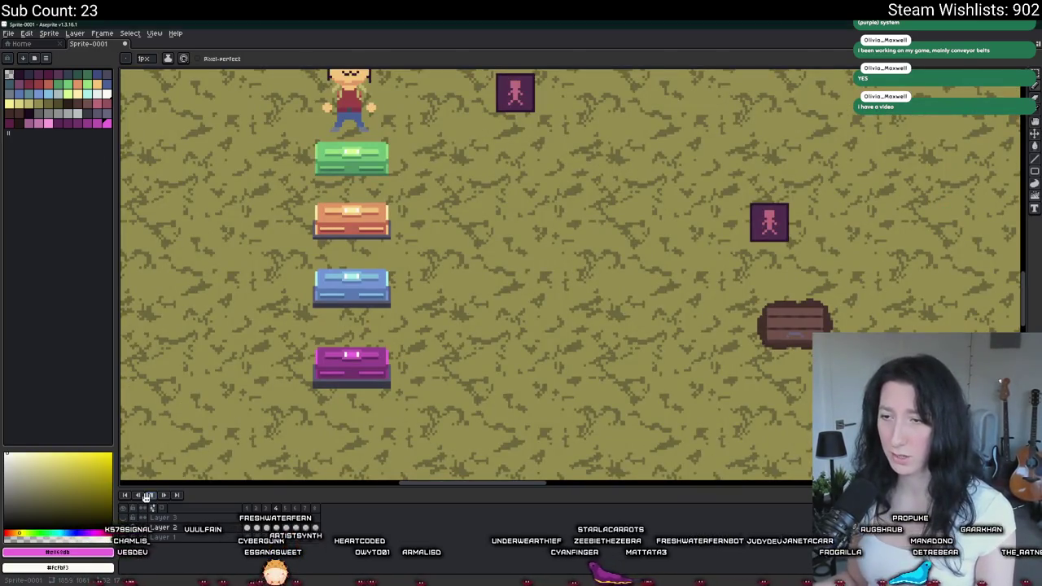
pyautogui.scroll(-4, 220, 384)
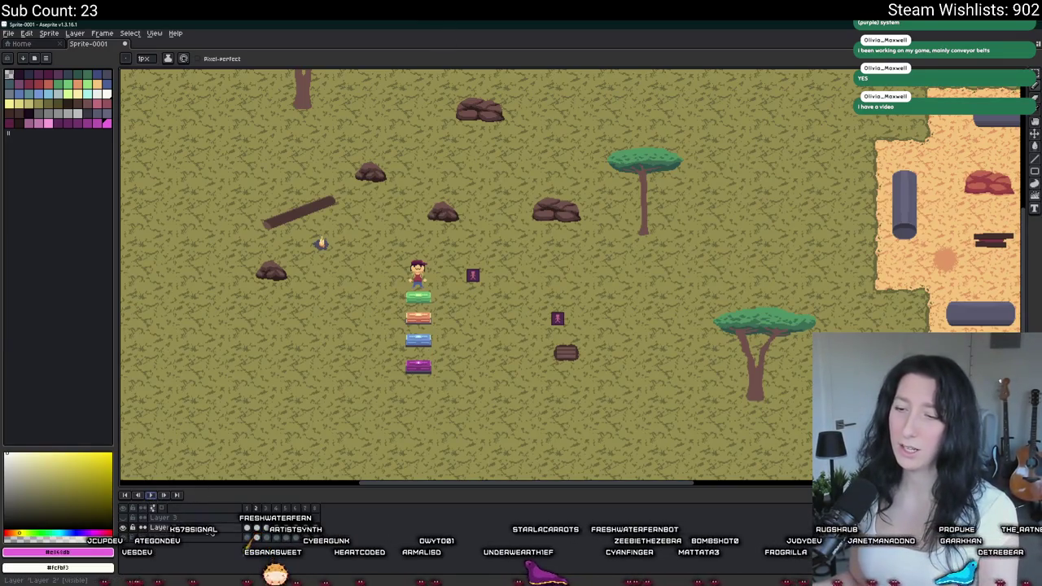
pyautogui.scroll(3, 358, 384)
pyautogui.scroll(-3, 388, 341)
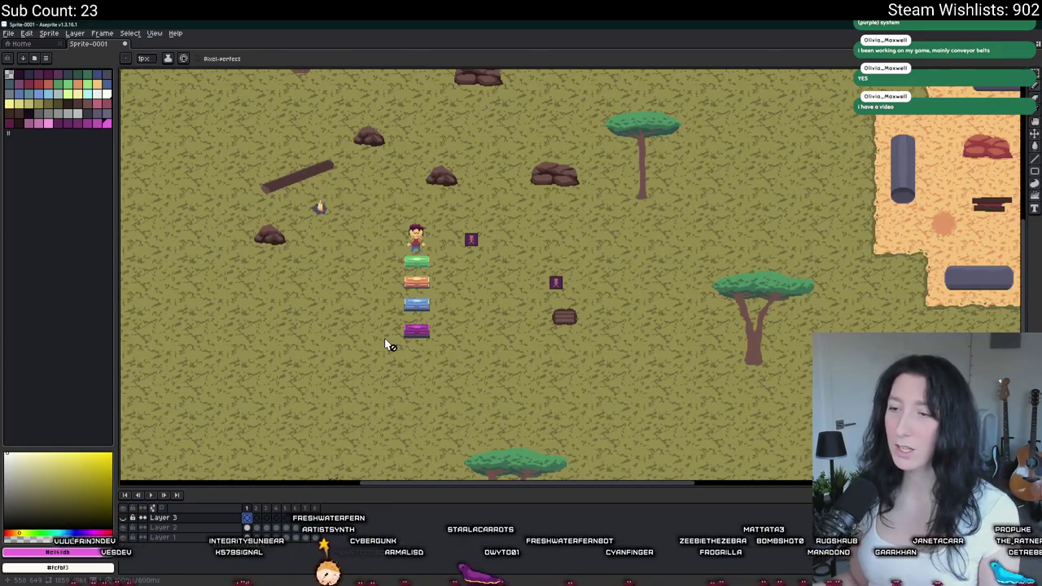
pyautogui.press('m')
pyautogui.scroll(3, 389, 340)
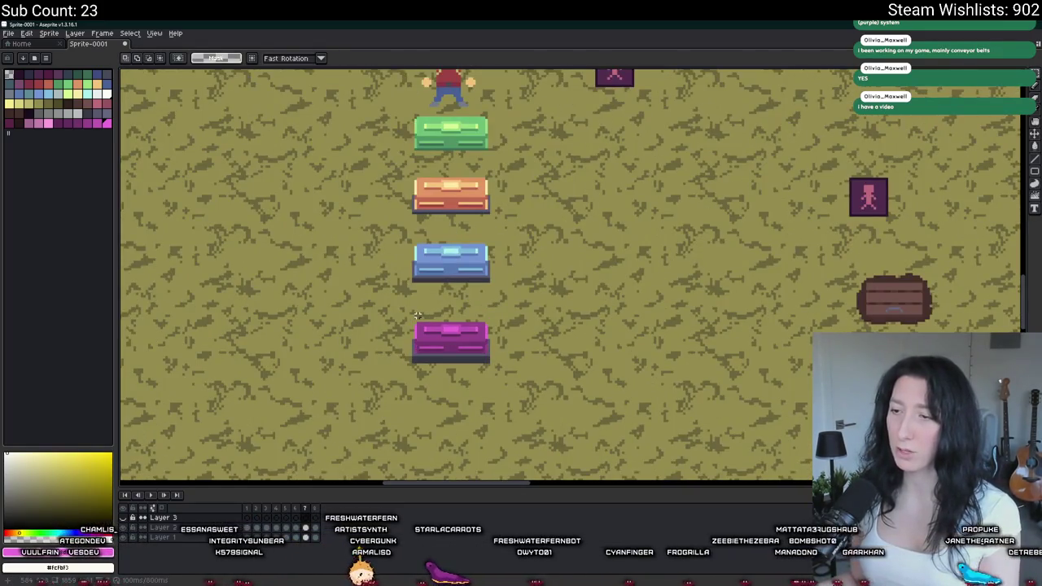
# - Hide the background, crop the canvas to the purple chest and export it as a GIF
pyautogui.click(124, 538)
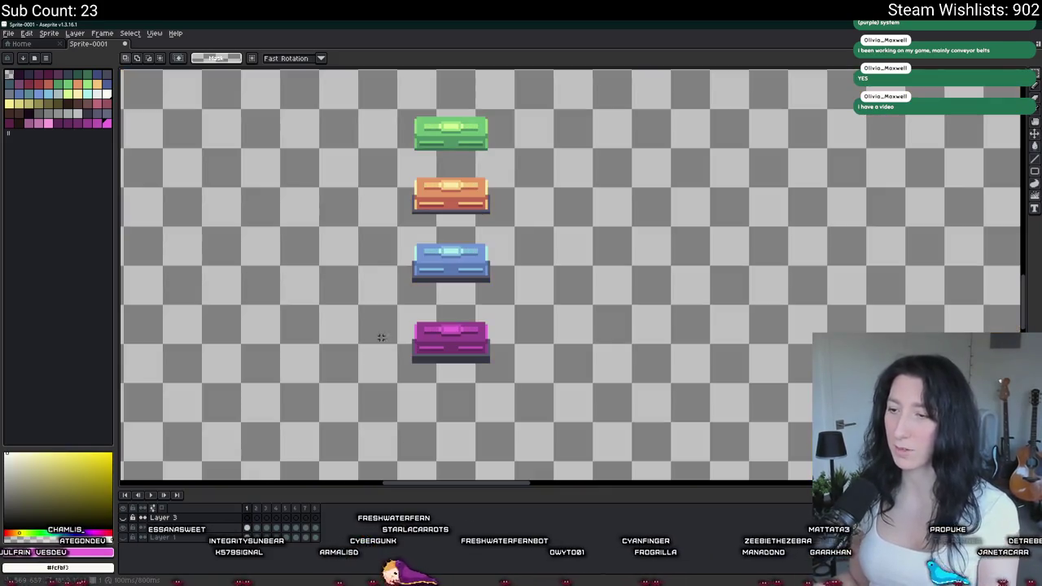
pyautogui.scroll(2, 491, 319)
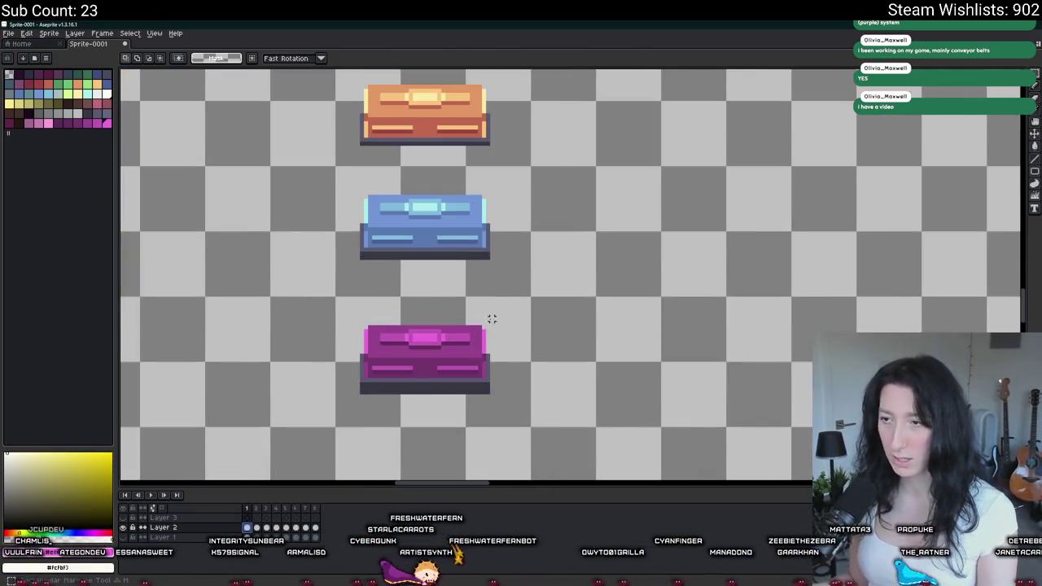
pyautogui.moveTo(486, 391); pyautogui.dragTo(358, 324)
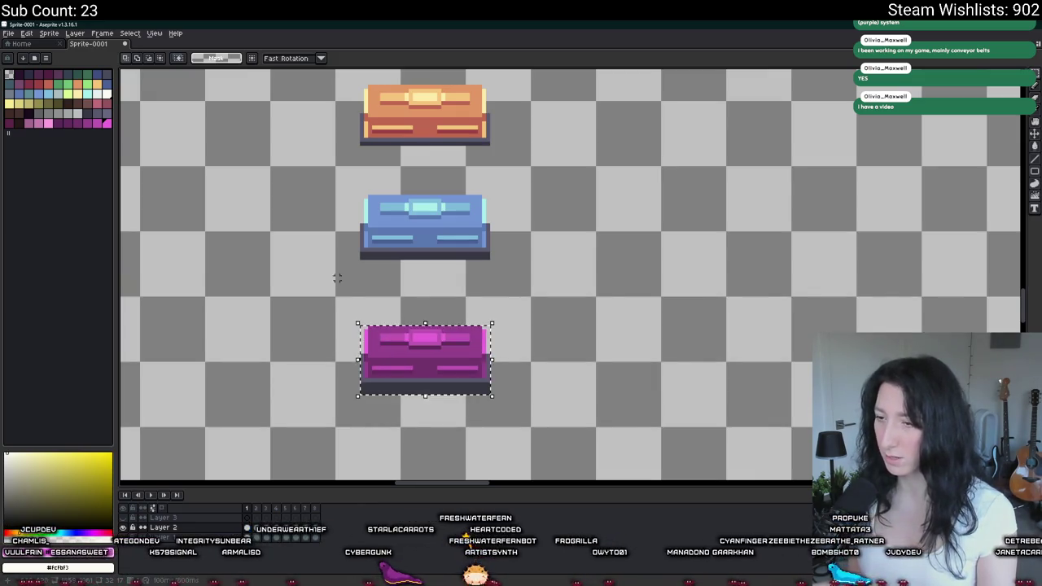
pyautogui.click(49, 33)
pyautogui.click(73, 108)
pyautogui.hotkey('ctrl', 'e')
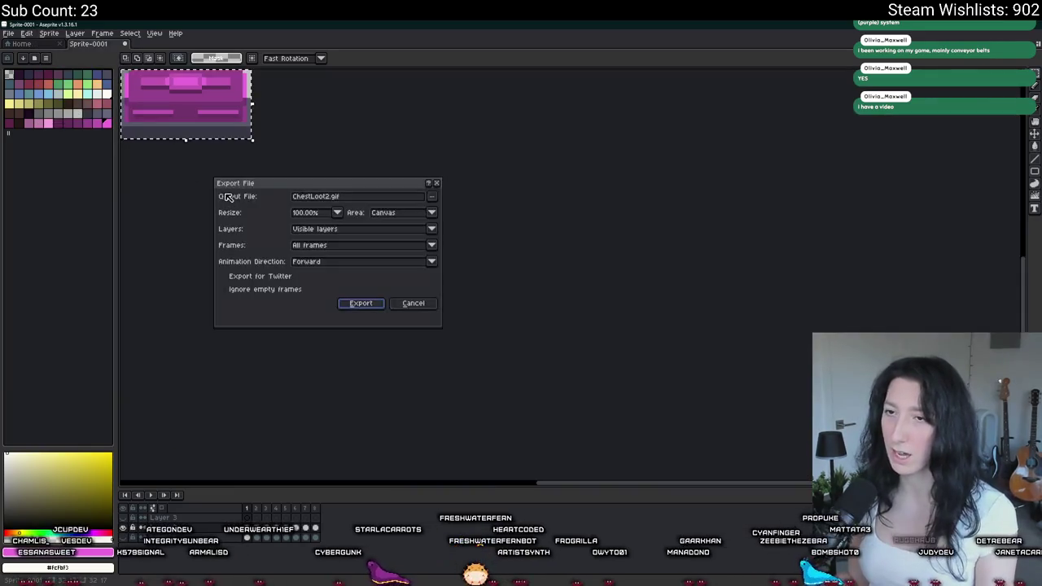
pyautogui.click(334, 198)
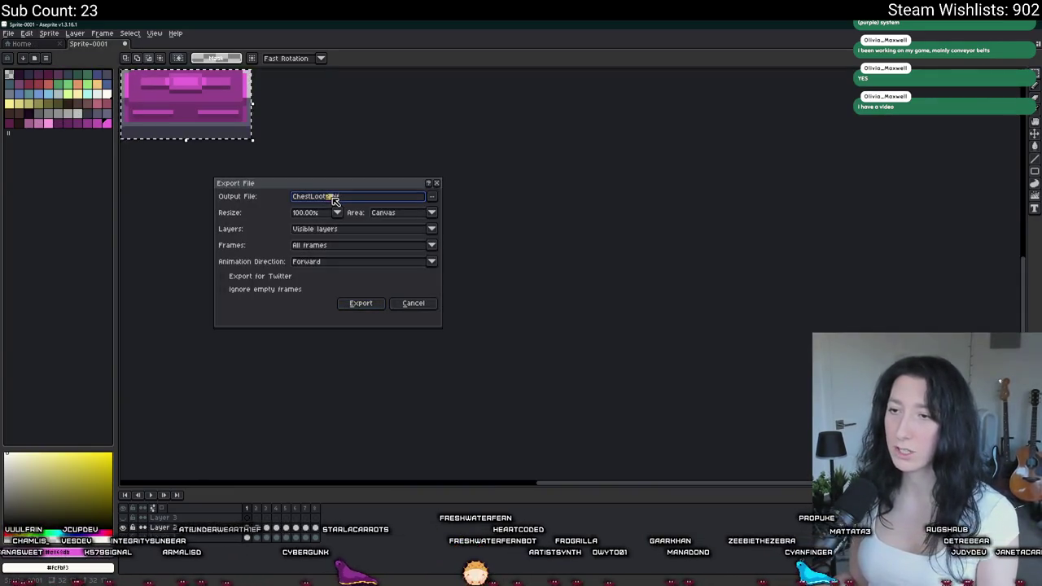
pyautogui.write('3')
pyautogui.click(365, 304)
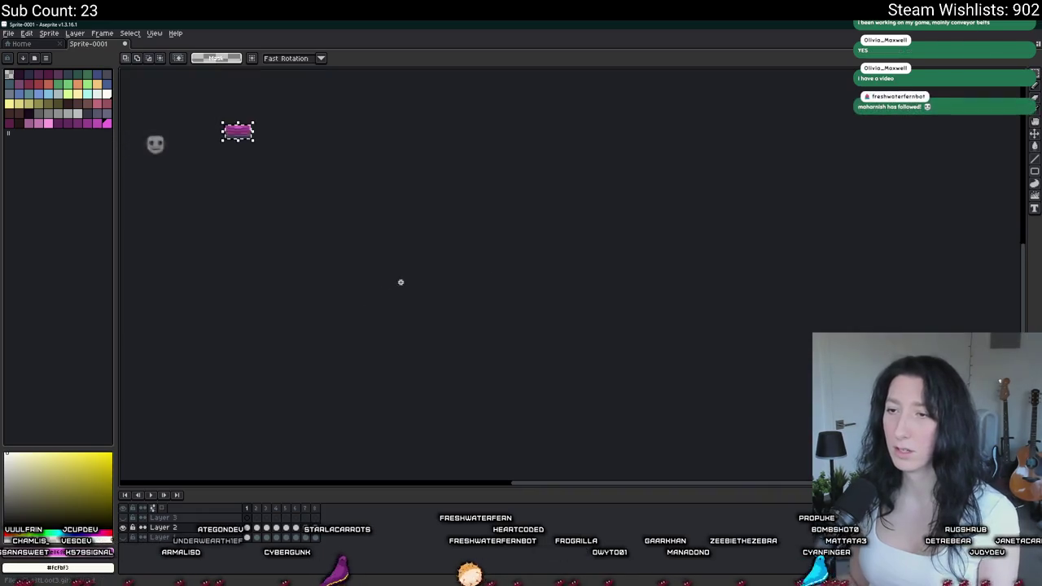
# - Undo the crop and make the background layer visible again
pyautogui.hotkey('ctrl', 'z')
pyautogui.scroll(2, 521, 268)
pyautogui.click(125, 539)
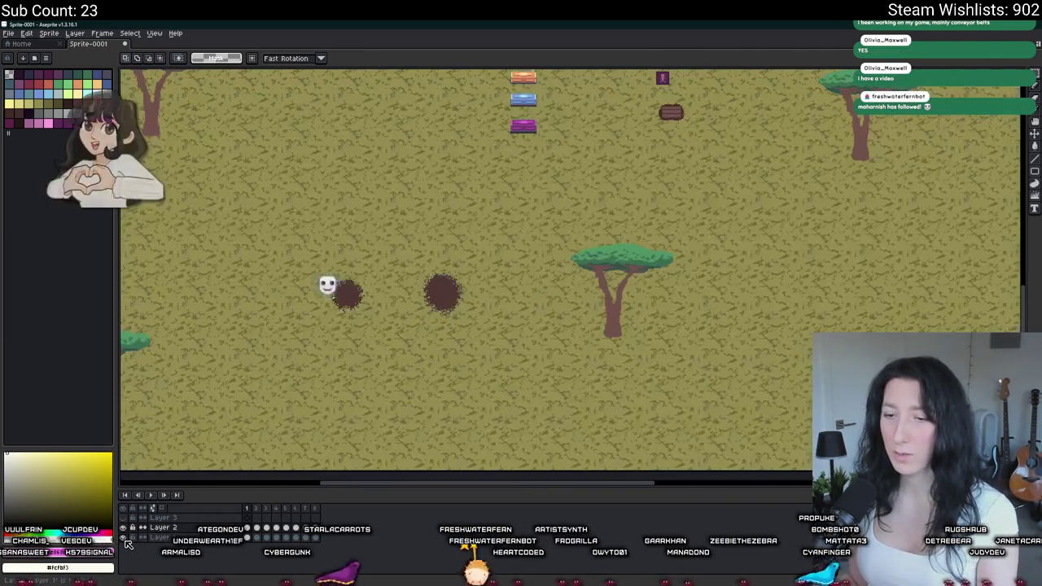
pyautogui.scroll(-3, 388, 277)
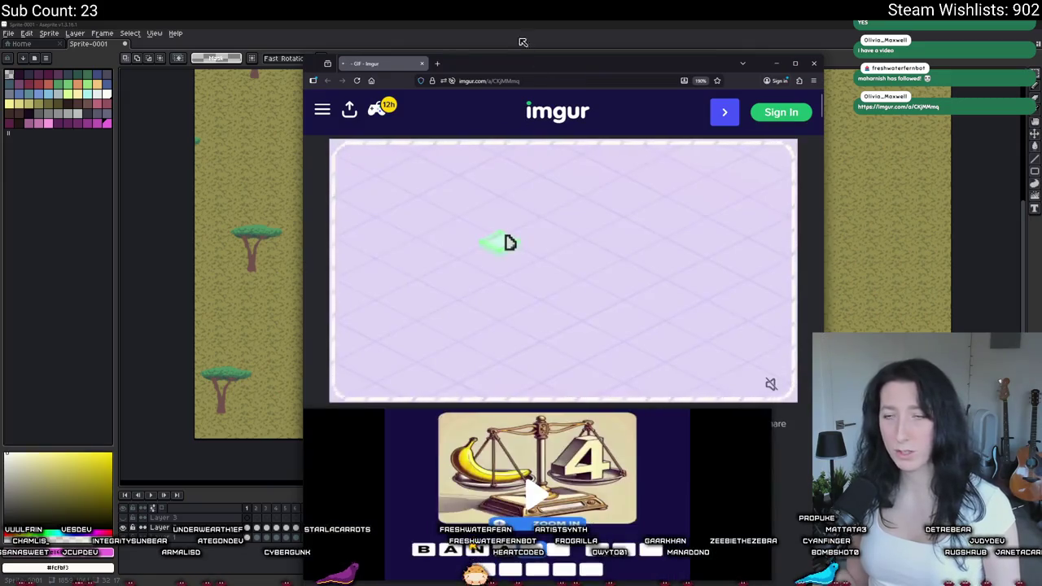
# - Maximize the browser, zoom the page out and play the conveyor-belt GIF full screen
pyautogui.doubleClick(500, 63)
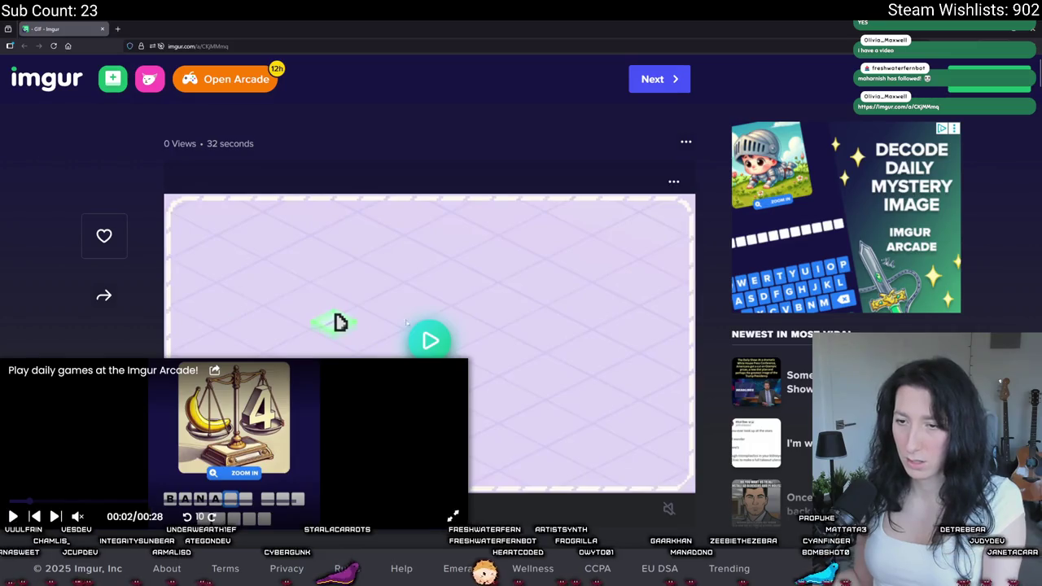
pyautogui.scroll(-2, 407, 322)
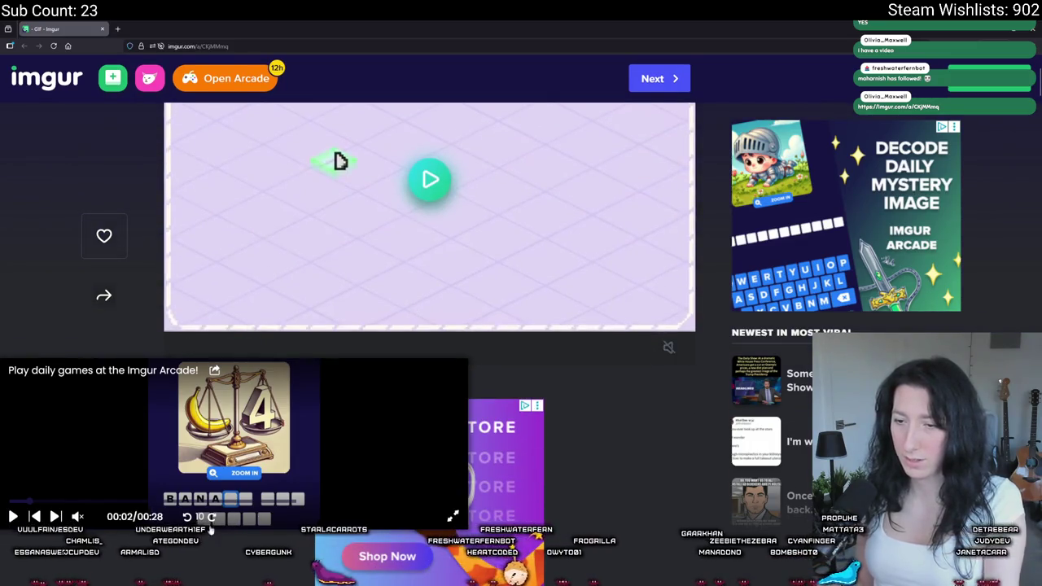
pyautogui.hotkey('ctrl', '-')
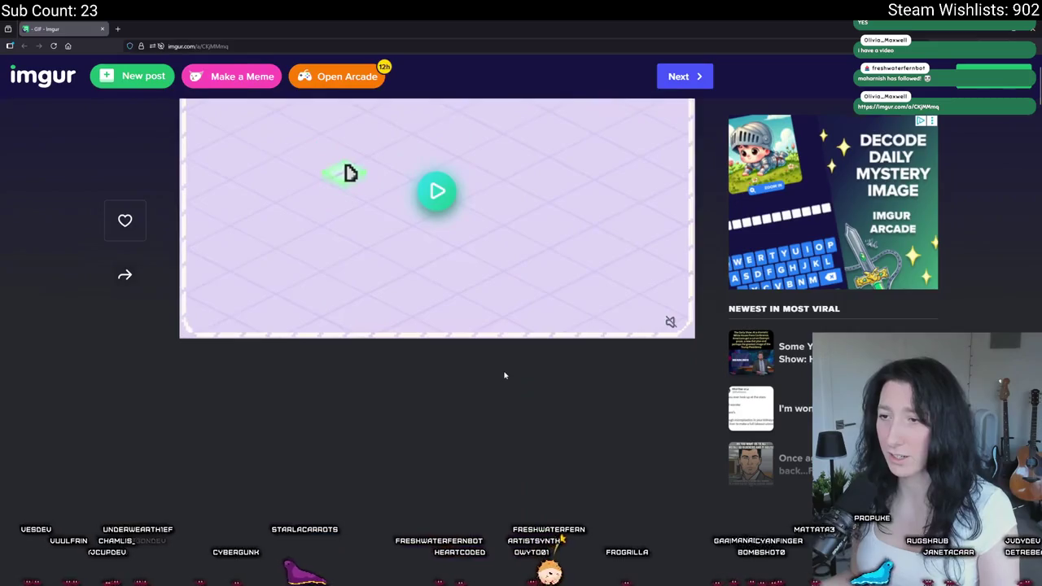
pyautogui.scroll(1, 504, 371)
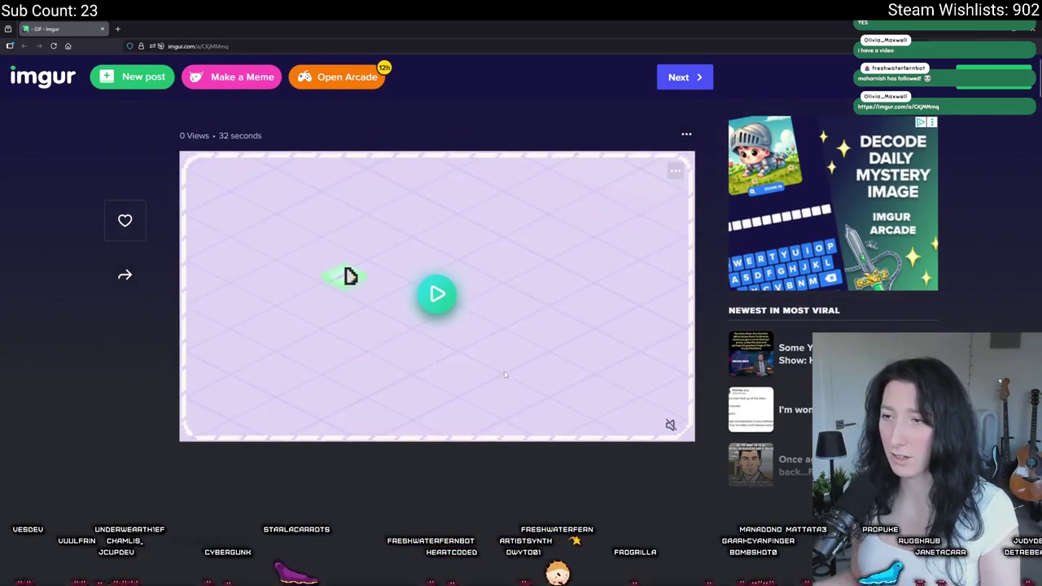
pyautogui.click(648, 425)
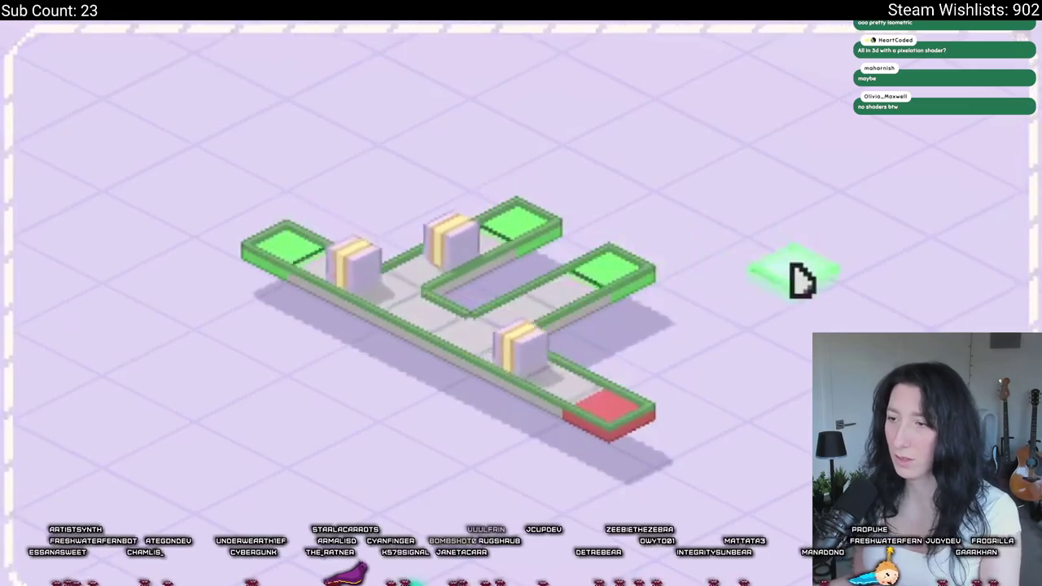
# - Exit full-screen GIF playback and return to the Aseprite map
pyautogui.press('Escape')
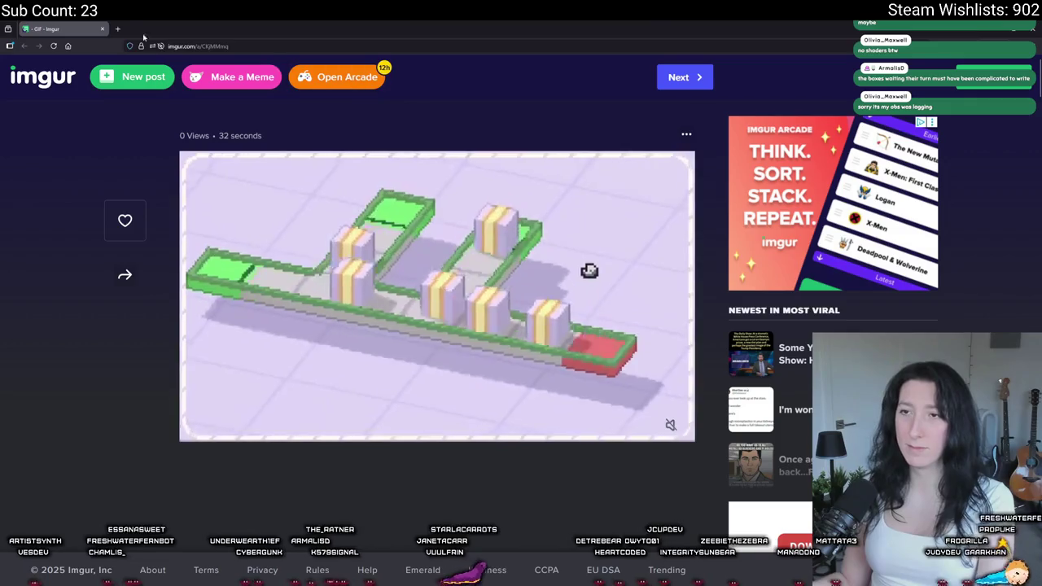
pyautogui.hotkey('alt', 'Tab')
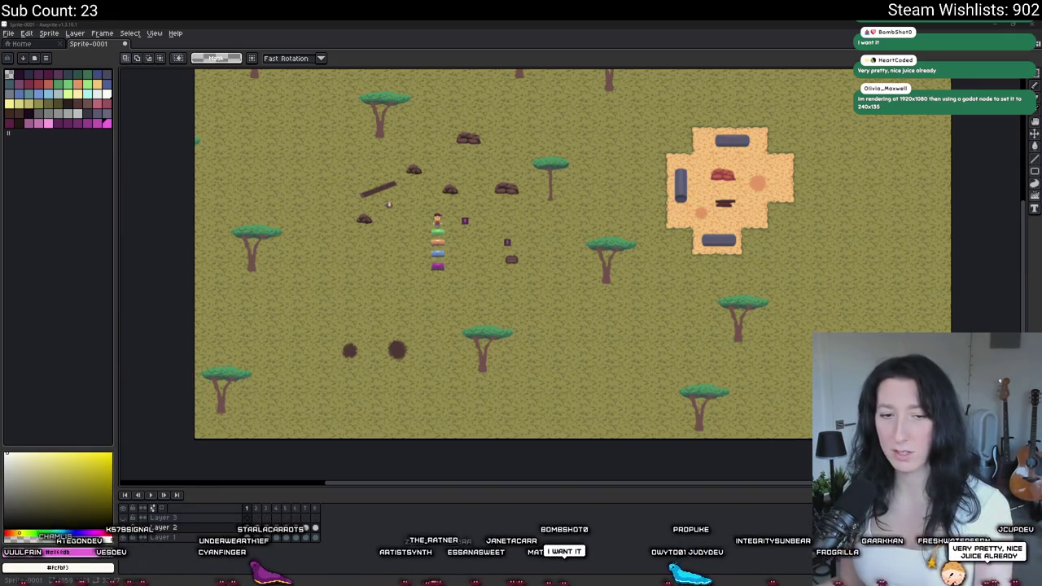
# - Zoom around the chests in Aseprite, then switch to the rm_playarea room in GameMaker
pyautogui.scroll(5, 432, 244)
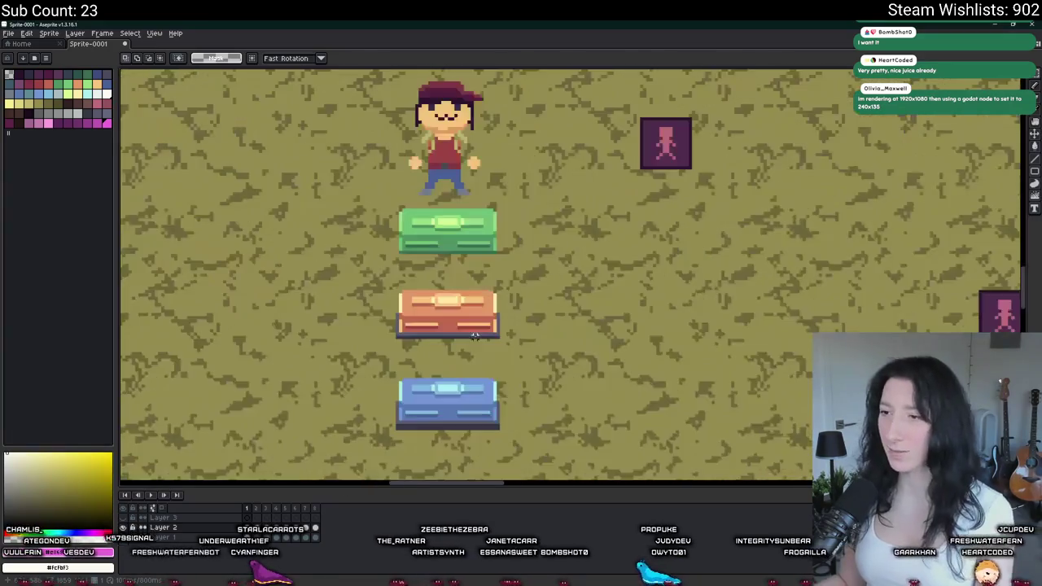
pyautogui.scroll(-2, 396, 414)
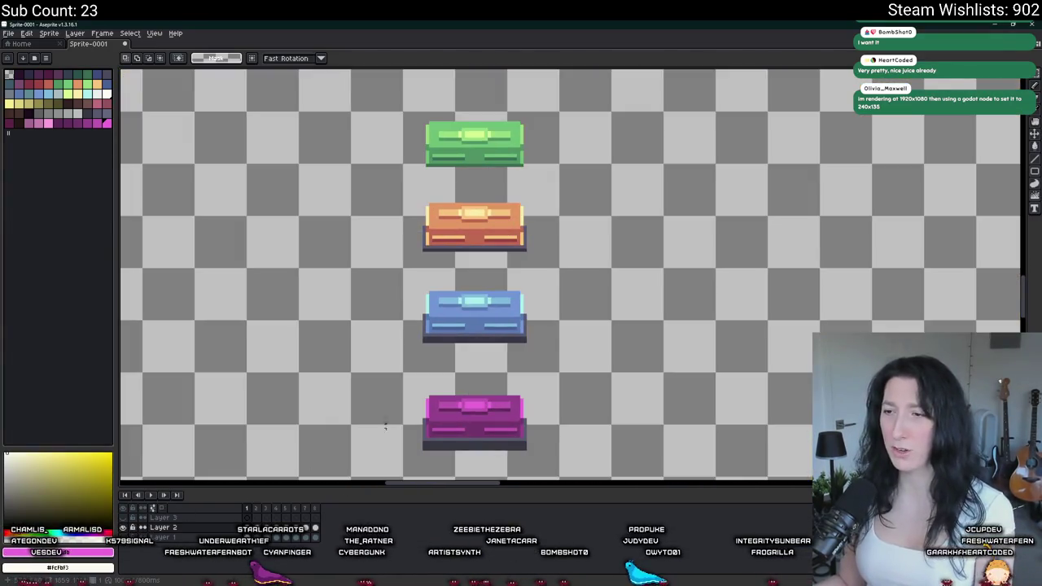
pyautogui.scroll(-3, 399, 309)
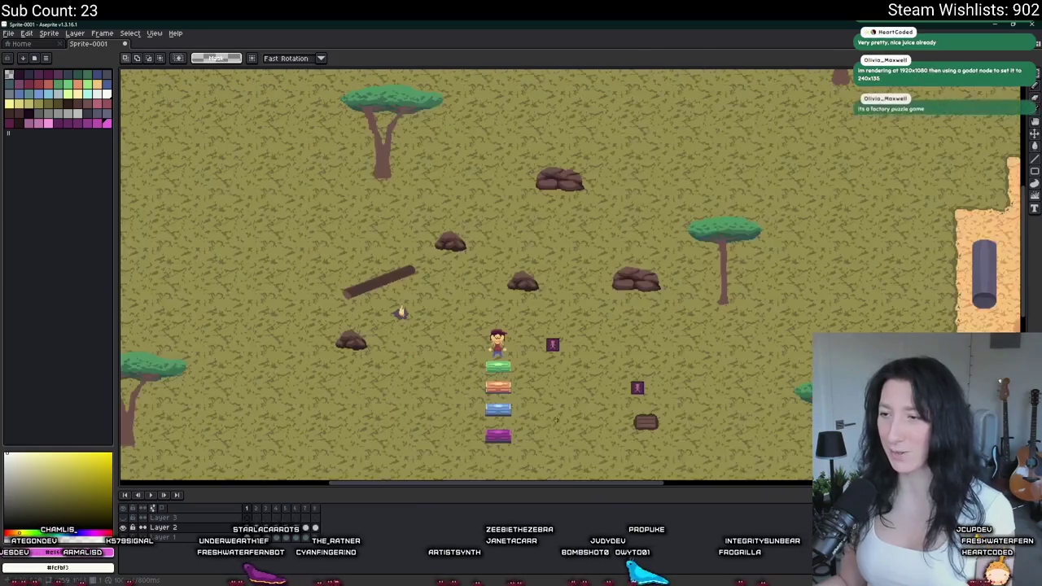
pyautogui.scroll(-2, 455, 303)
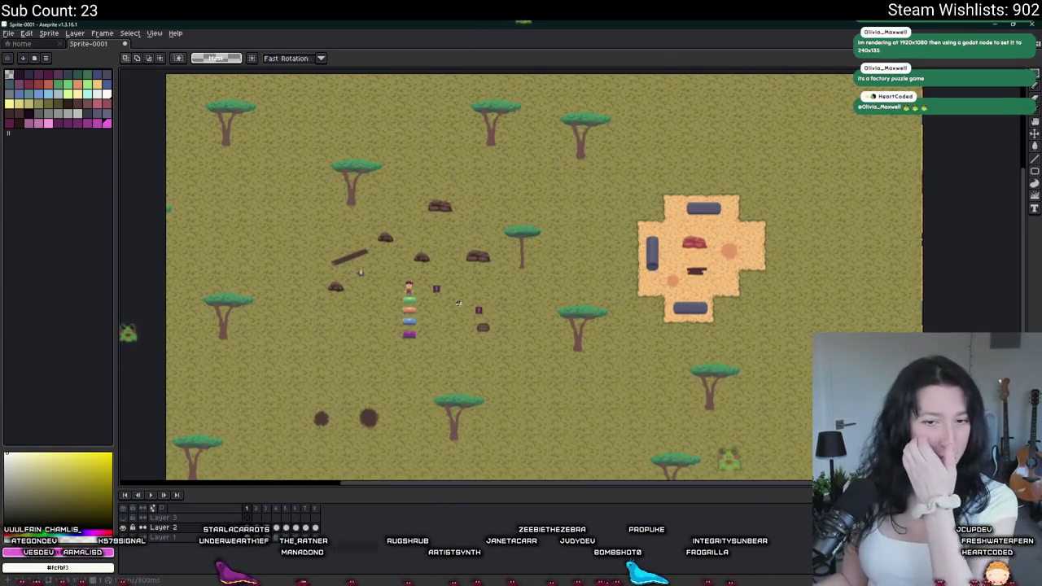
pyautogui.click(579, 567)
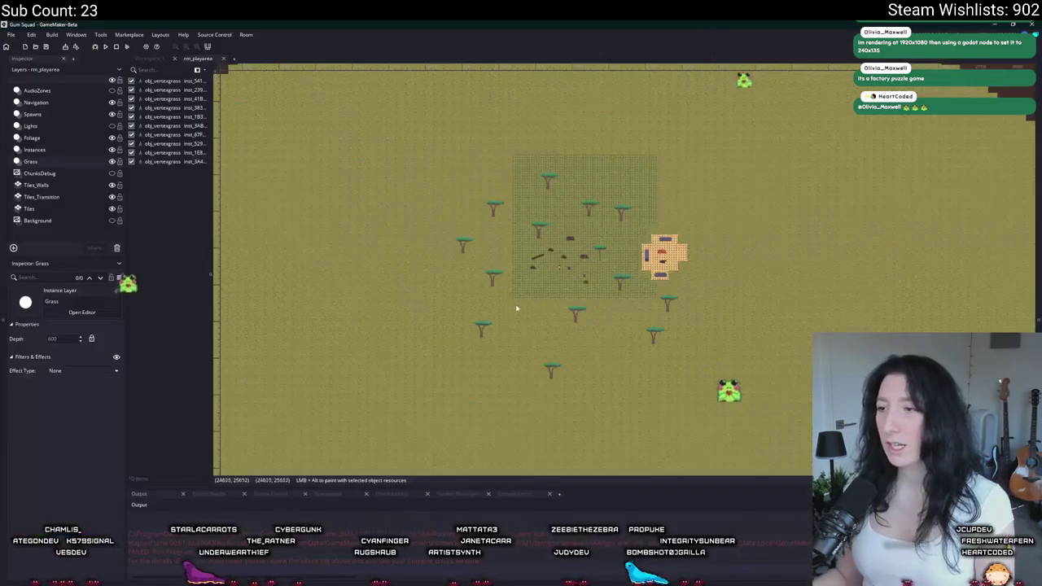
# - Find spr_lootchest_1 in the Sprites folder, then open spr_lootchest_0 and start an image import
pyautogui.click(1038, 128)
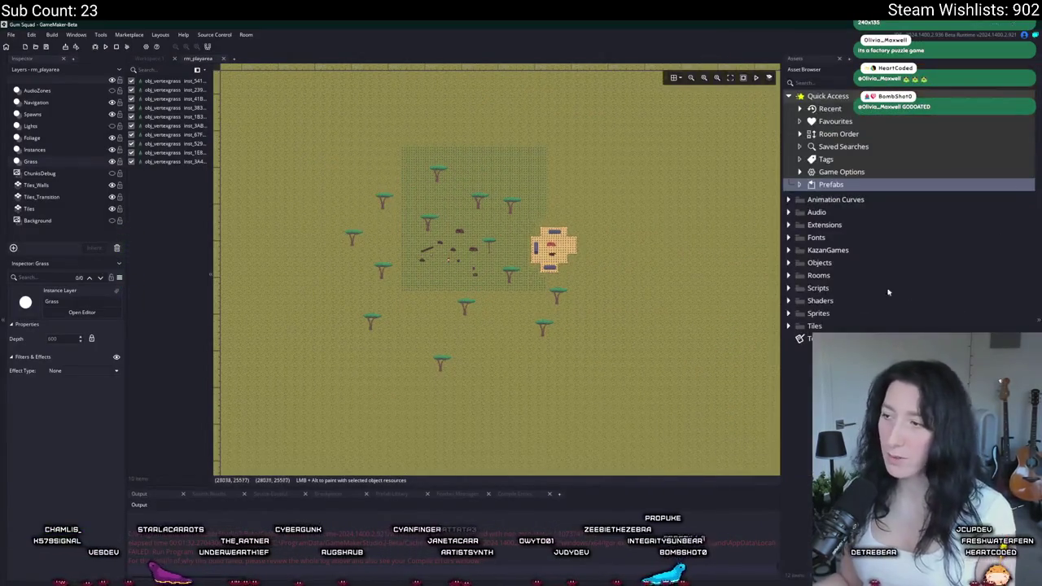
pyautogui.click(789, 313)
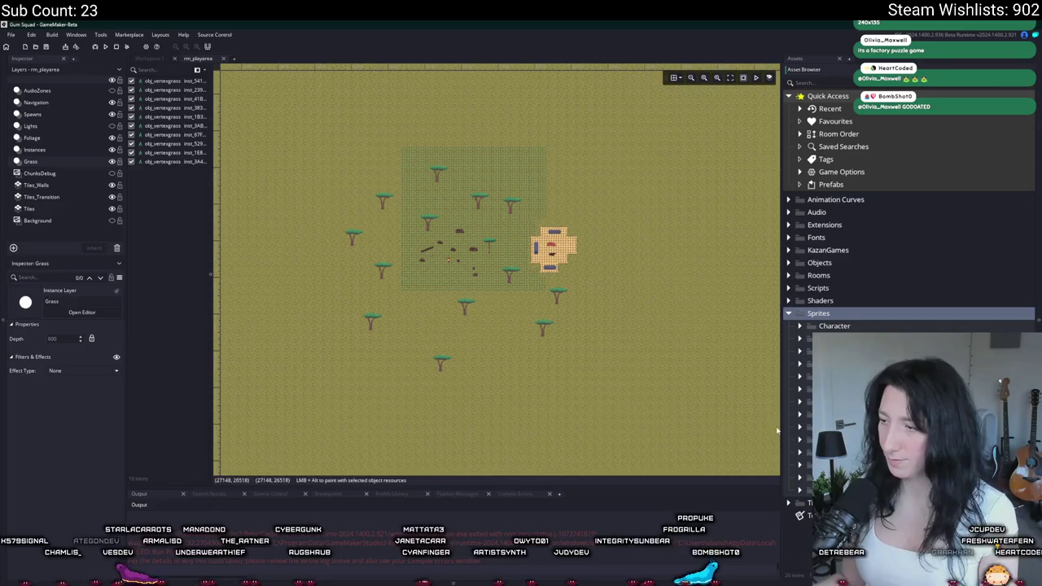
pyautogui.click(838, 465)
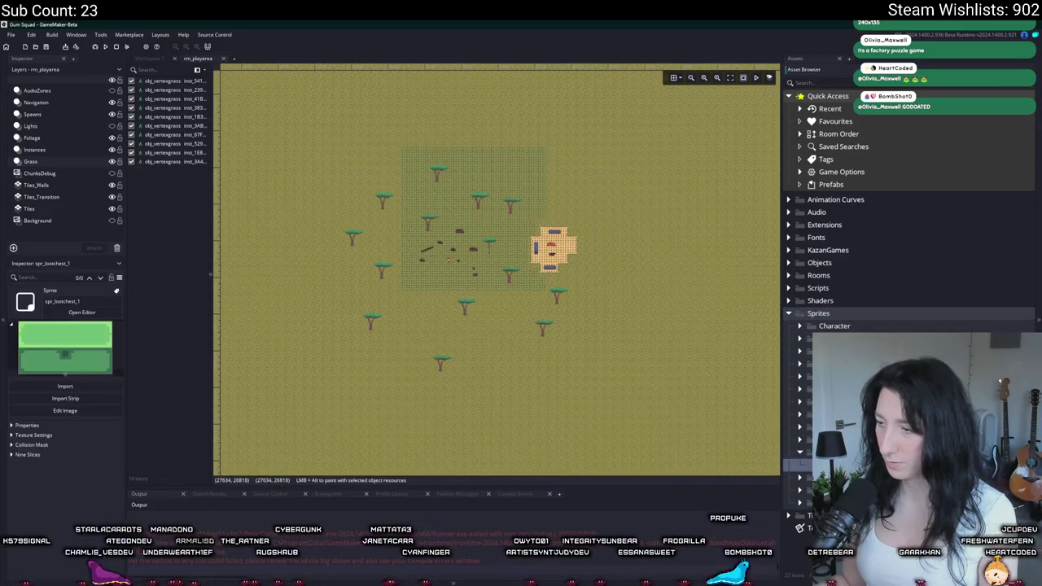
pyautogui.hotkey('ctrl', 'shift', 'f')
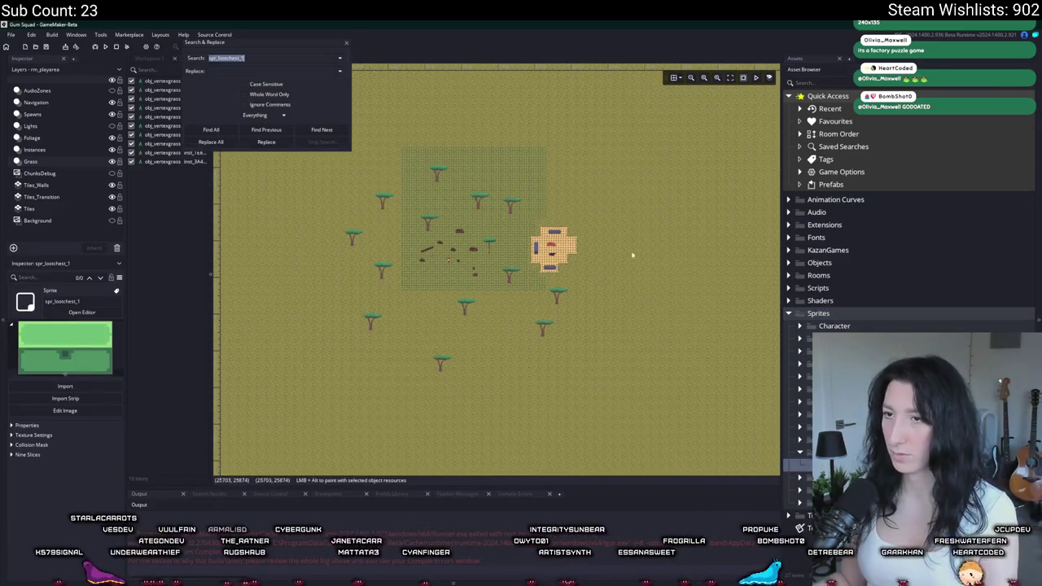
pyautogui.click(348, 45)
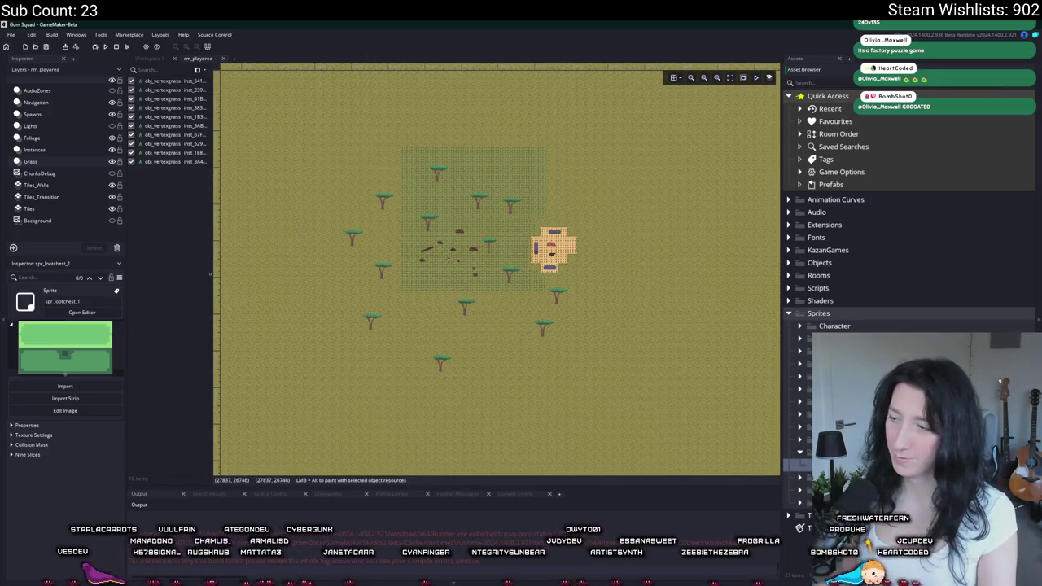
pyautogui.click(81, 312)
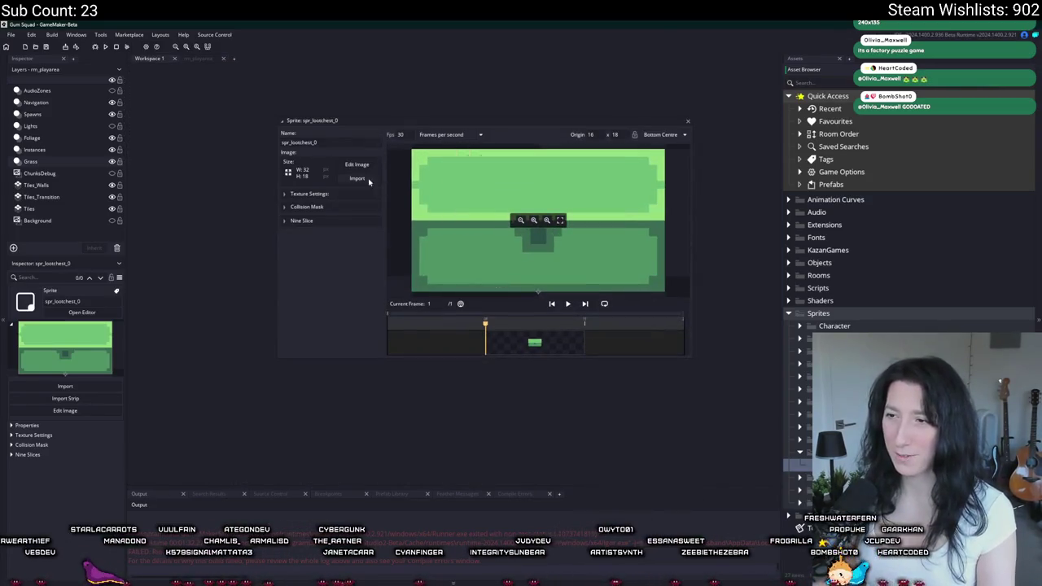
pyautogui.click(354, 166)
# - Choose ChestLoot0.png from the Art folder as the image to import
pyautogui.write('metalpipev')
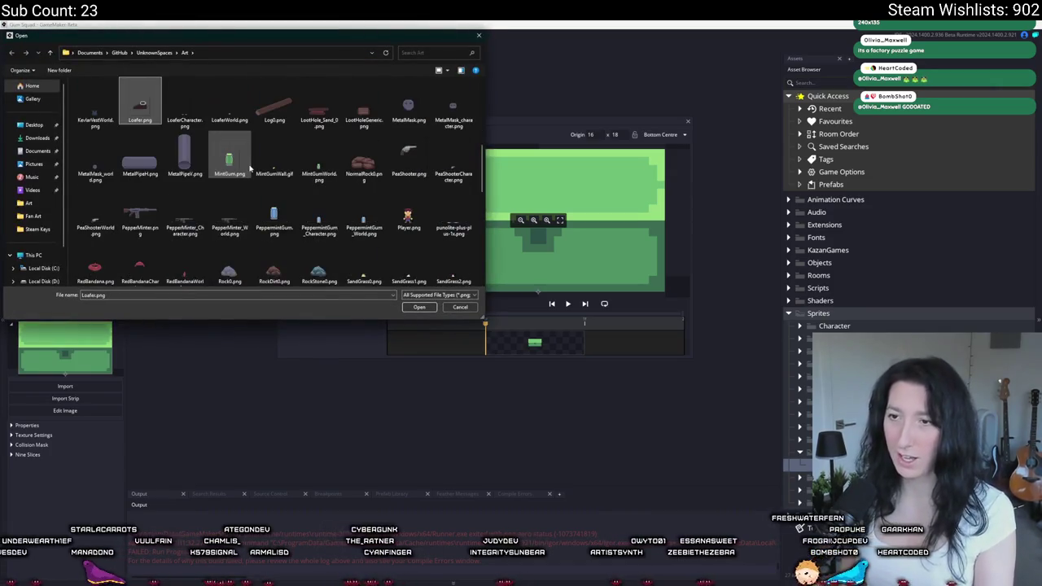
pyautogui.scroll(10, 198, 152)
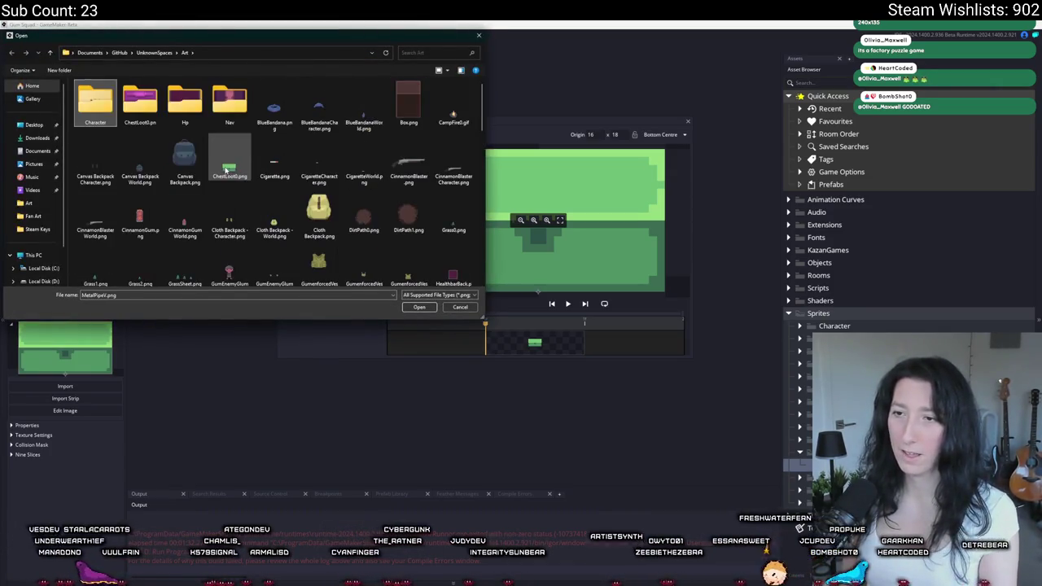
pyautogui.click(242, 169)
pyautogui.scroll(-10, 238, 195)
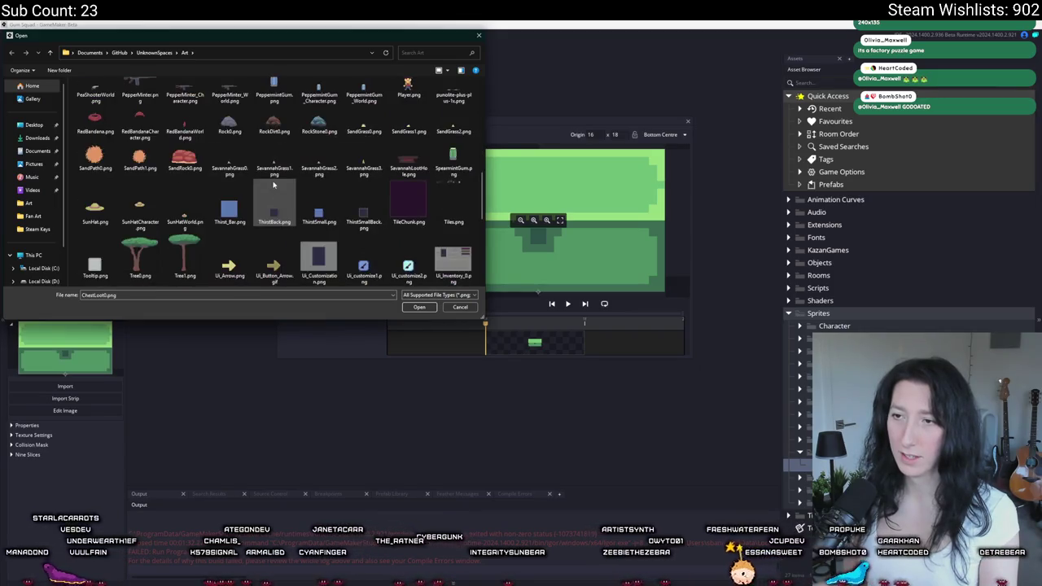
pyautogui.scroll(10, 238, 201)
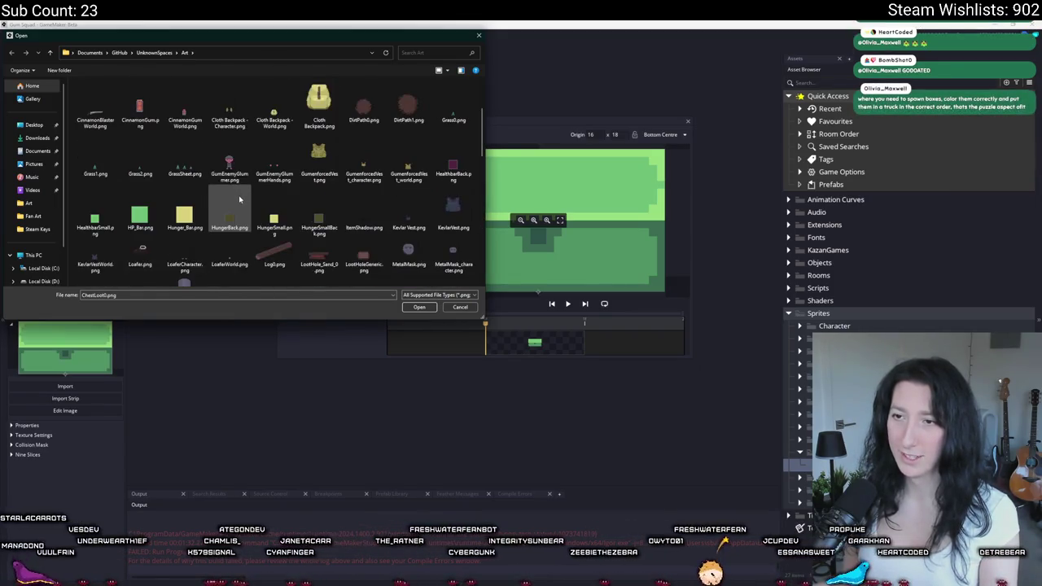
# - Check the export folder path in Aseprite's export settings, cancel, and return to GameMaker
pyautogui.hotkey('alt', 'Tab')
pyautogui.hotkey('ctrl', 'alt', 'shift', 's')
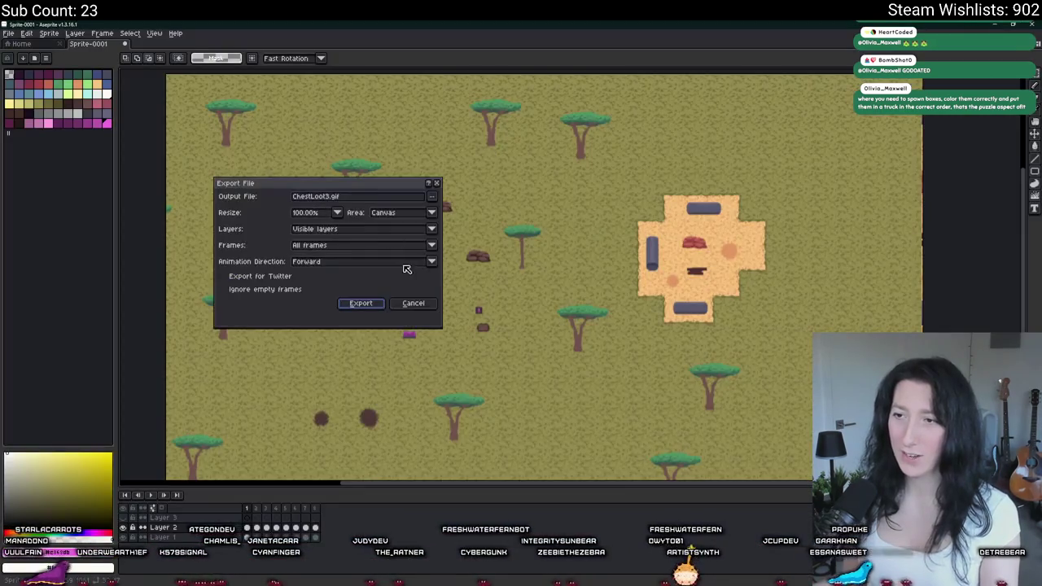
pyautogui.click(432, 200)
pyautogui.click(446, 209)
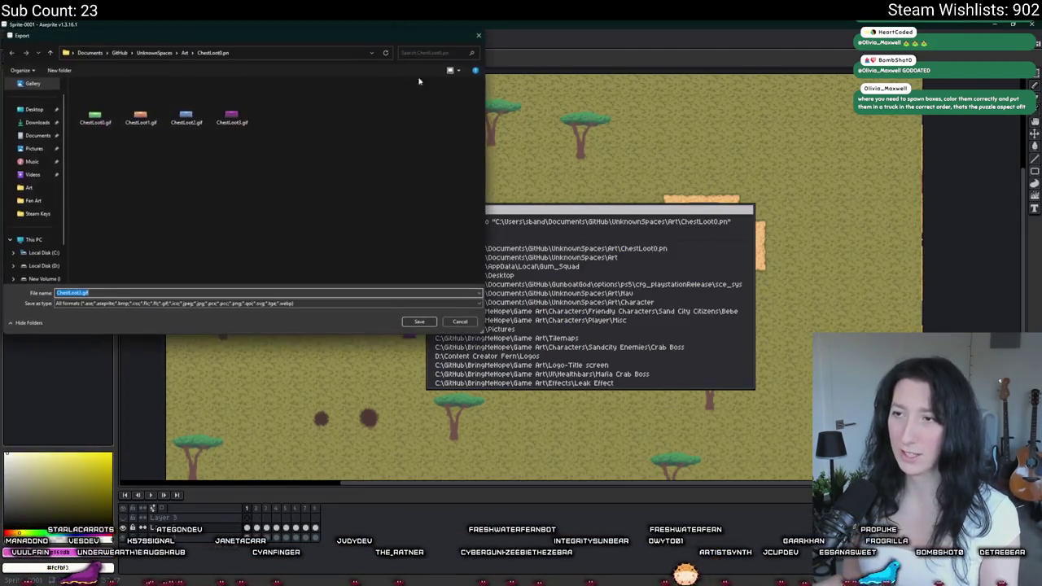
pyautogui.click(280, 57)
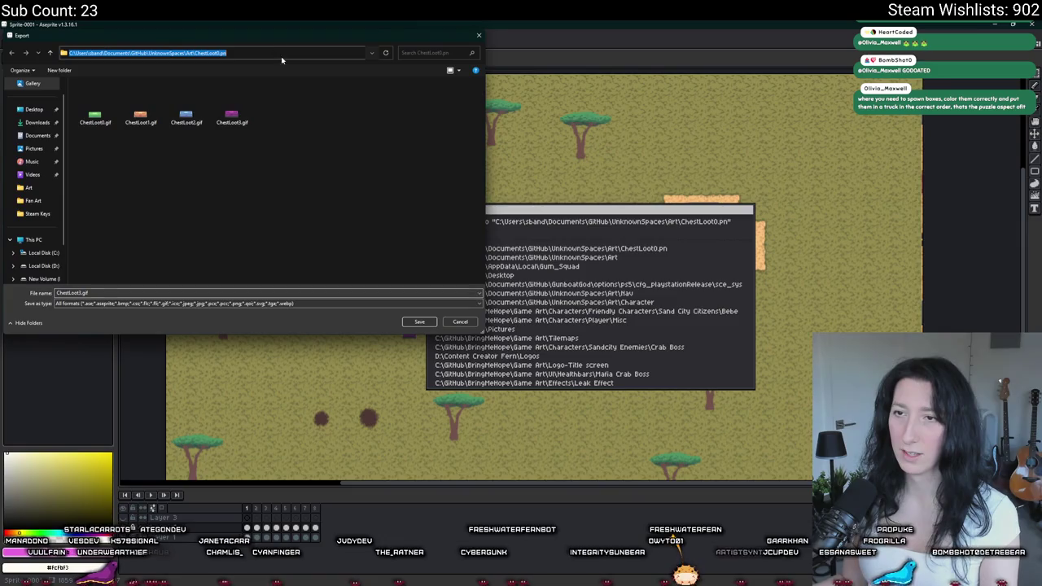
pyautogui.click(460, 321)
pyautogui.click(414, 302)
pyautogui.hotkey('alt', 'Tab')
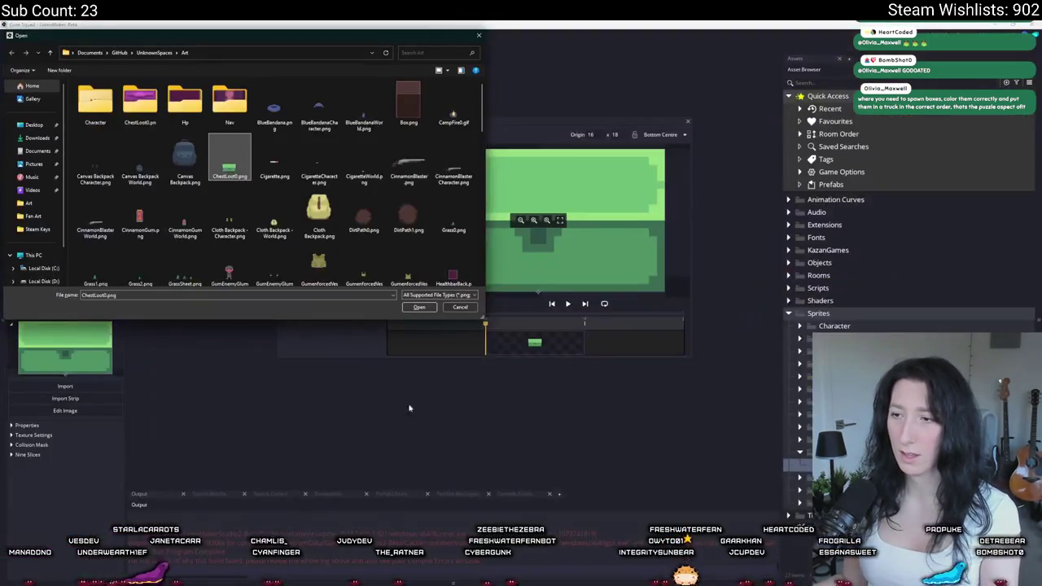
# - In the Open dialog, paste the chest image path and keep the All Supported File Types filter
pyautogui.click(326, 295)
pyautogui.hotkey('ctrl', 'v')
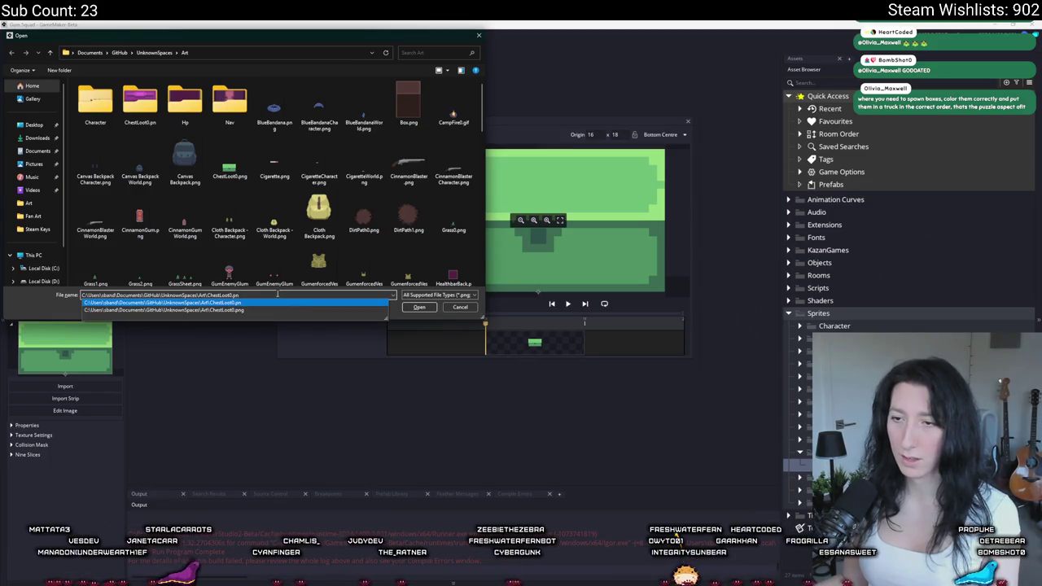
pyautogui.click(319, 214)
pyautogui.click(438, 294)
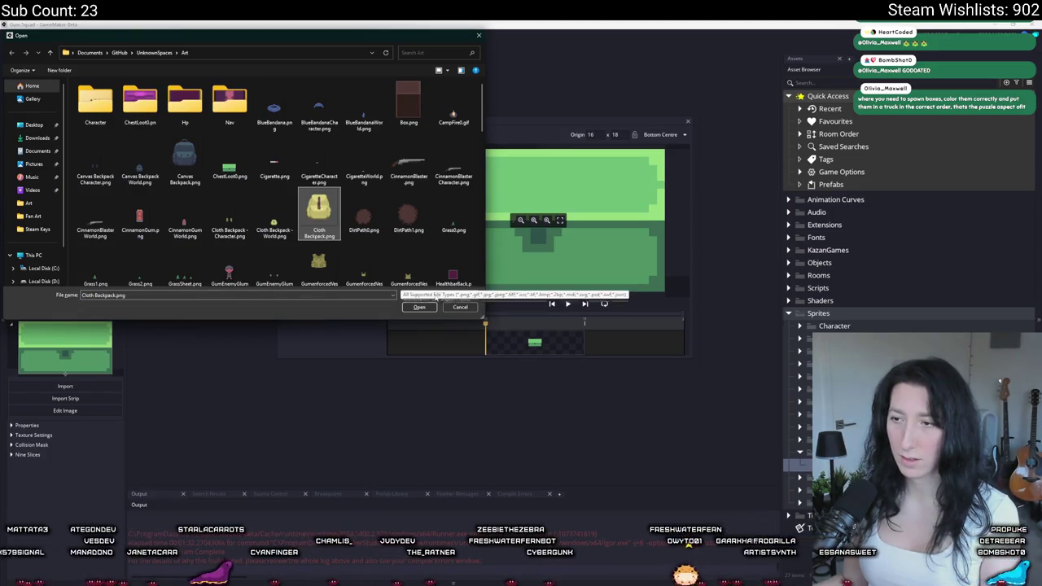
pyautogui.click(431, 302)
# - Browse the Art folder, then return to the Aseprite sprite with the green, orange and blue chests
pyautogui.scroll(-5, 296, 165)
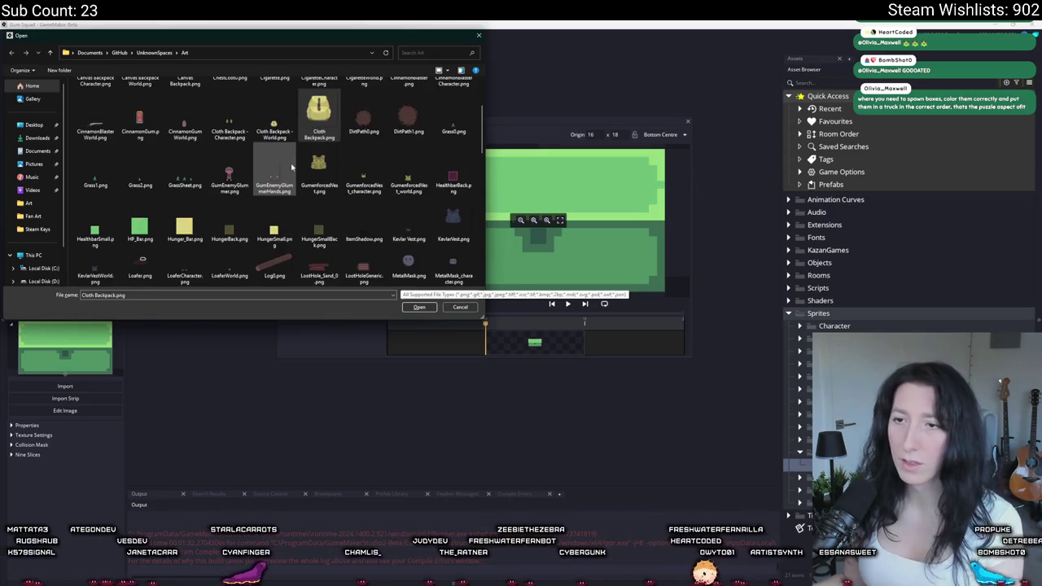
pyautogui.scroll(-3, 295, 165)
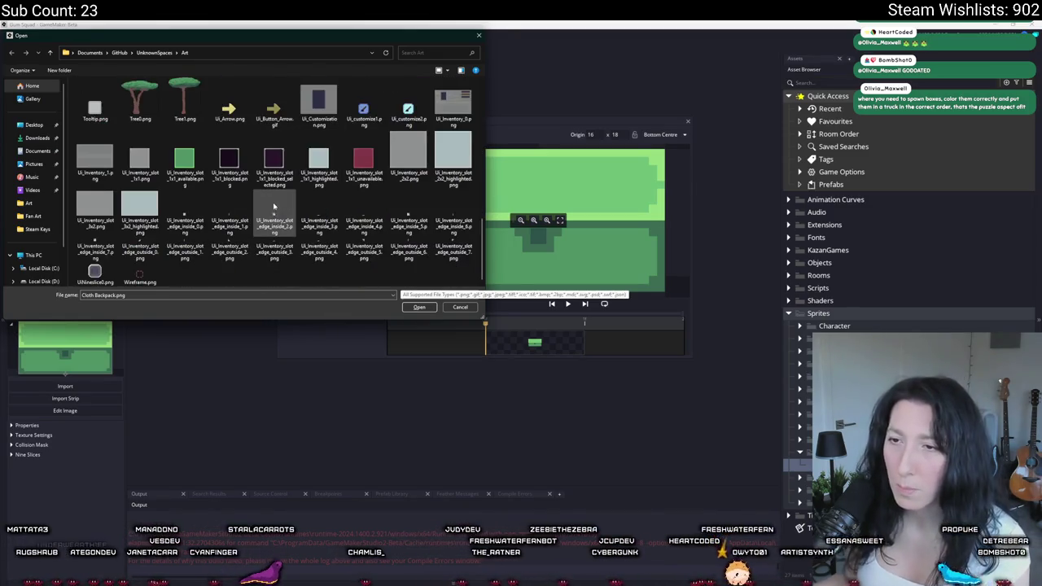
pyautogui.scroll(2, 283, 205)
pyautogui.scroll(3, 236, 191)
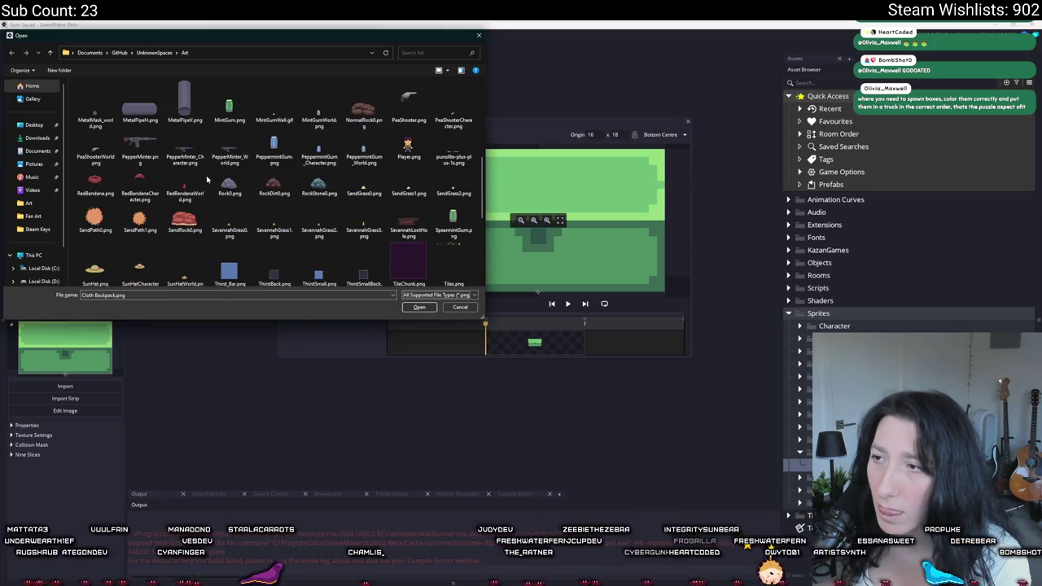
pyautogui.scroll(3, 269, 175)
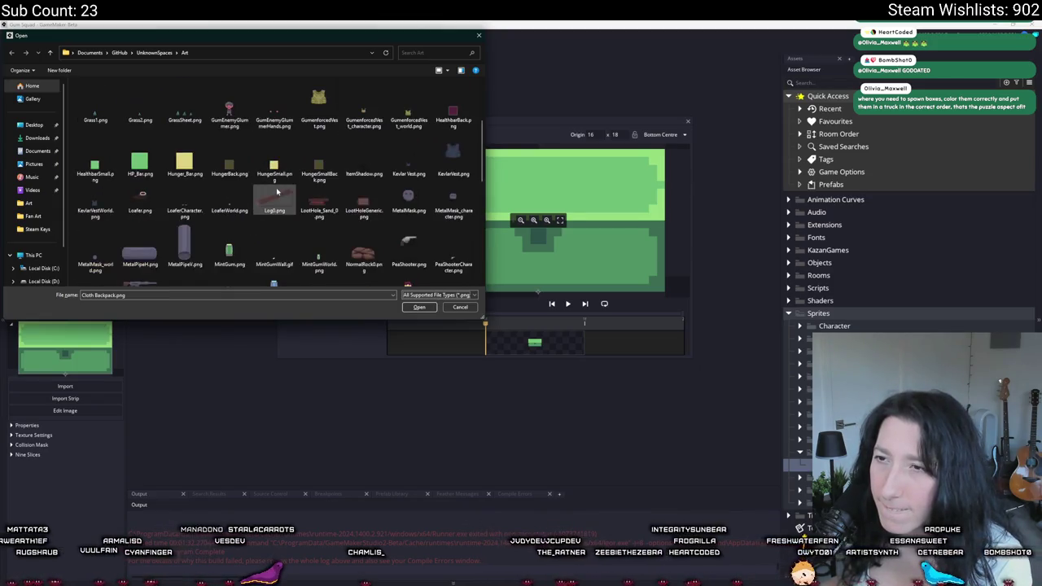
pyautogui.scroll(2, 277, 122)
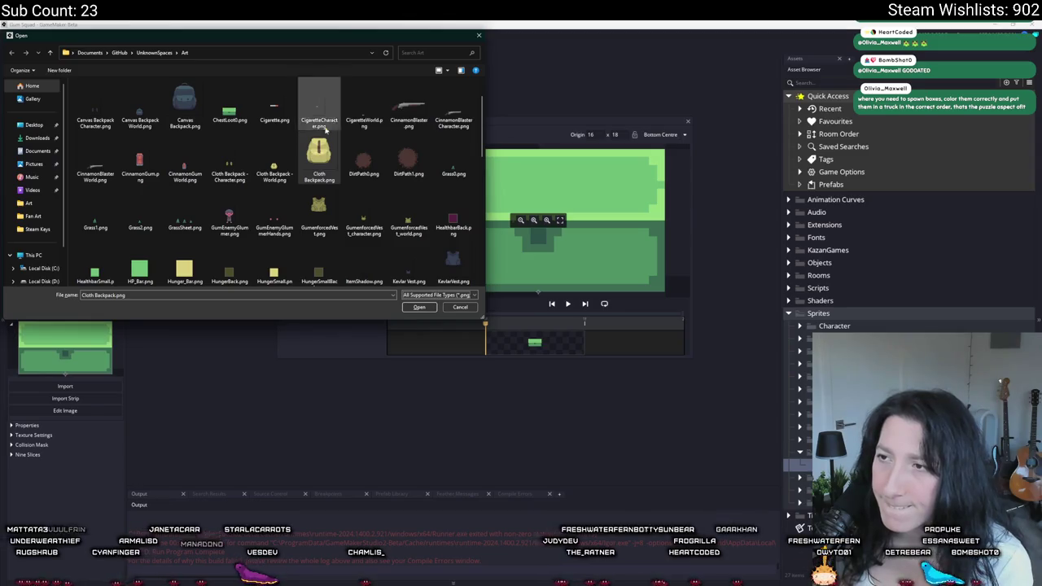
pyautogui.scroll(1, 314, 122)
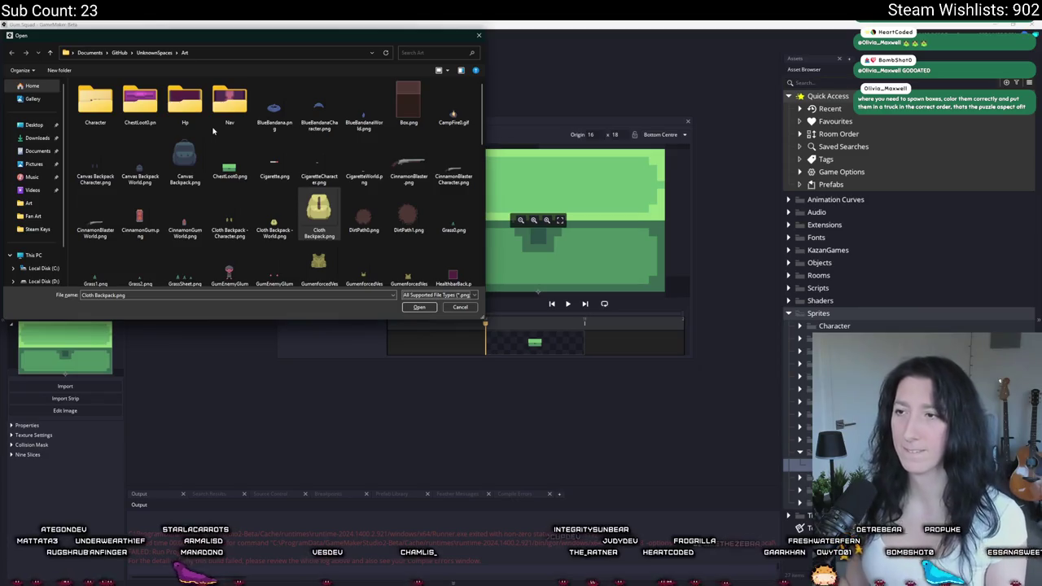
pyautogui.hotkey('alt', 'Tab')
pyautogui.scroll(5, 408, 309)
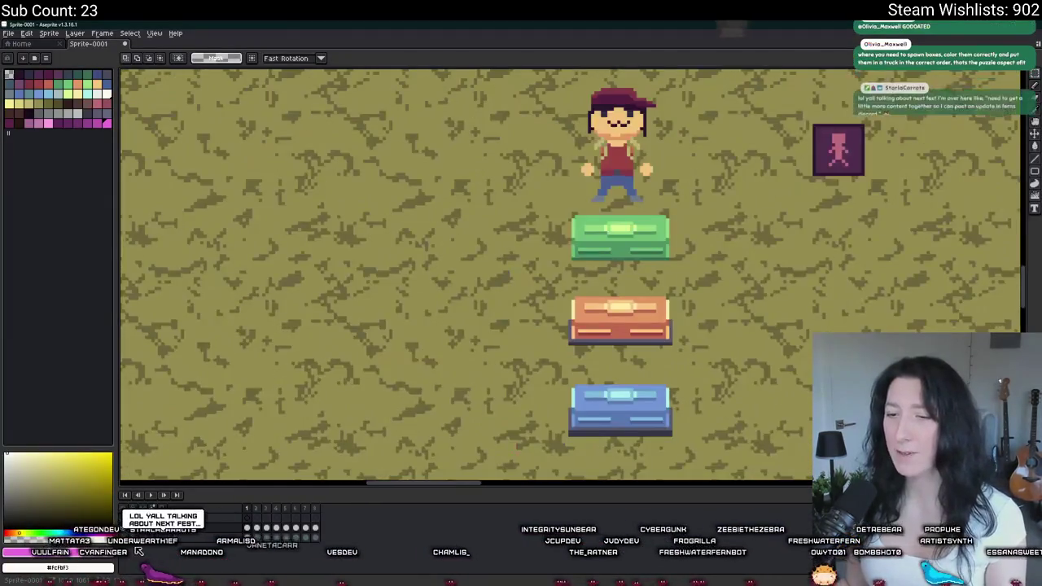
# - In Aseprite, marquee the green box and crop the sprite to it
pyautogui.scroll(-2, 614, 363)
pyautogui.scroll(4, 604, 261)
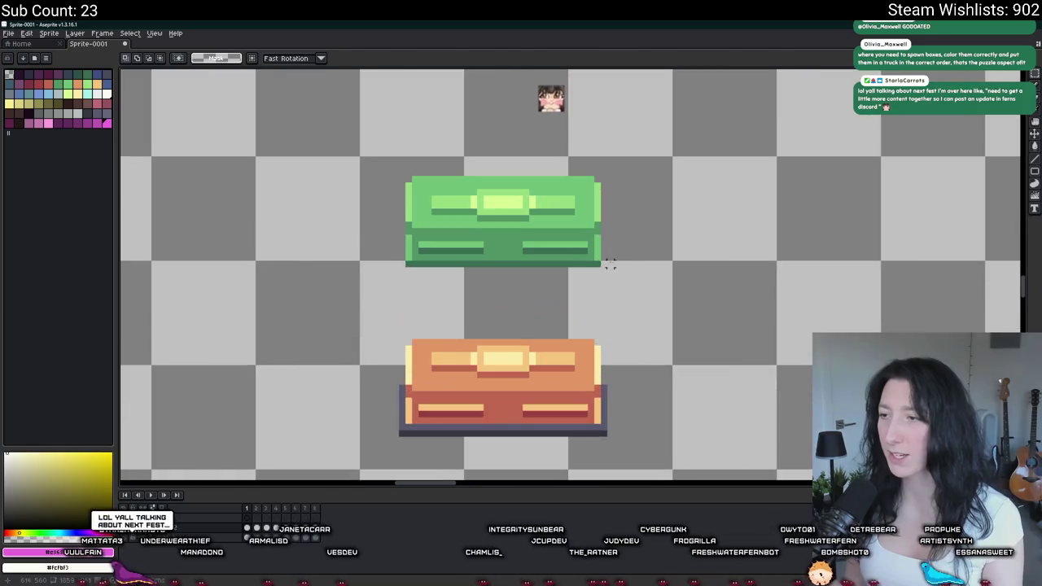
pyautogui.moveTo(594, 263); pyautogui.dragTo(403, 175)
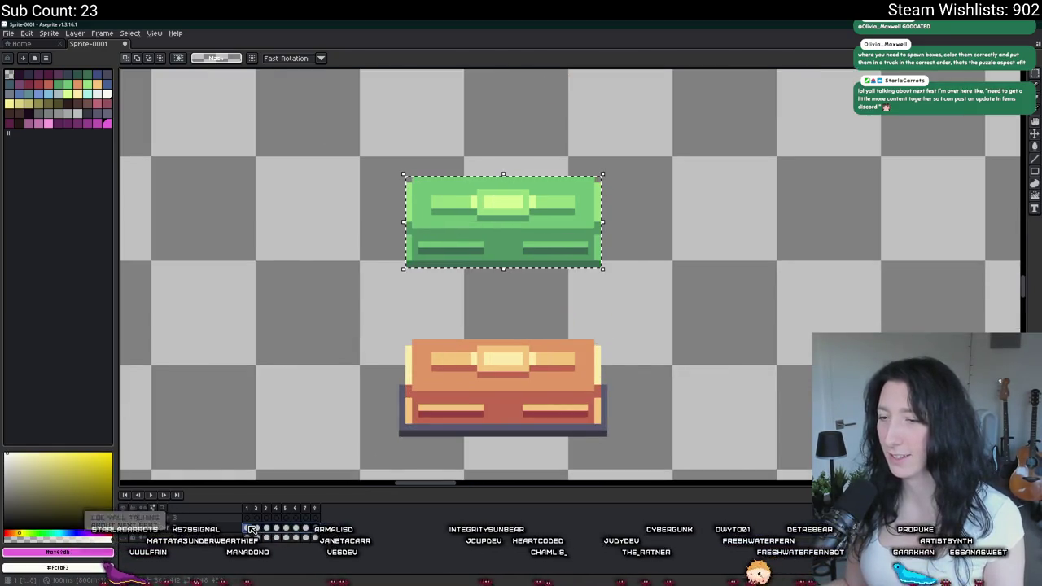
pyautogui.click(49, 33)
pyautogui.click(53, 107)
# - Locate the ChestLoot0 folder from Aseprite's export dialog, then cancel the export
pyautogui.hotkey('ctrl', 'alt', 'shift', 's')
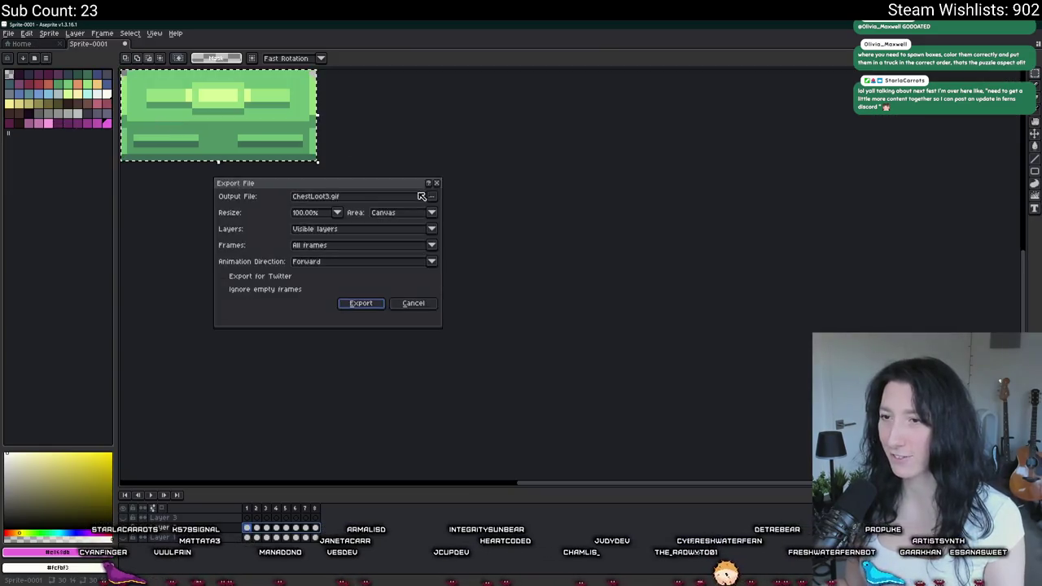
pyautogui.click(431, 196)
pyautogui.click(444, 205)
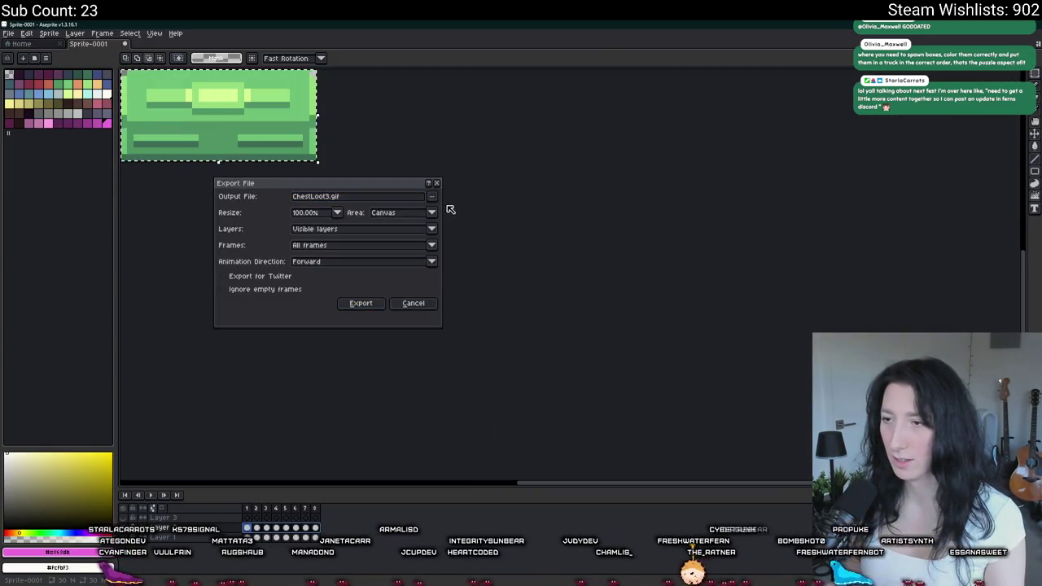
pyautogui.click(433, 196)
pyautogui.click(456, 210)
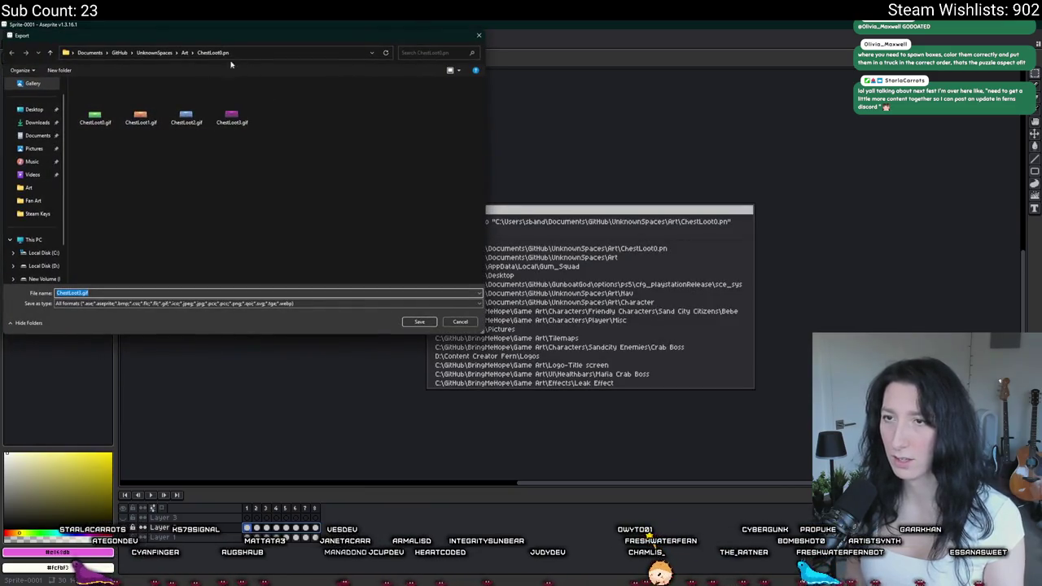
pyautogui.click(185, 52)
pyautogui.click(155, 112)
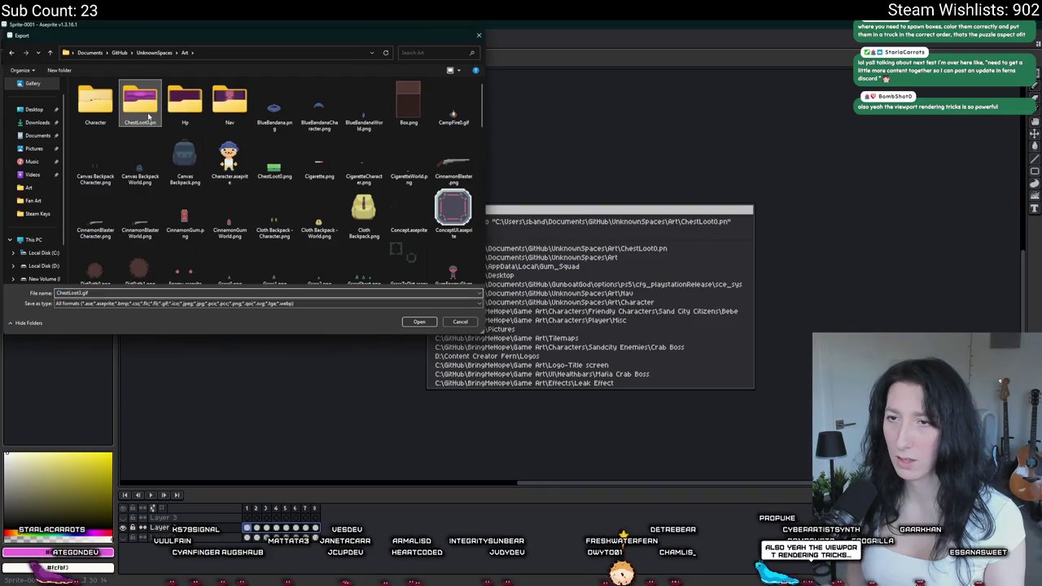
pyautogui.click(461, 322)
# - In GameMaker, import the first ChestLoot0 image into spr_lootchest_0, replacing its frames
pyautogui.hotkey('alt', 'Tab')
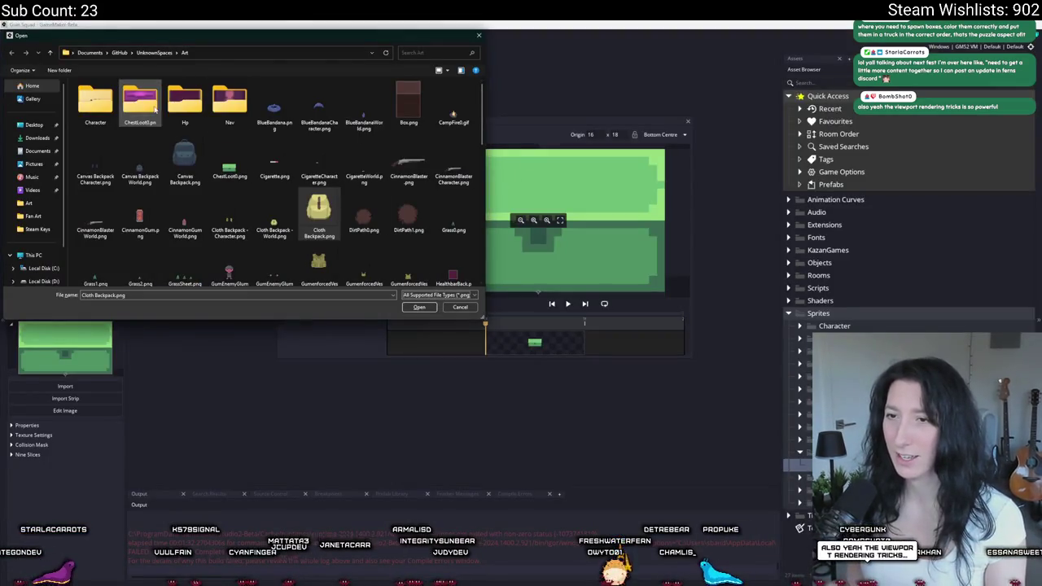
pyautogui.click(155, 114)
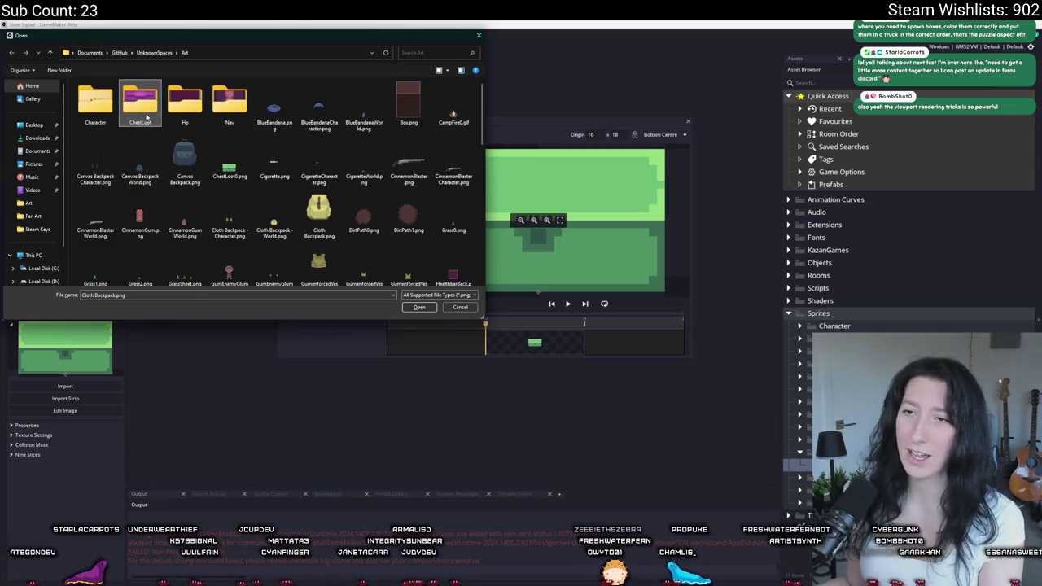
pyautogui.doubleClick(141, 106)
pyautogui.doubleClick(94, 104)
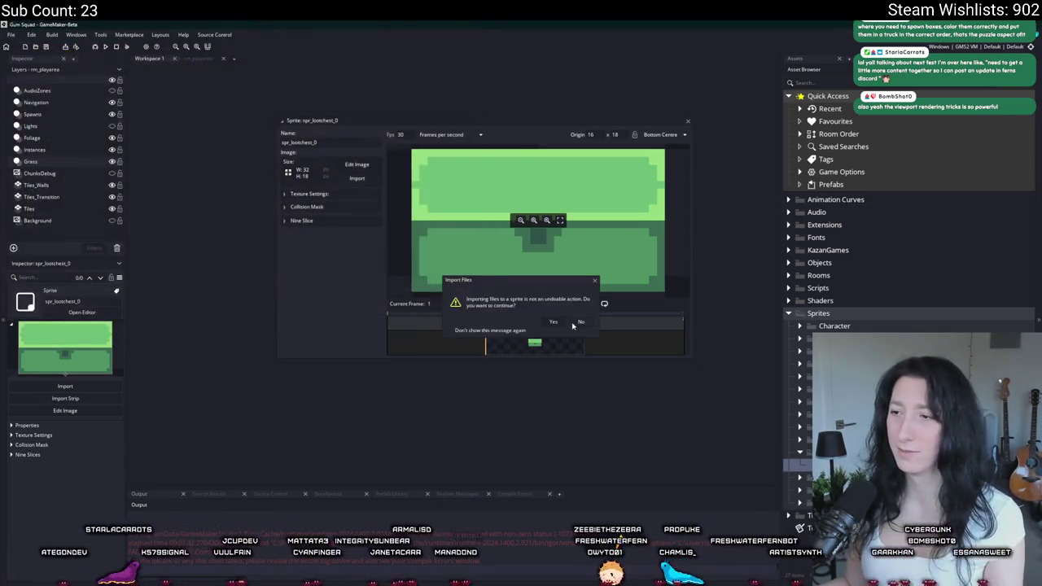
pyautogui.click(551, 320)
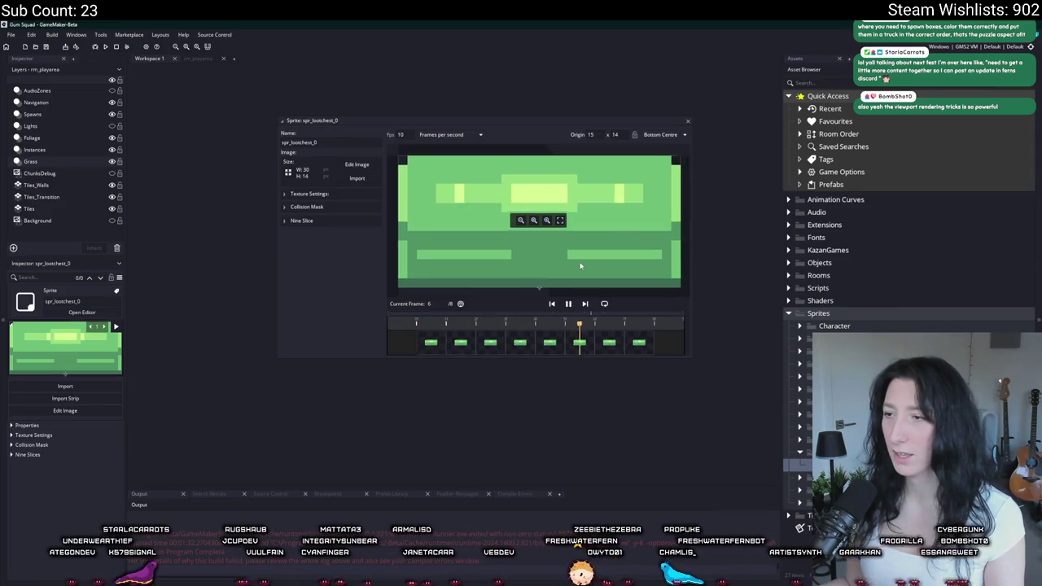
# - Nudge spr_lootchest_0's collision mask up a pixel, drag its left edge out to -2, and close the editor
pyautogui.scroll(-5, 560, 267)
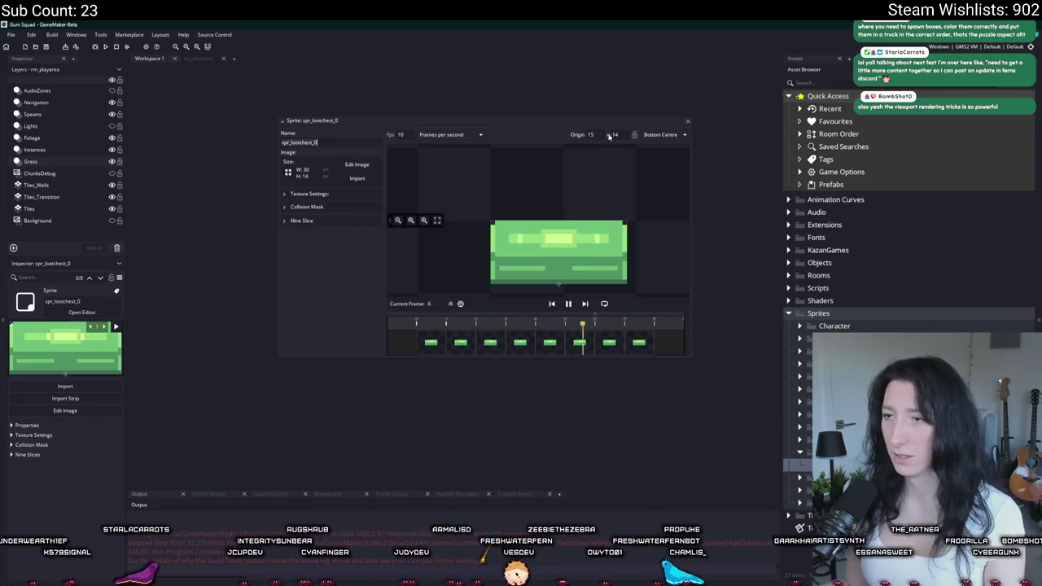
pyautogui.click(306, 207)
pyautogui.moveTo(548, 265); pyautogui.dragTo(548, 264)
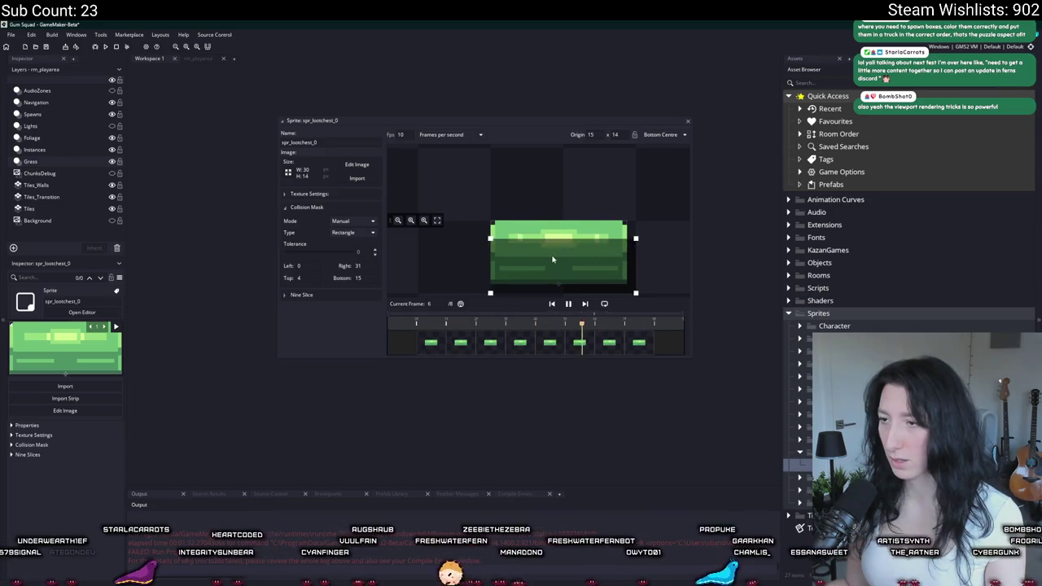
pyautogui.moveTo(490, 239); pyautogui.dragTo(481, 241)
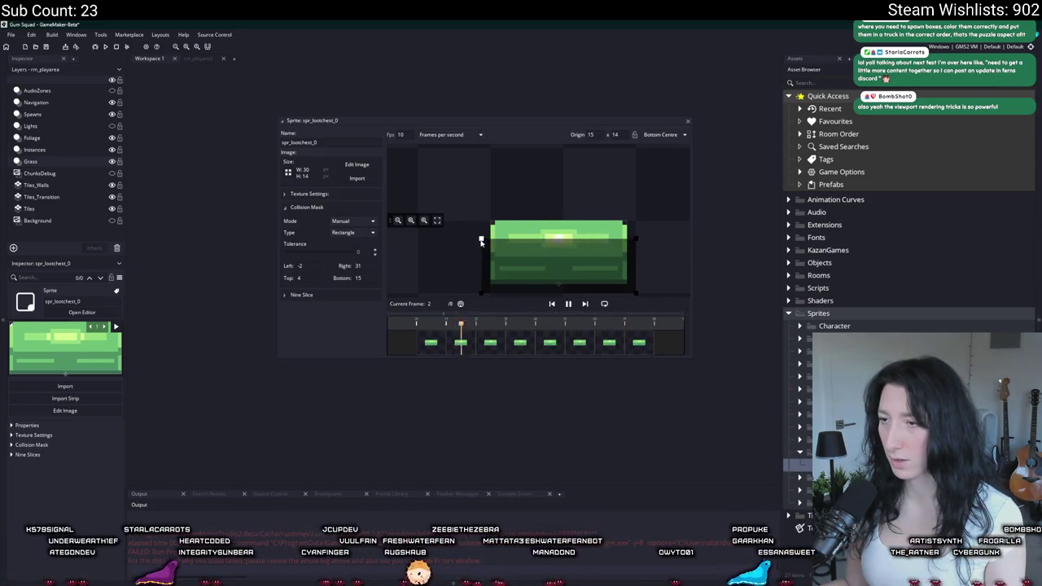
pyautogui.click(687, 122)
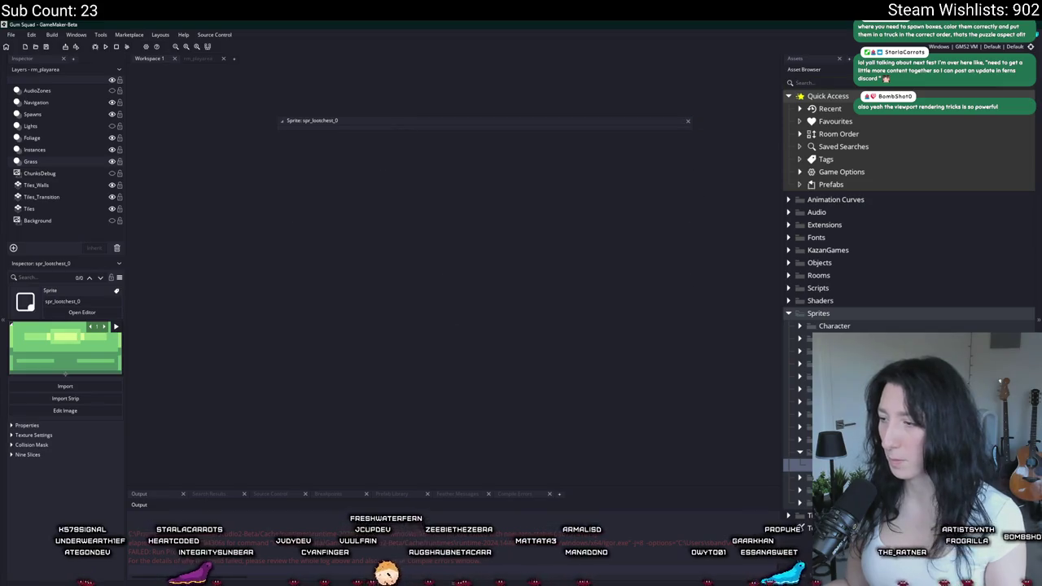
pyautogui.click(802, 477)
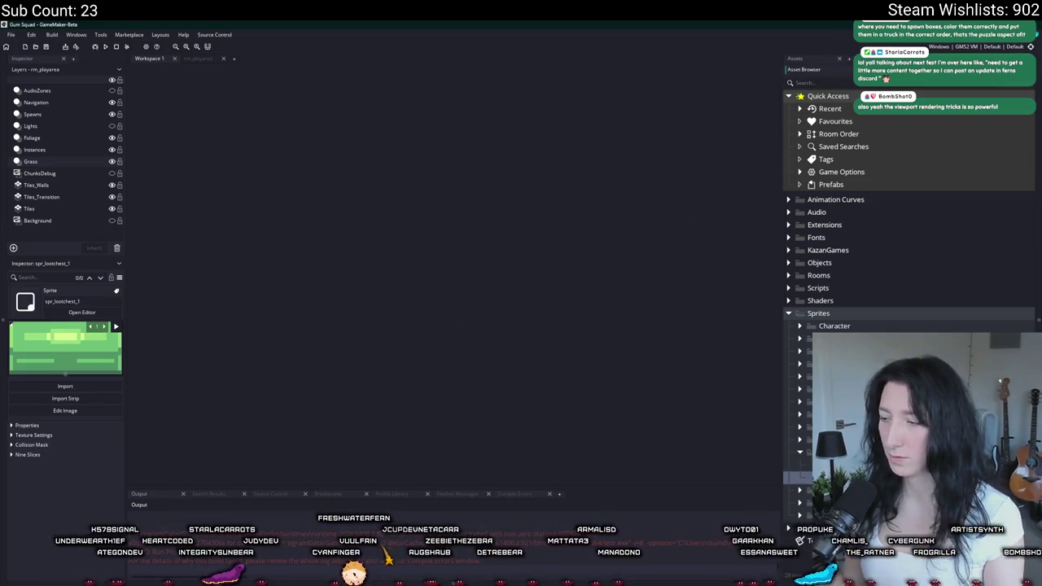
# - Replace spr_lootchest_1's frames with the orange ChestLoot1.gif chest
pyautogui.doubleClick(802, 477)
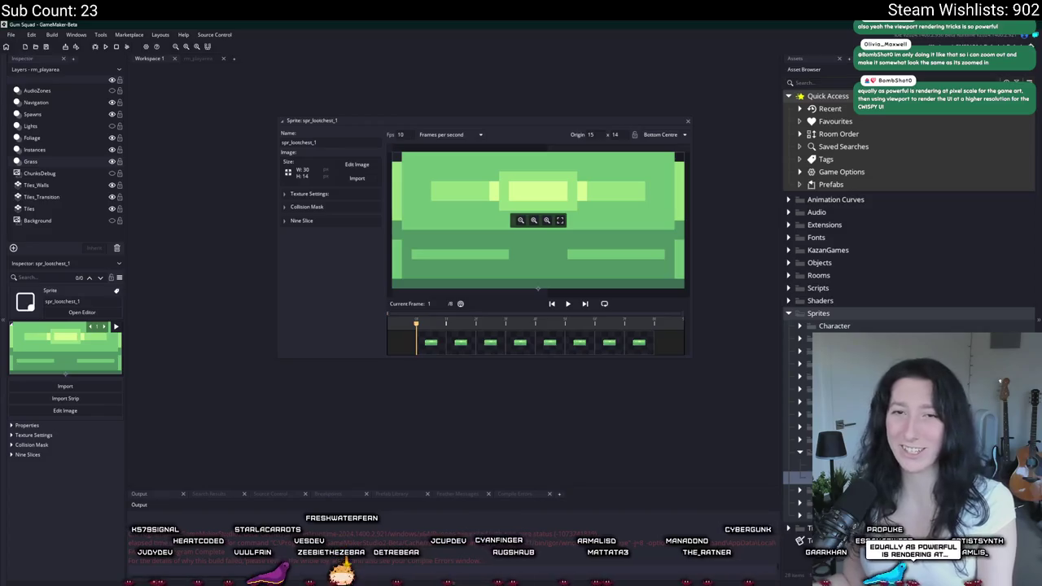
pyautogui.click(356, 178)
pyautogui.doubleClick(139, 118)
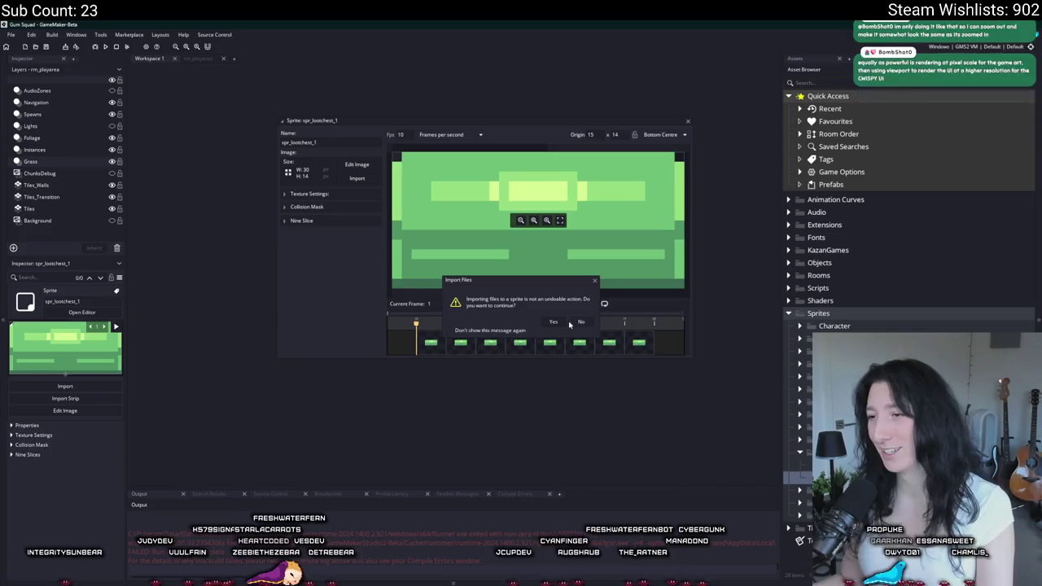
pyautogui.click(554, 321)
# - Enlarge spr_lootchest_1's collision mask to right 33, bottom 16, and close the editor
pyautogui.click(326, 207)
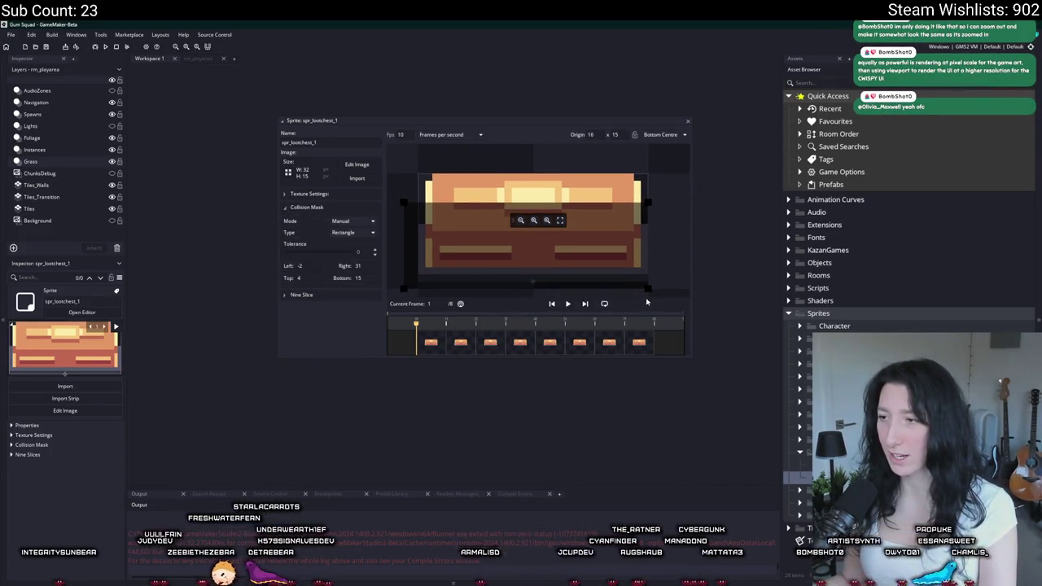
pyautogui.moveTo(648, 288); pyautogui.dragTo(661, 294)
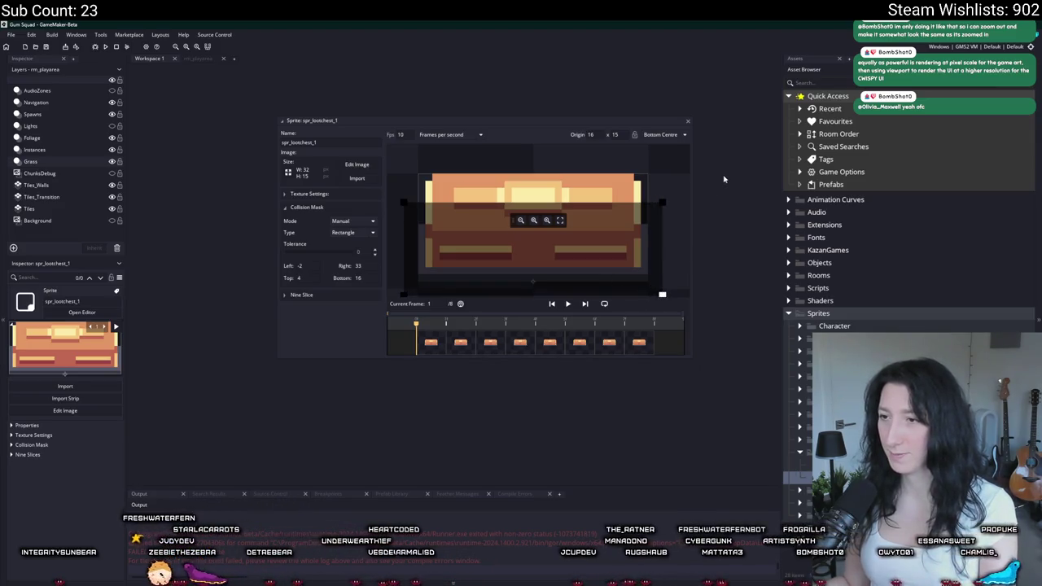
pyautogui.click(688, 123)
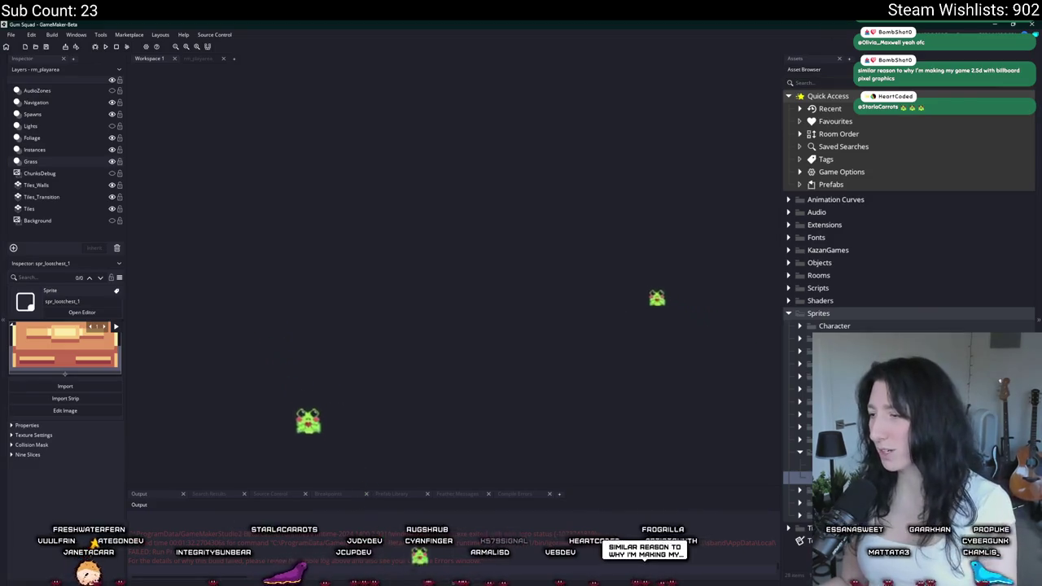
# - Move the asset browser selection down to spr_lootchest_2
pyautogui.press('Down')
# - Open spr_lootchest_2 and replace its frames with the blue ChestLoot2.gif chest
pyautogui.press('Return')
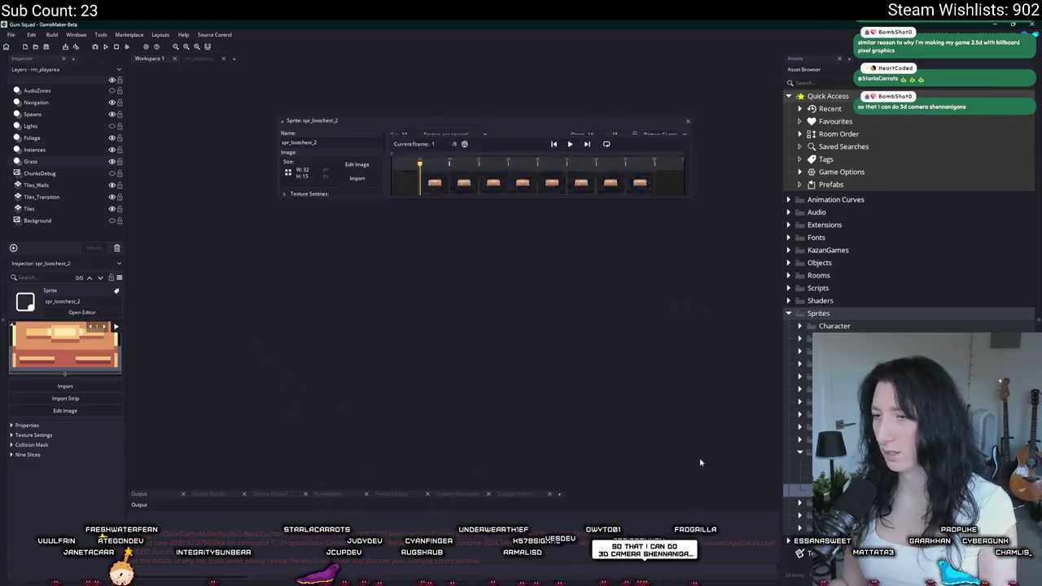
pyautogui.click(352, 180)
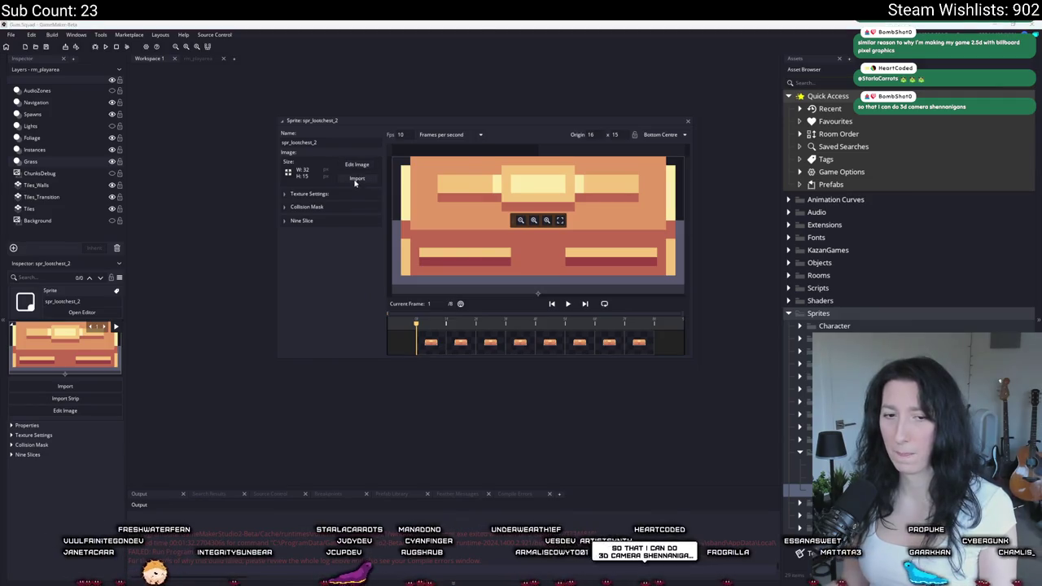
pyautogui.click(185, 118)
pyautogui.click(418, 306)
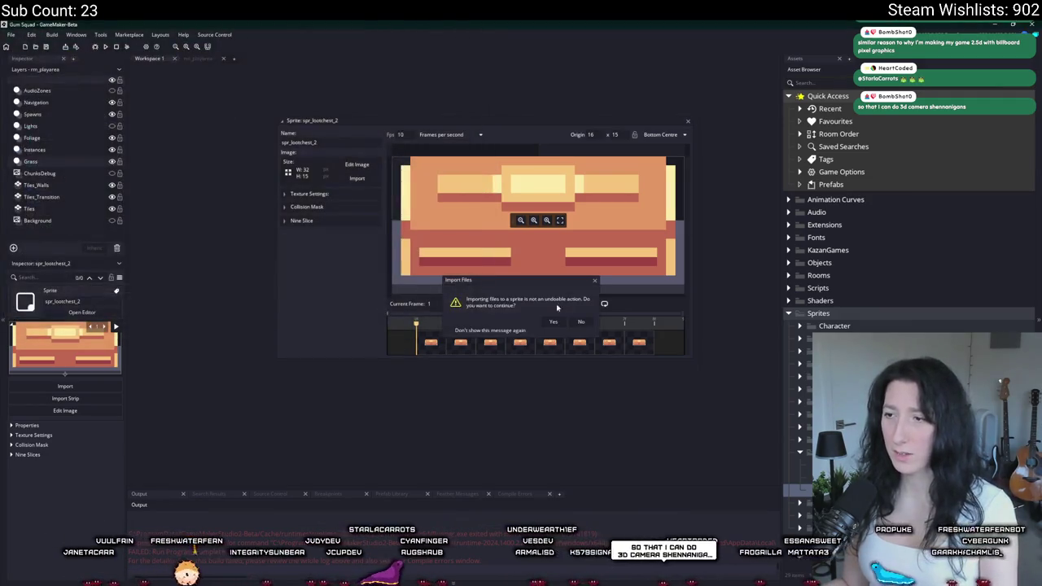
# - Extend spr_lootchest_2's collision mask bottom down to 17 and close the editor
pyautogui.click(308, 207)
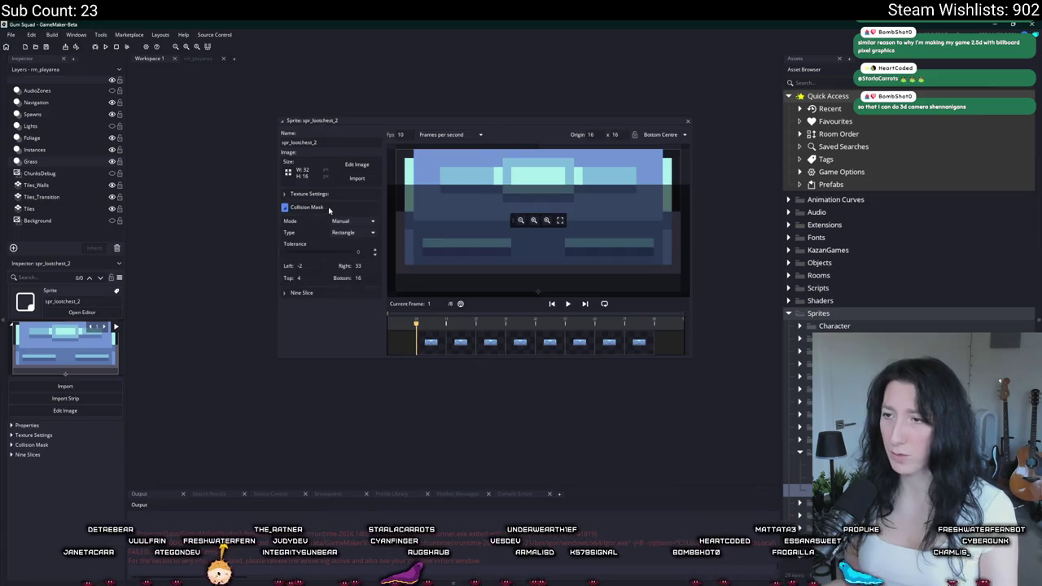
pyautogui.scroll(-2, 582, 266)
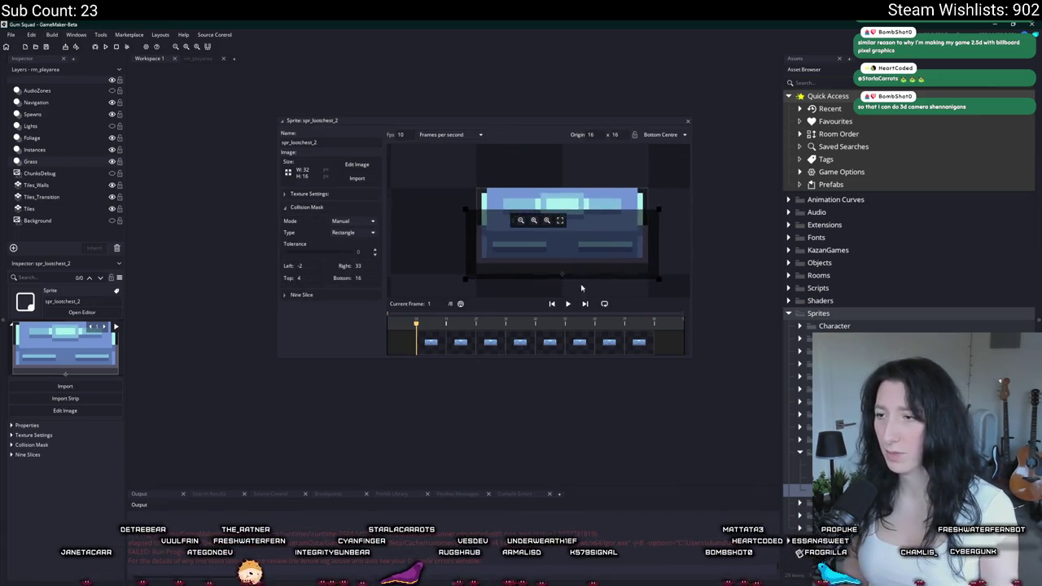
pyautogui.moveTo(662, 281); pyautogui.dragTo(663, 285)
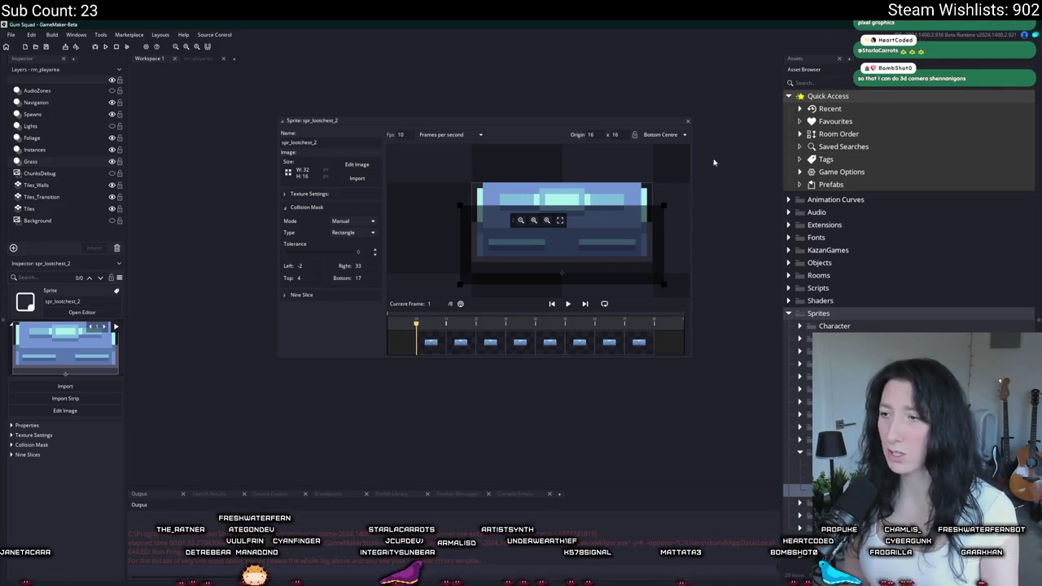
pyautogui.click(687, 120)
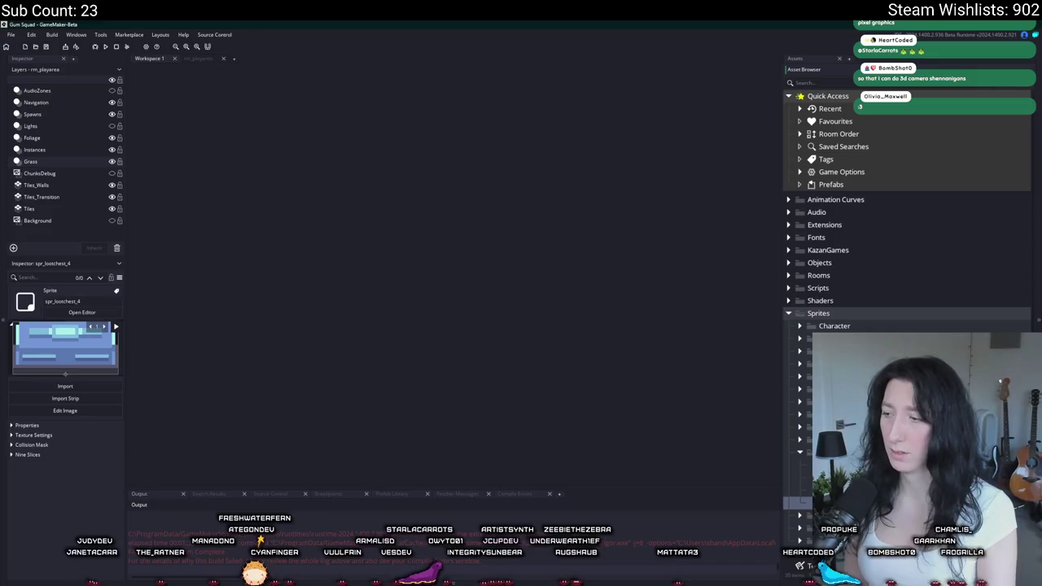
# - Open spr_lootchest_3 and replace its frames with the pink ChestLoot3.gif chest
pyautogui.click(82, 312)
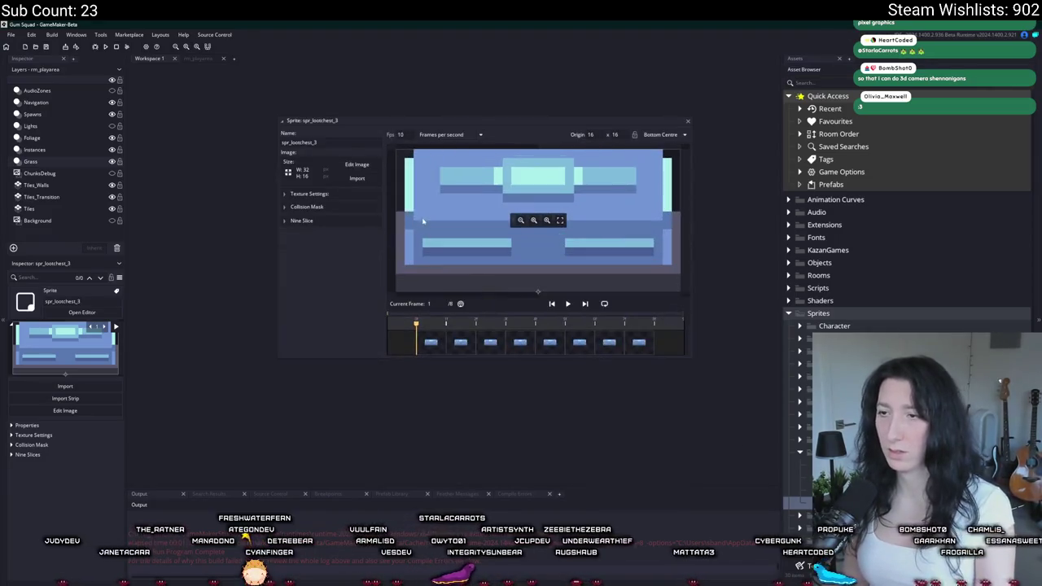
pyautogui.click(366, 185)
pyautogui.doubleClick(231, 118)
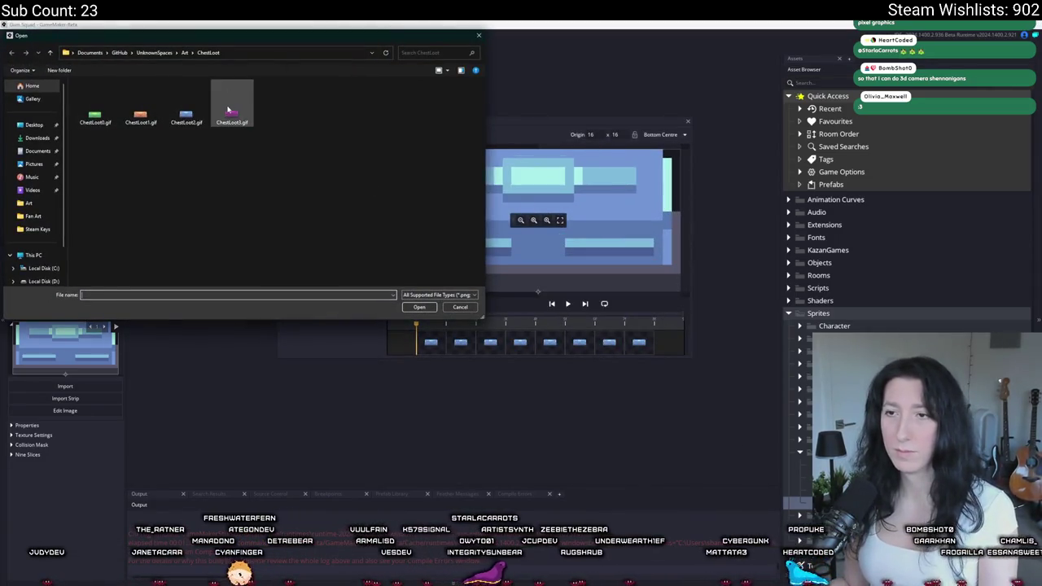
pyautogui.click(553, 322)
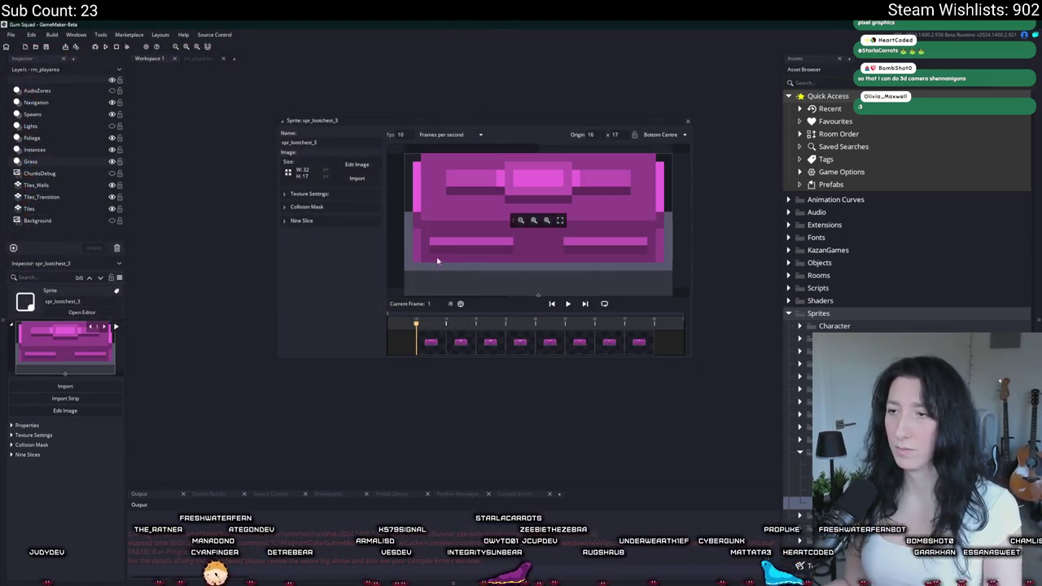
# - Lower spr_lootchest_3's collision mask bottom to 18 and close the editor
pyautogui.click(343, 209)
pyautogui.moveTo(648, 225); pyautogui.dragTo(648, 233)
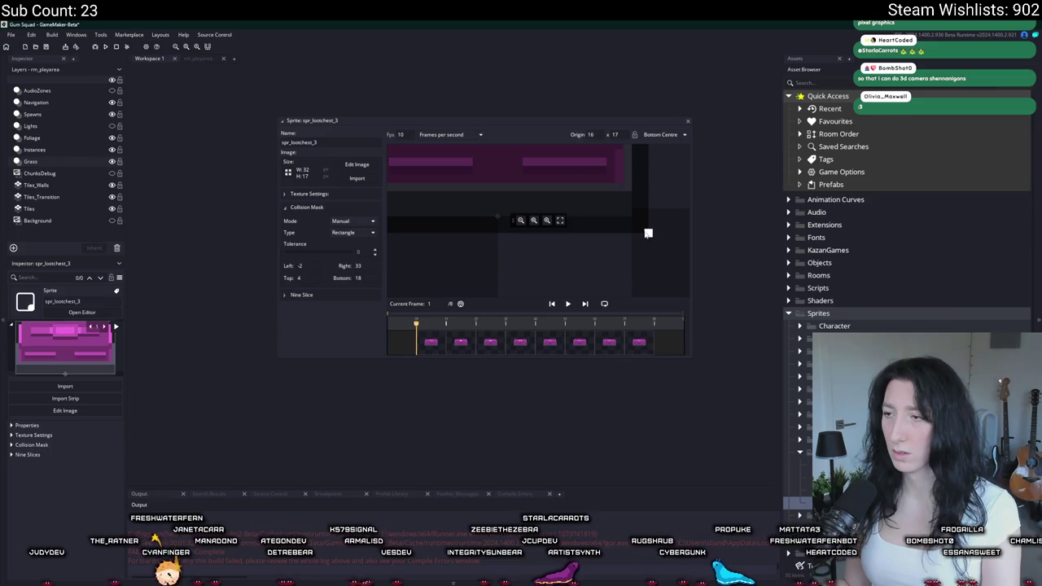
pyautogui.click(687, 122)
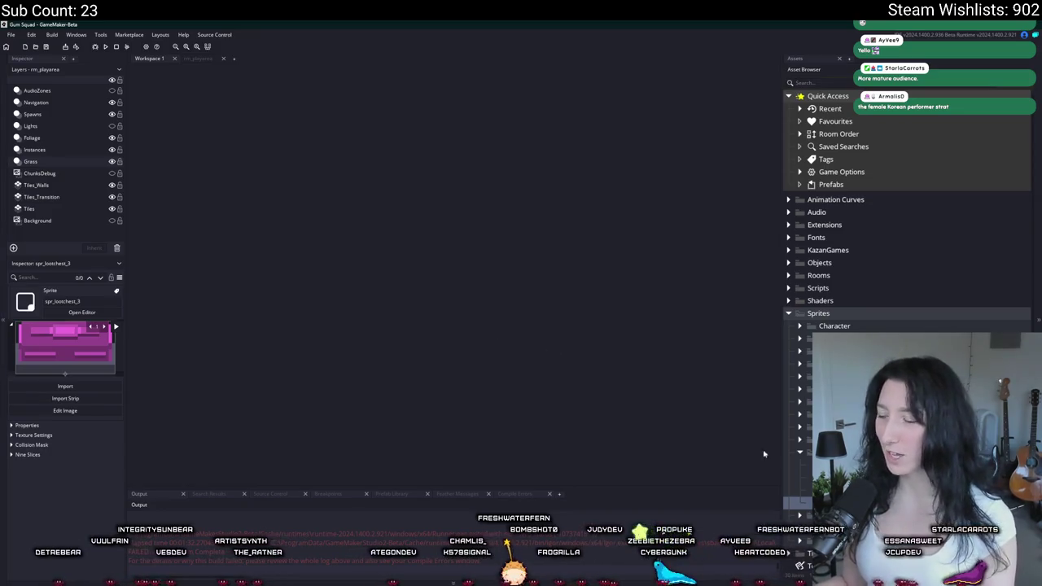
pyautogui.click(800, 452)
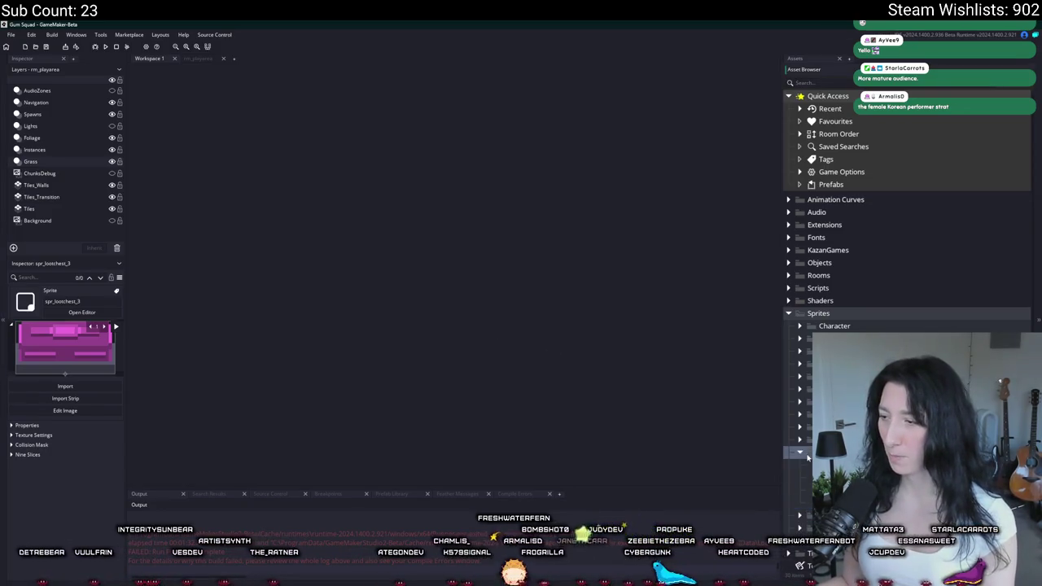
# - Widen the asset browser and rename the duplicate spr_campfire0_1 to spr_path_dirt0
pyautogui.rightClick(850, 317)
pyautogui.press('Escape')
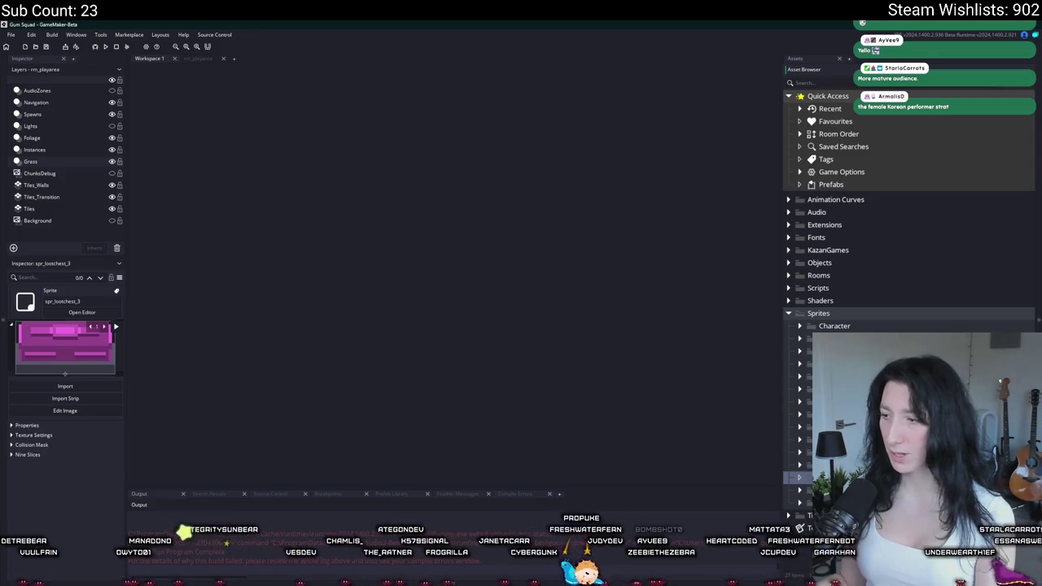
pyautogui.click(801, 490)
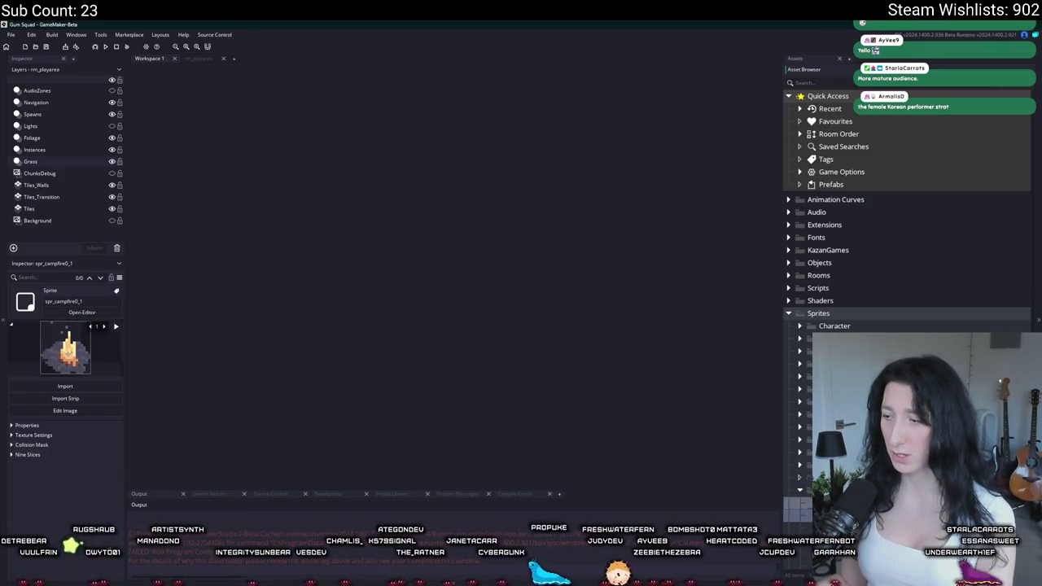
pyautogui.moveTo(780, 262); pyautogui.dragTo(473, 231)
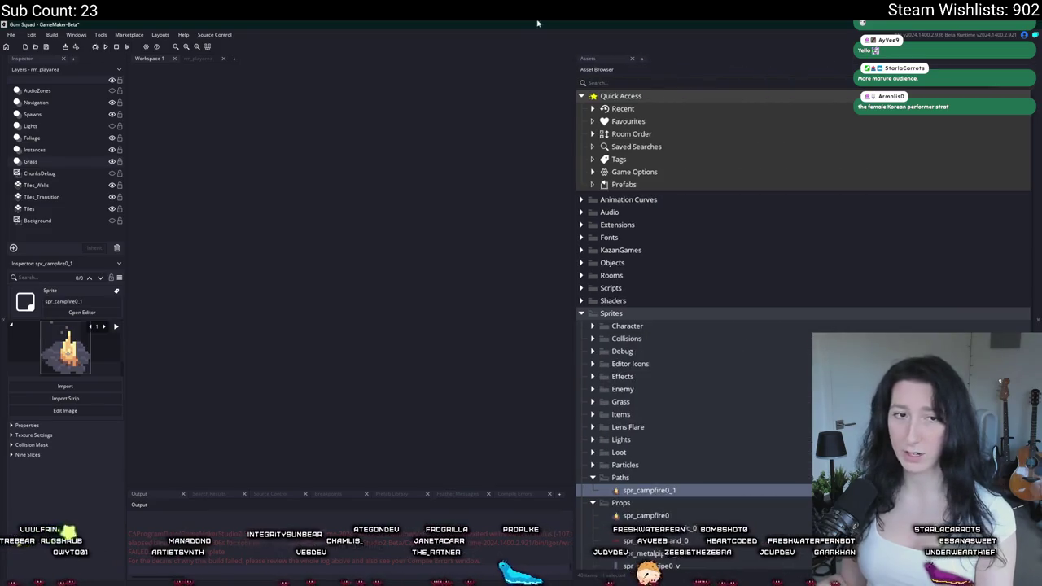
pyautogui.scroll(-2, 635, 425)
pyautogui.click(635, 425)
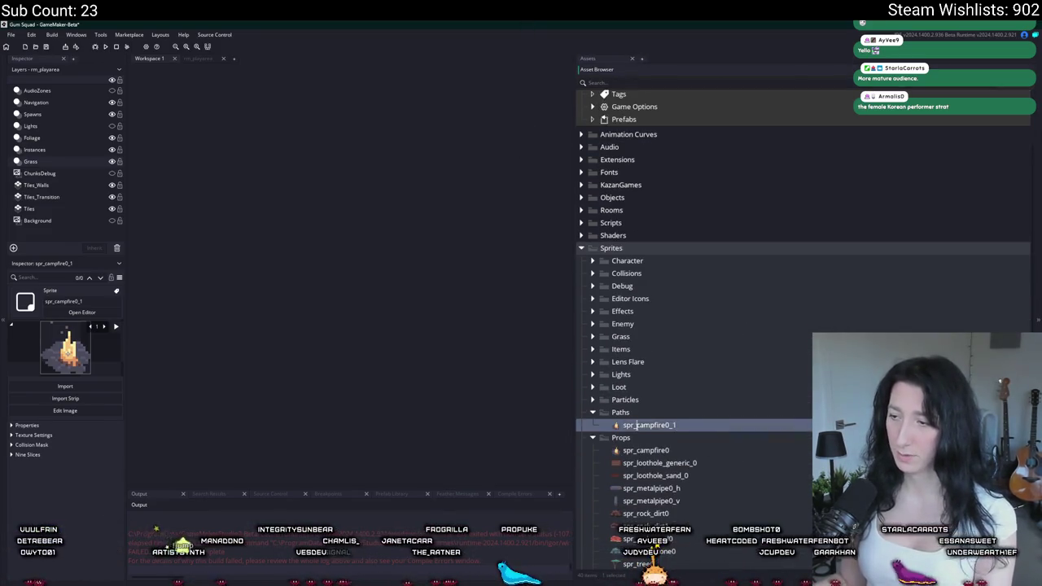
# - Import DirtPath0.png into spr_path_dirt0, replacing the campfire image
pyautogui.doubleClick(721, 424)
pyautogui.click(220, 166)
pyautogui.click(363, 212)
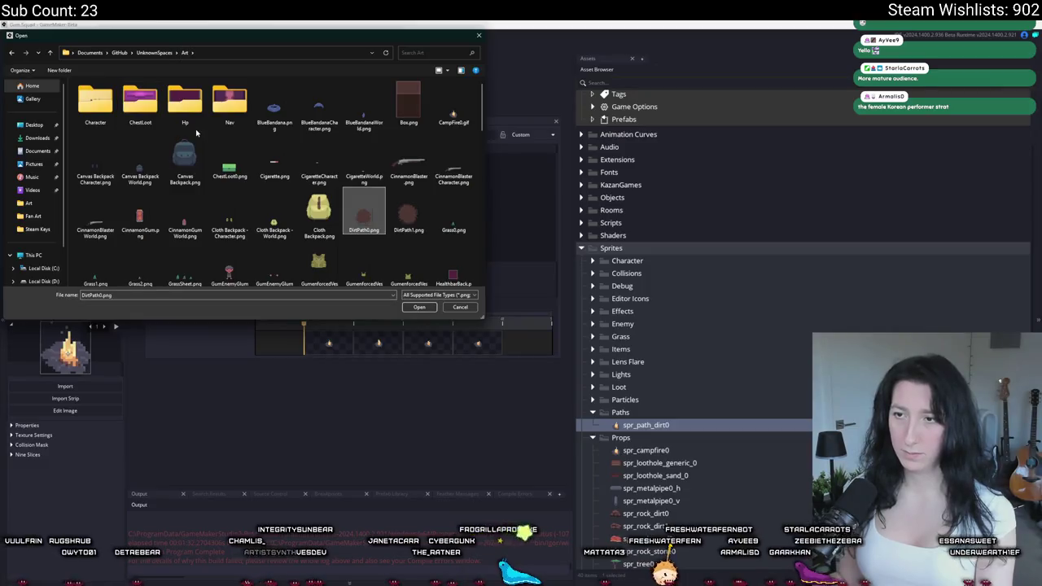
pyautogui.doubleClick(363, 213)
pyautogui.click(553, 323)
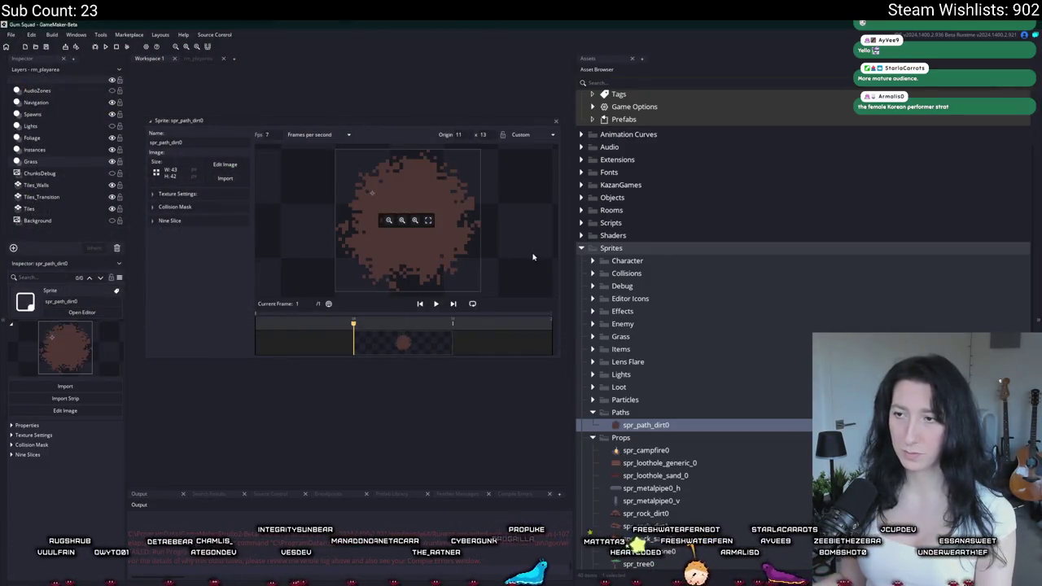
# - Set spr_path_dirt0's origin to Middle Centre, close the editor and duplicate the sprite
pyautogui.click(521, 135)
pyautogui.click(537, 173)
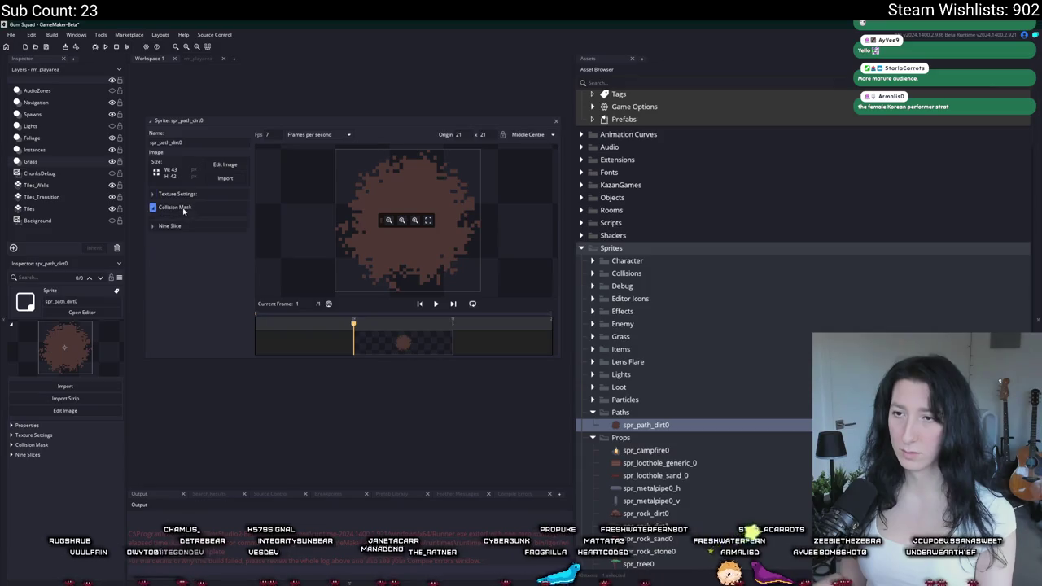
pyautogui.click(153, 207)
pyautogui.click(153, 206)
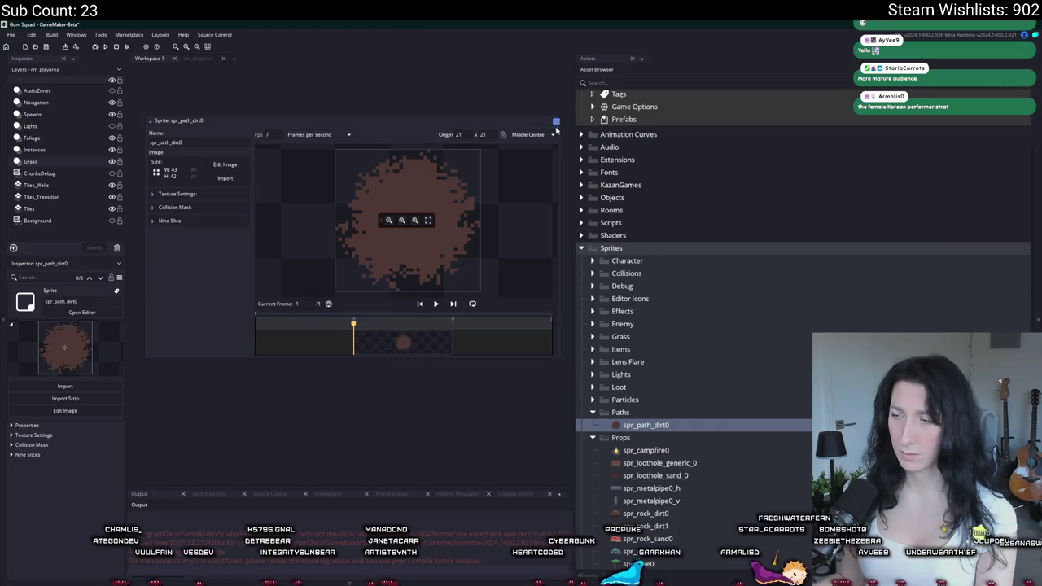
pyautogui.click(556, 122)
pyautogui.hotkey('ctrl', 'd')
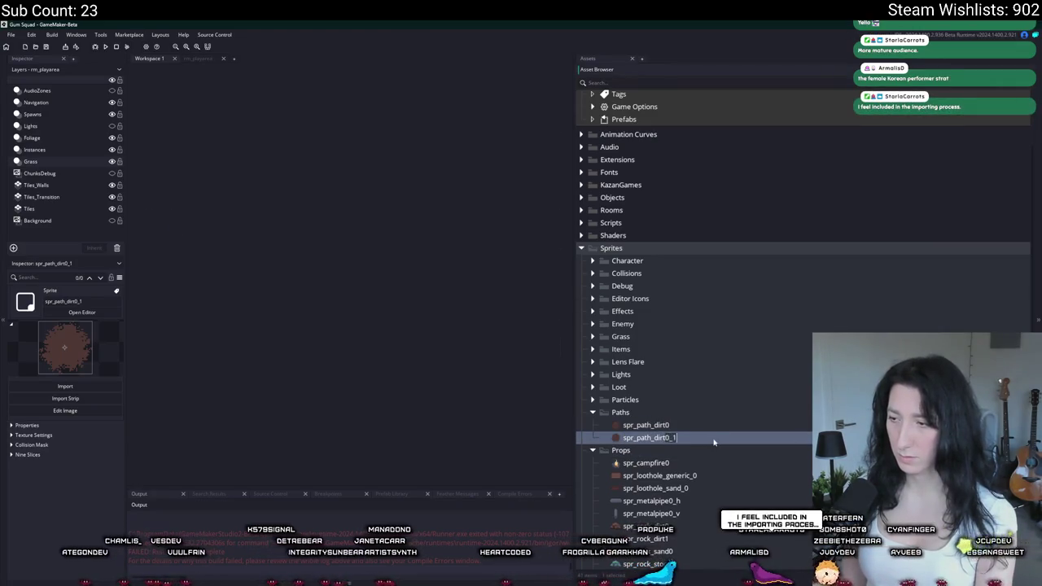
# - Import DirtPath1.png into spr_path_dirt1 and close its editor
pyautogui.doubleClick(713, 441)
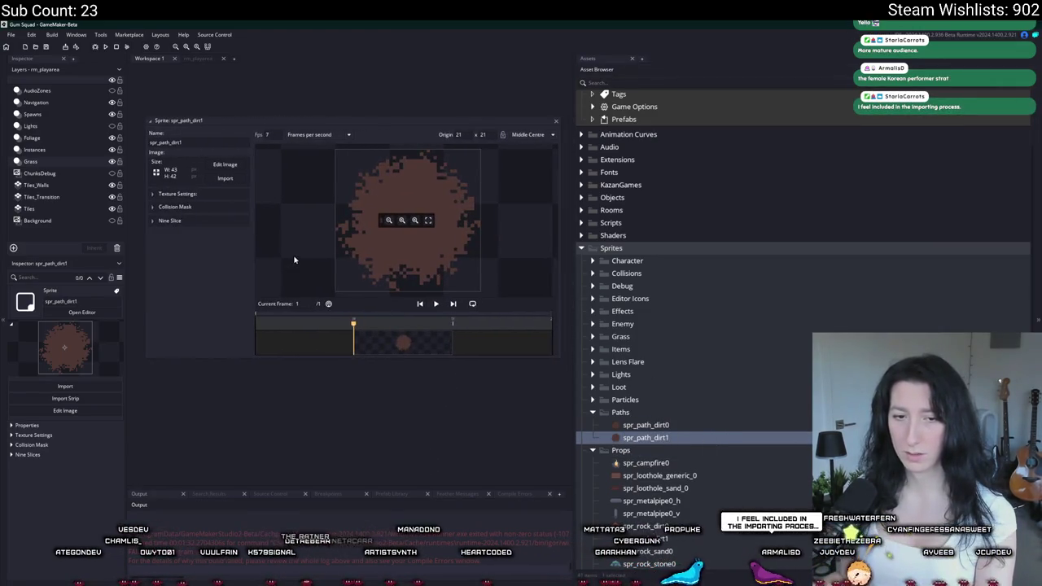
pyautogui.click(235, 178)
pyautogui.click(362, 214)
pyautogui.click(397, 214)
pyautogui.doubleClick(398, 214)
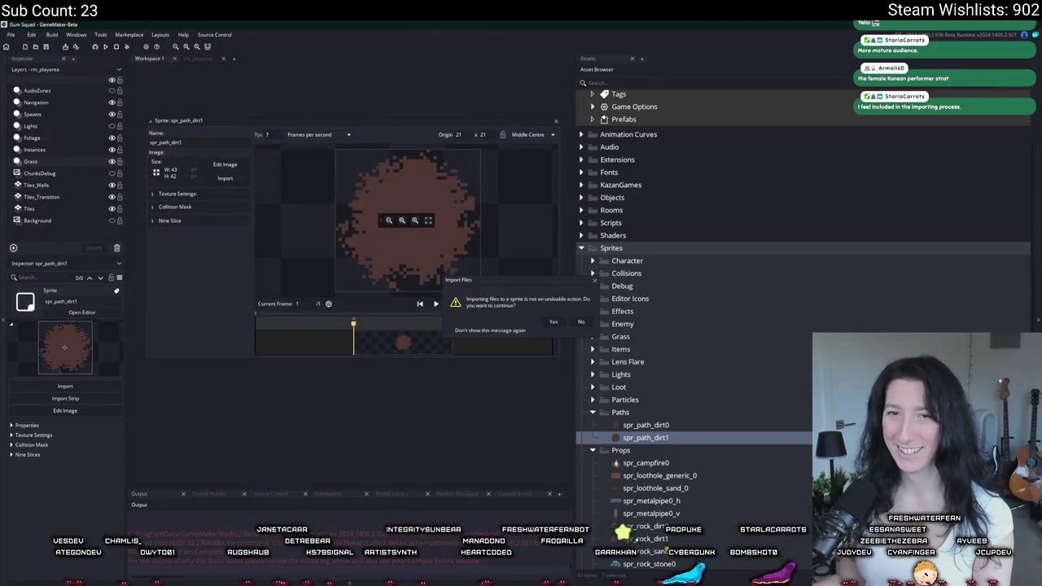
pyautogui.click(547, 323)
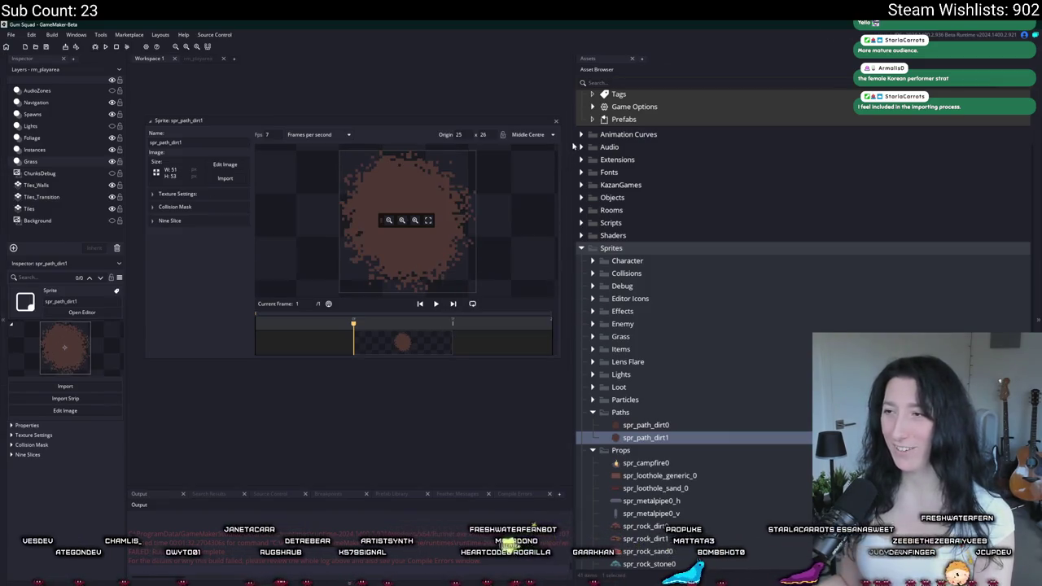
pyautogui.click(556, 122)
# - Duplicate spr_path_dirt0 as spr_path_sand0 and import the orange sand path image into it
pyautogui.click(692, 426)
pyautogui.hotkey('ctrl', 'd')
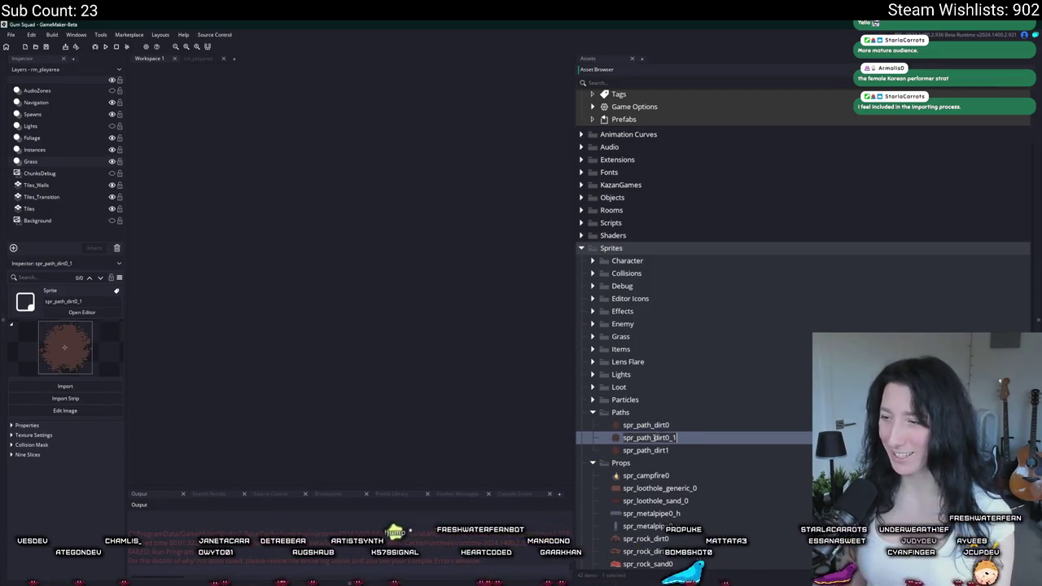
pyautogui.press('Return')
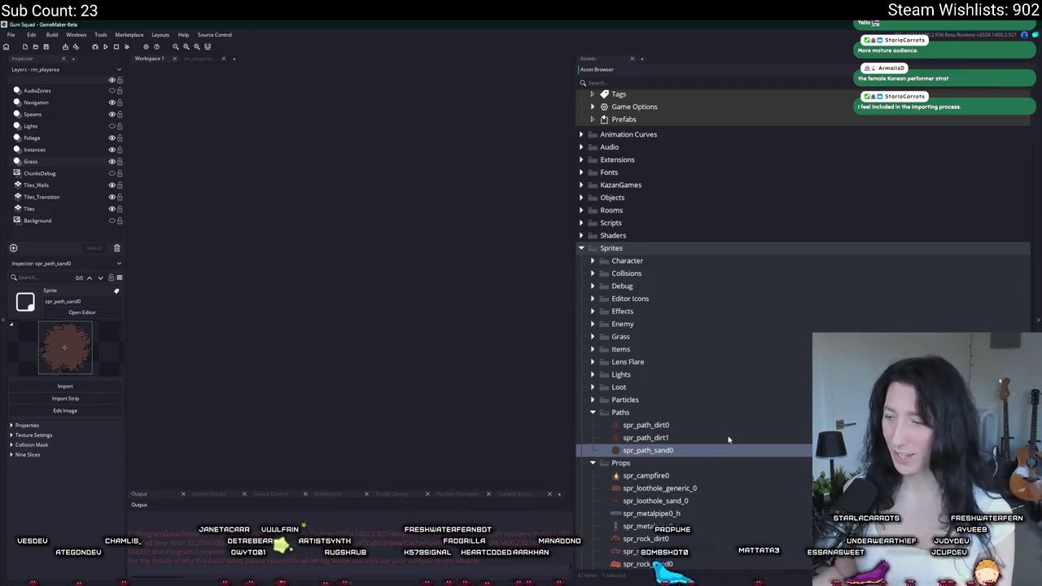
pyautogui.doubleClick(692, 449)
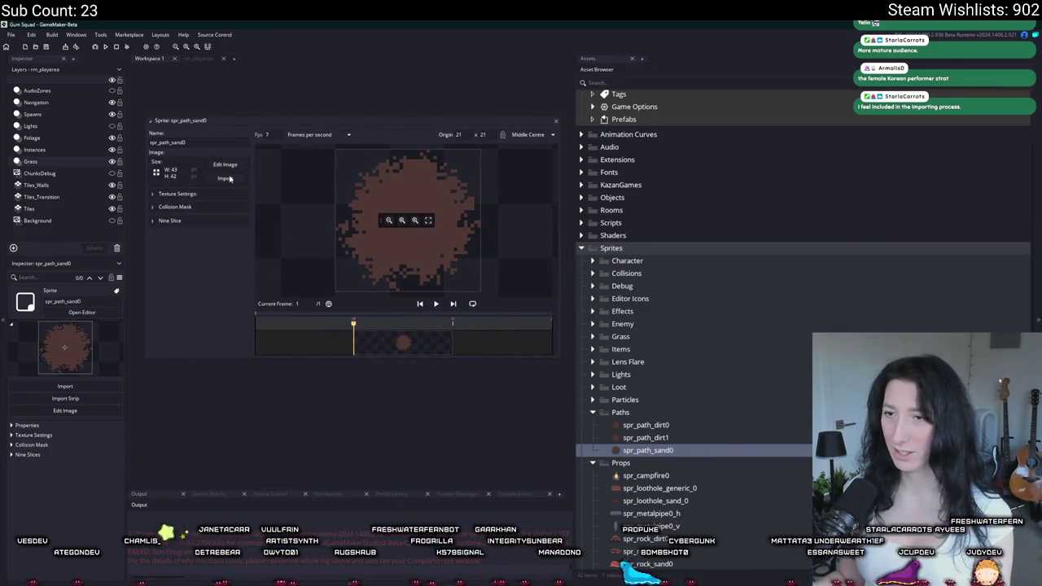
pyautogui.click(224, 178)
pyautogui.click(231, 173)
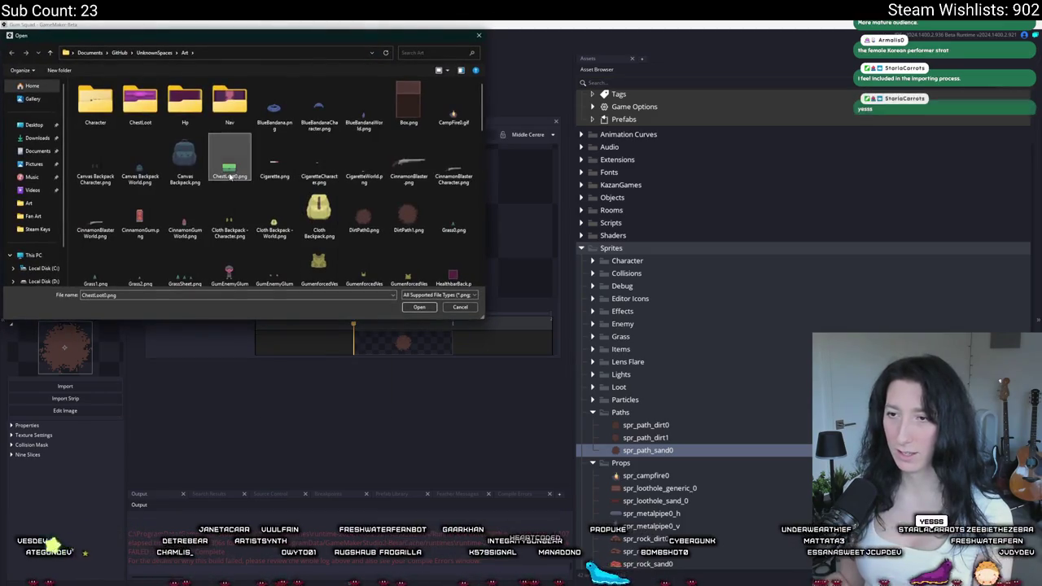
pyautogui.scroll(-5, 230, 175)
pyautogui.doubleClick(140, 159)
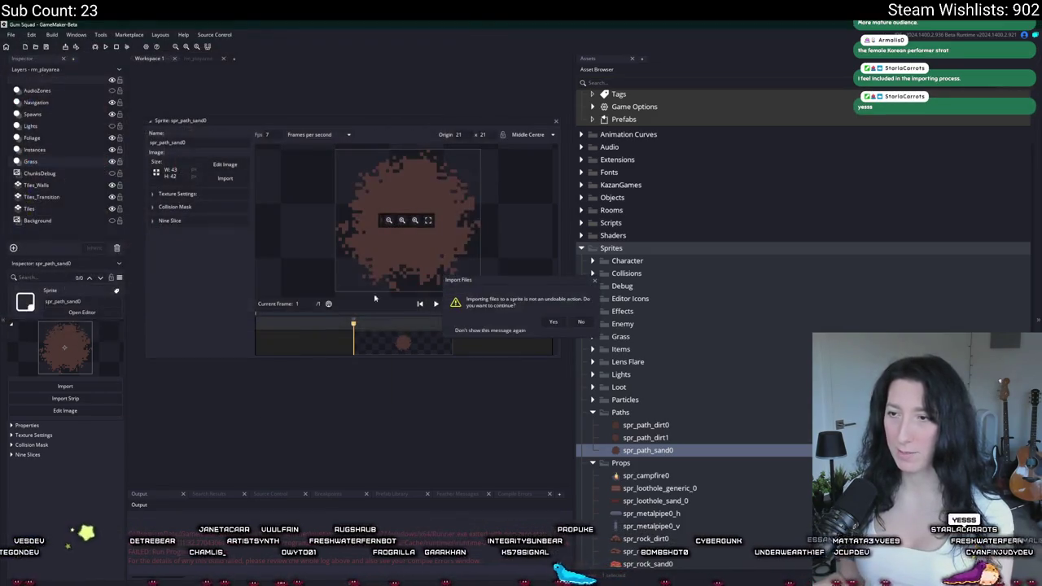
pyautogui.click(552, 321)
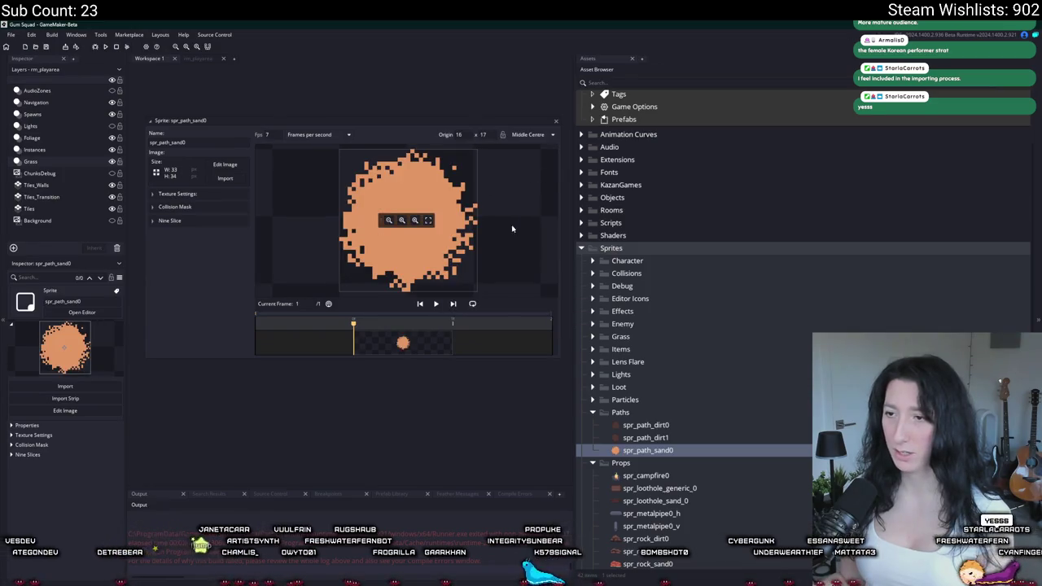
# - Duplicate spr_path_sand0 to create spr_path_sand1
pyautogui.scroll(-2, 663, 384)
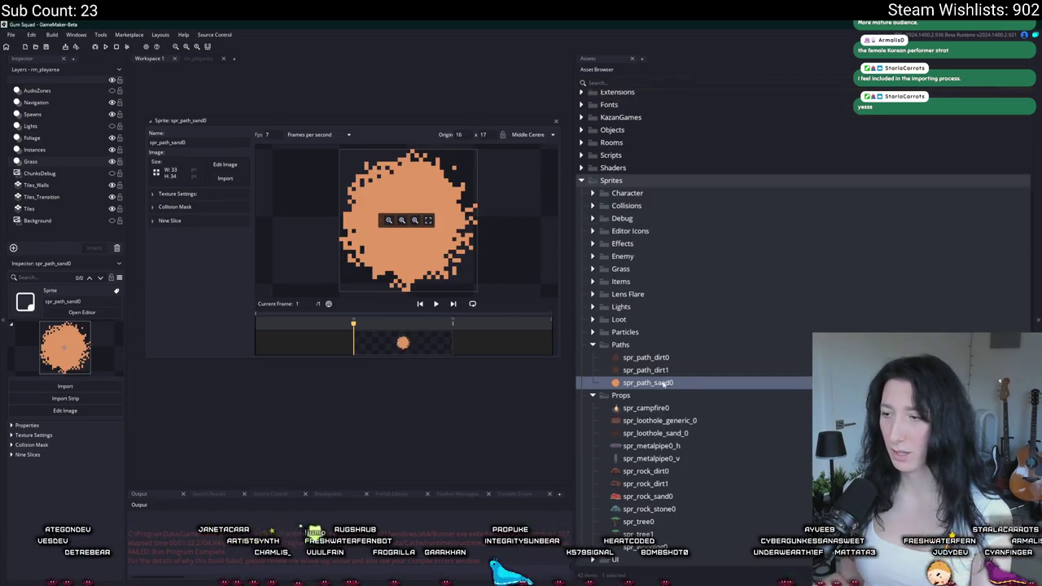
pyautogui.click(674, 421)
pyautogui.click(673, 433)
pyautogui.click(674, 421)
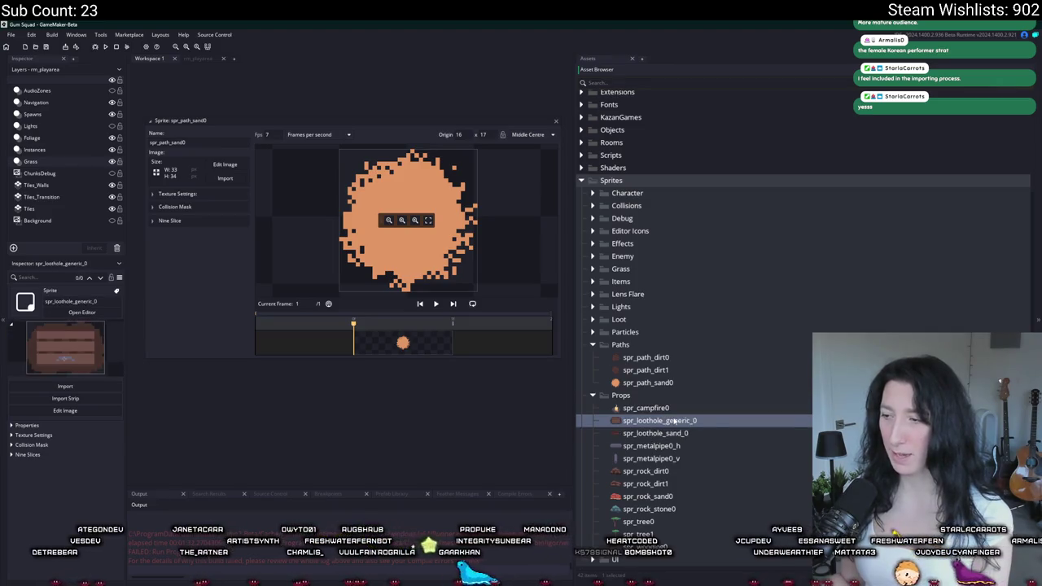
pyautogui.click(670, 370)
pyautogui.click(670, 383)
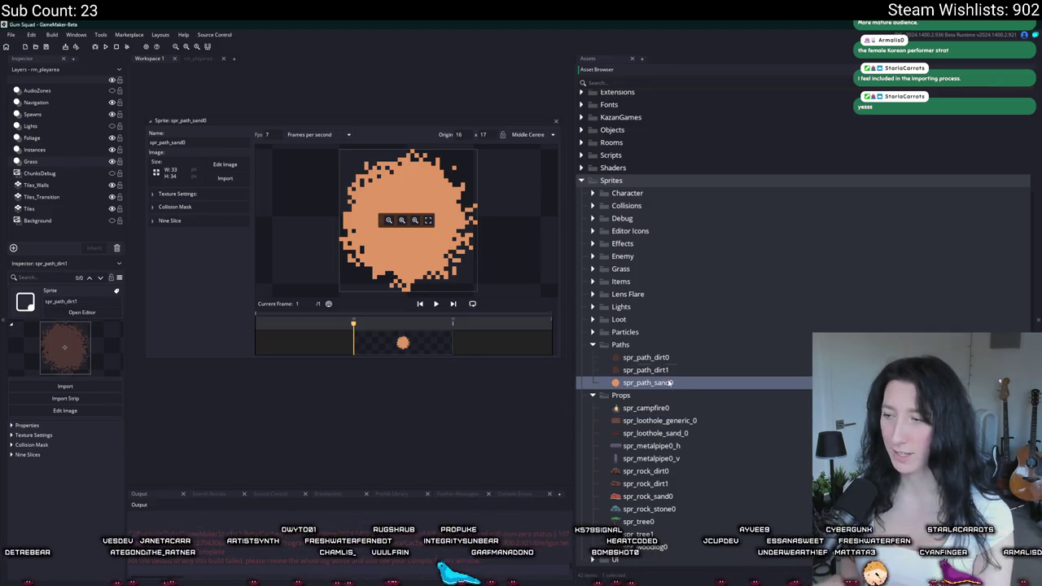
pyautogui.hotkey('ctrl', 'd')
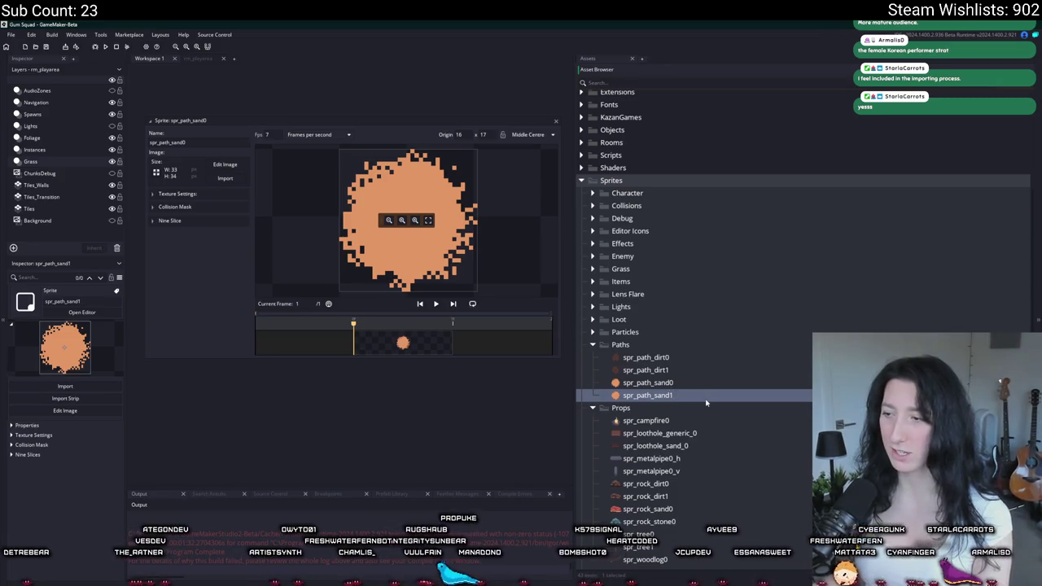
# - Import SandPath1.png into spr_path_sand1 and close the sprite editors
pyautogui.doubleClick(706, 402)
pyautogui.click(224, 208)
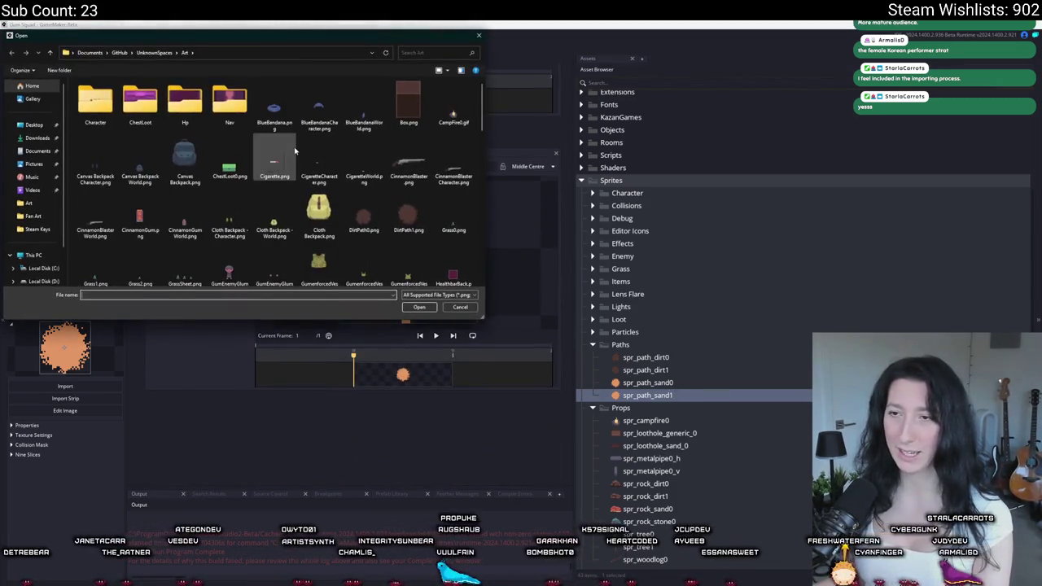
pyautogui.click(291, 155)
pyautogui.scroll(-5, 364, 106)
pyautogui.click(408, 102)
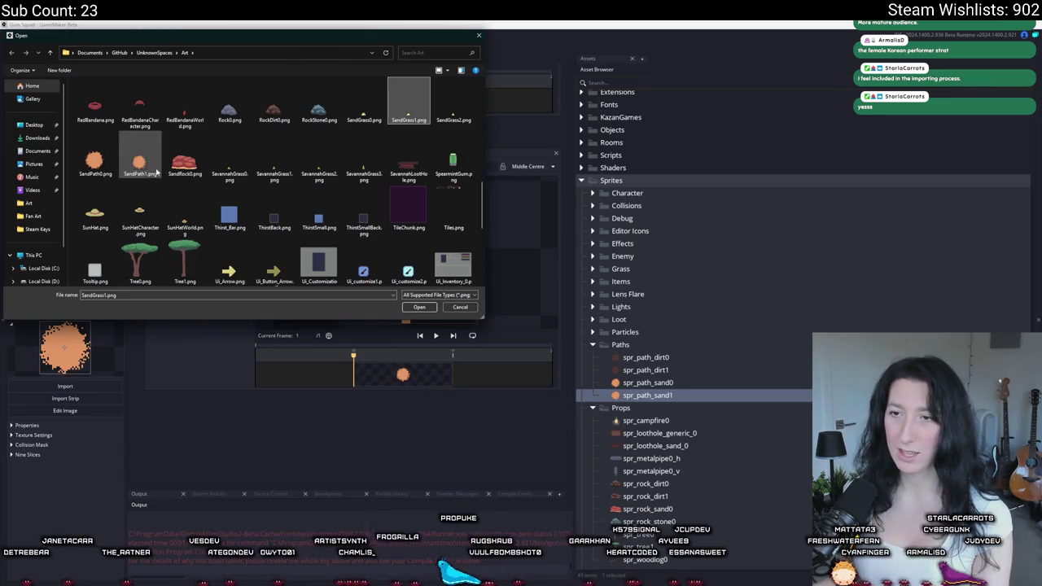
pyautogui.doubleClick(154, 169)
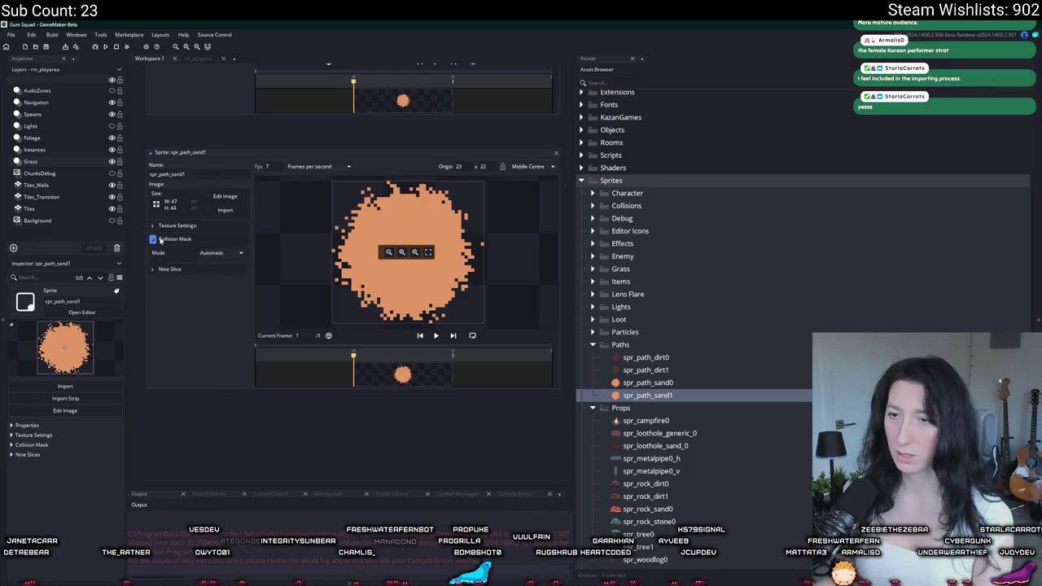
pyautogui.click(555, 153)
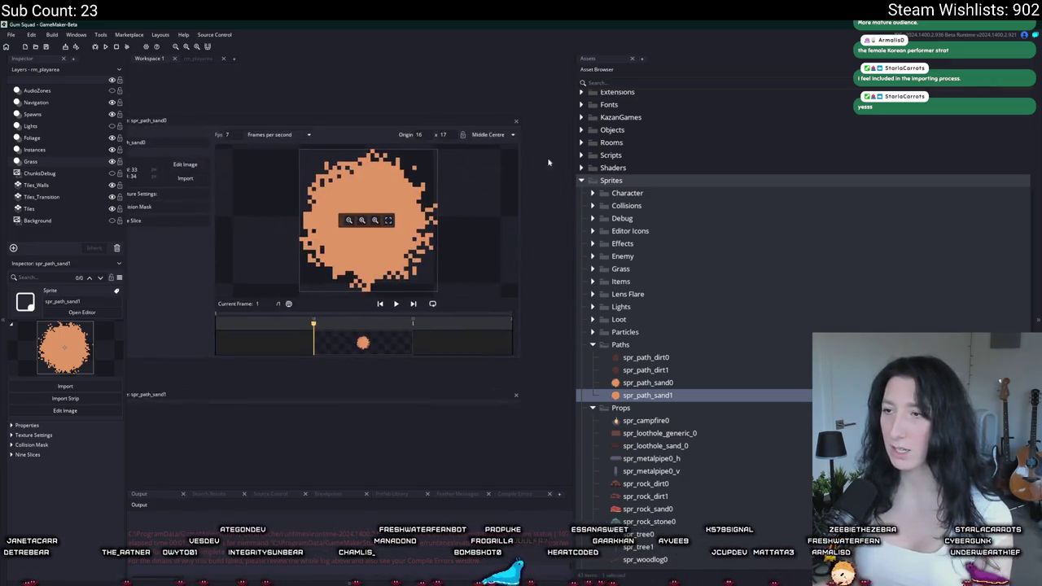
pyautogui.click(516, 124)
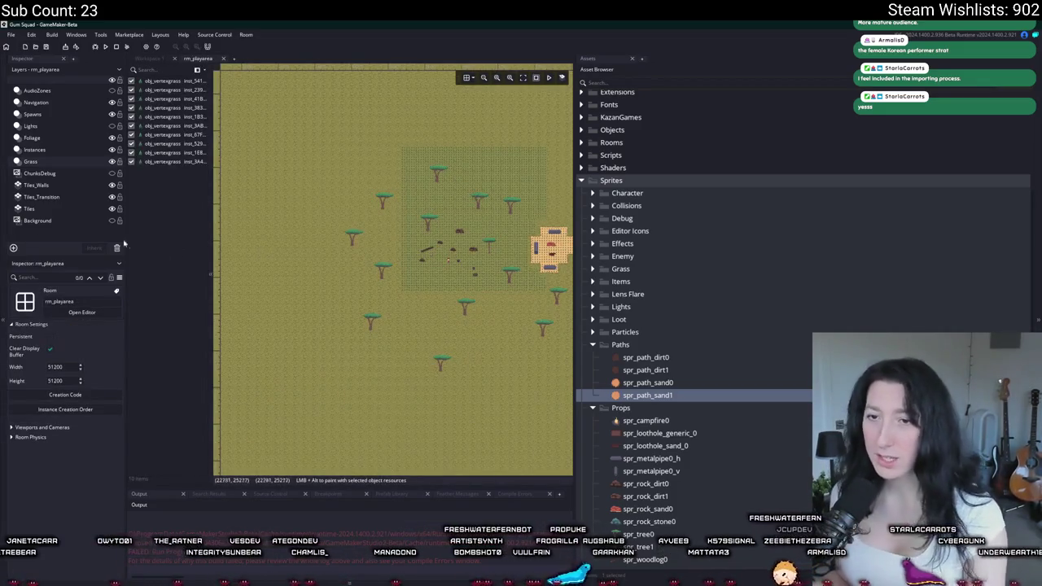
# - Add a new effect layer to rm_playarea, initially set to Blocks Background
pyautogui.rightClick(118, 240)
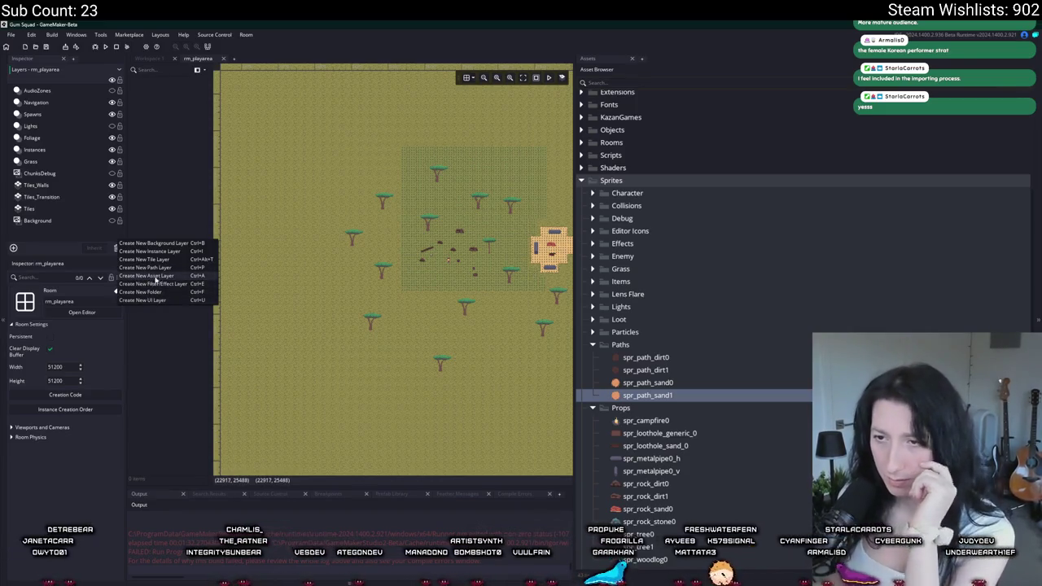
pyautogui.click(151, 283)
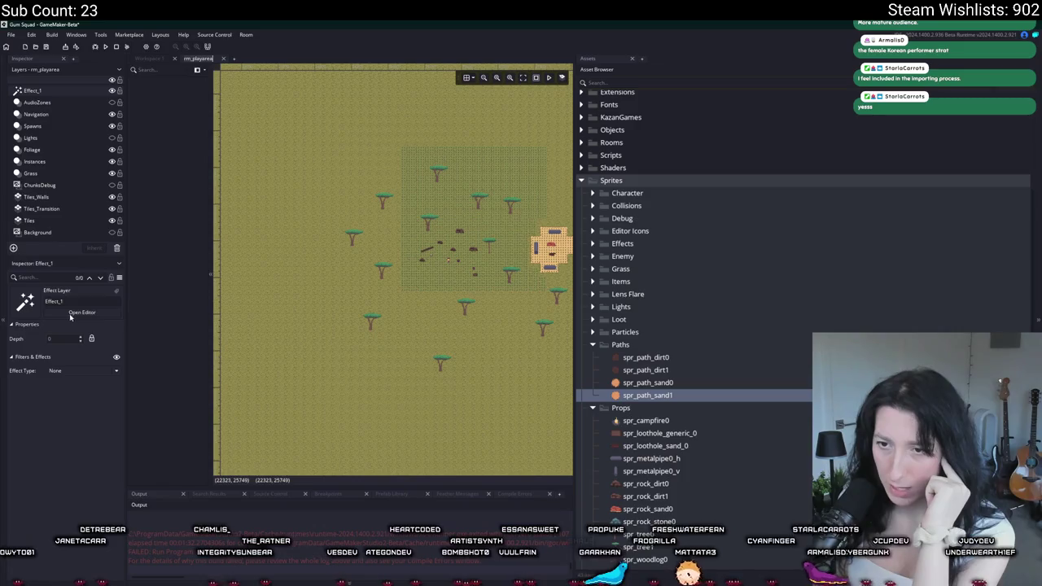
pyautogui.click(68, 370)
pyautogui.click(66, 390)
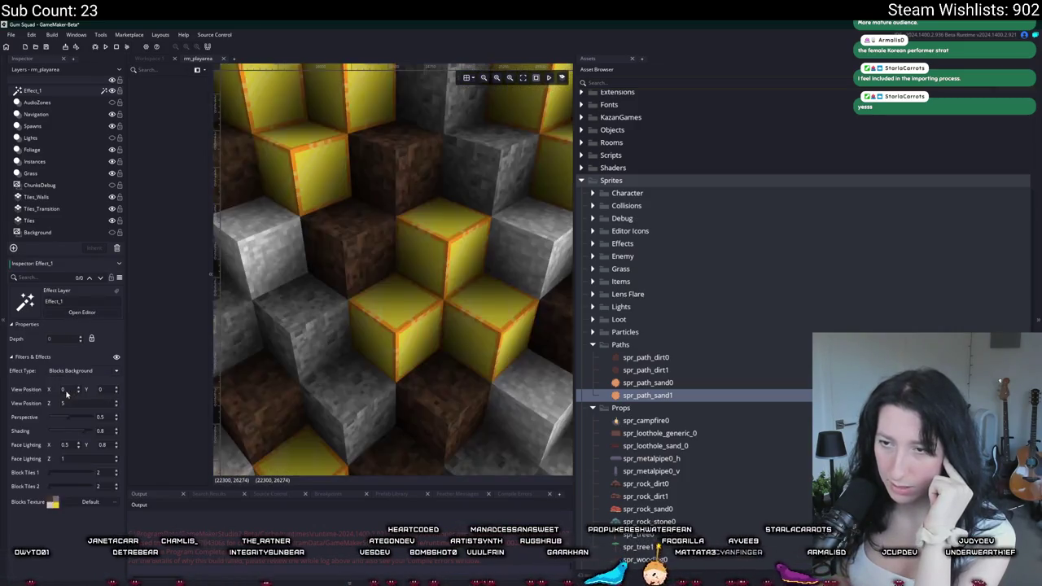
# - Switch the effect type through Boxes to Clouds and run the game to preview it
pyautogui.moveTo(574, 193); pyautogui.dragTo(831, 193)
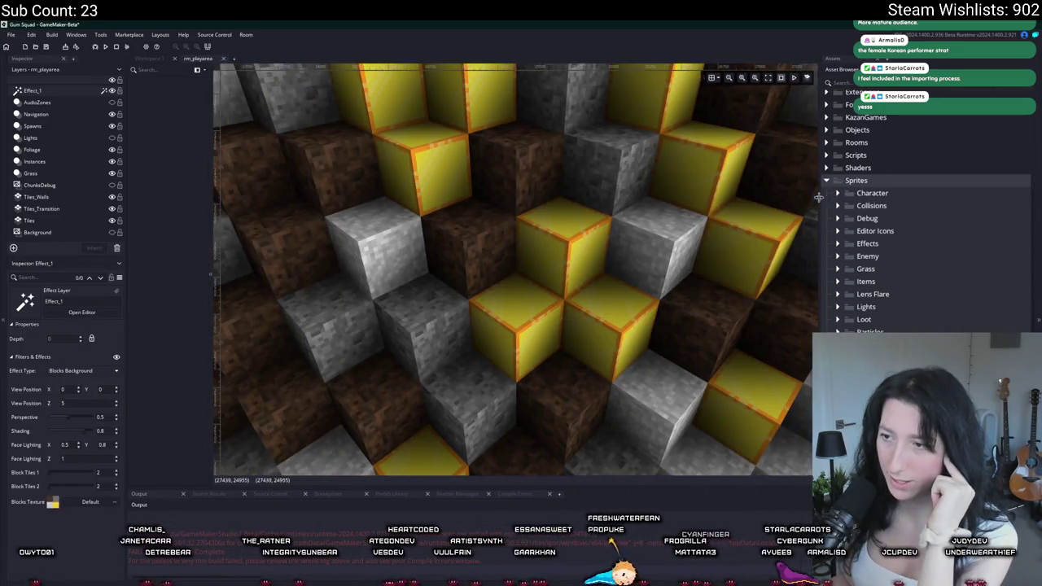
pyautogui.click(53, 372)
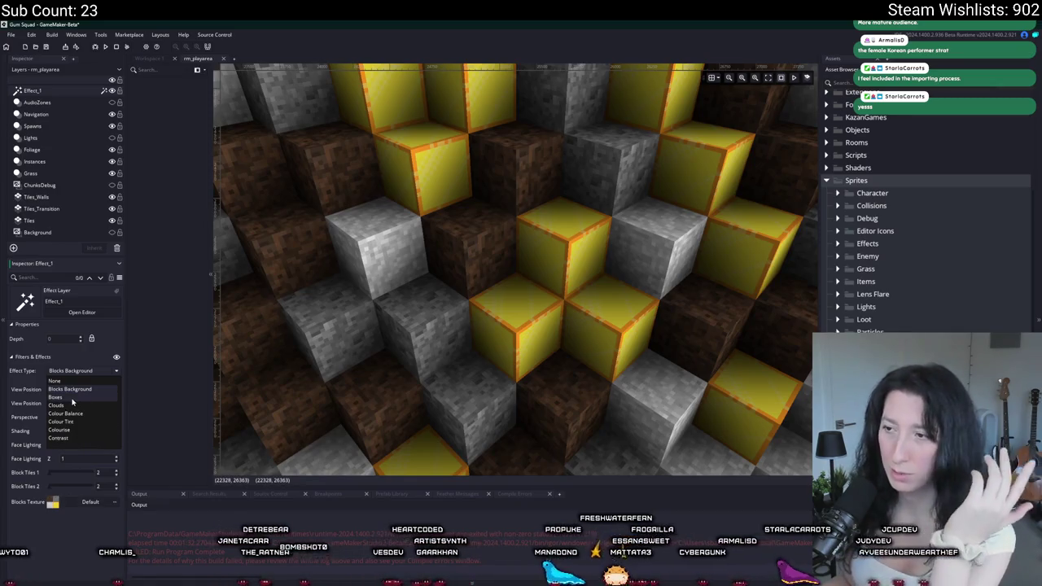
pyautogui.click(71, 400)
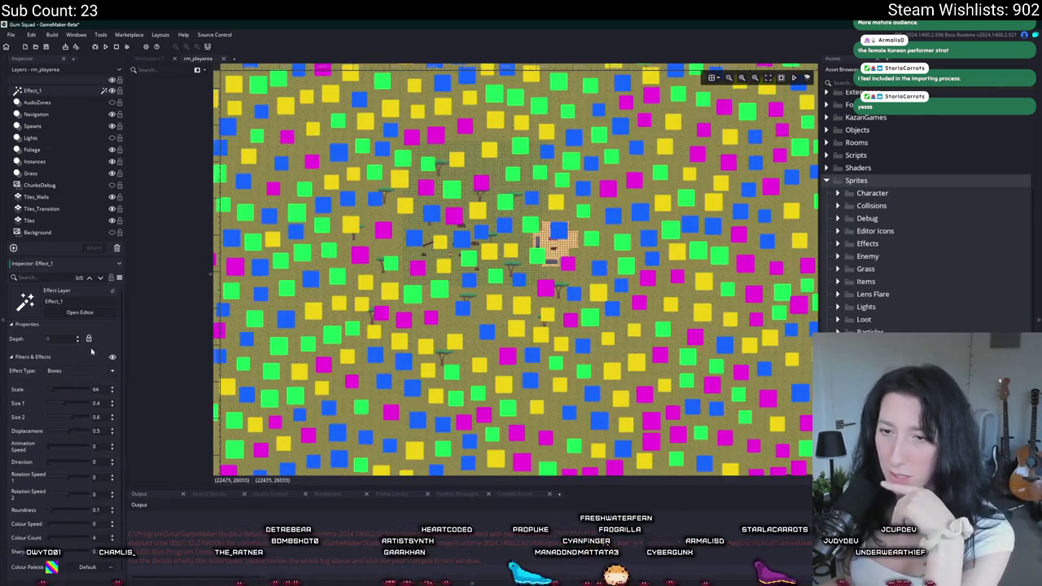
pyautogui.click(65, 370)
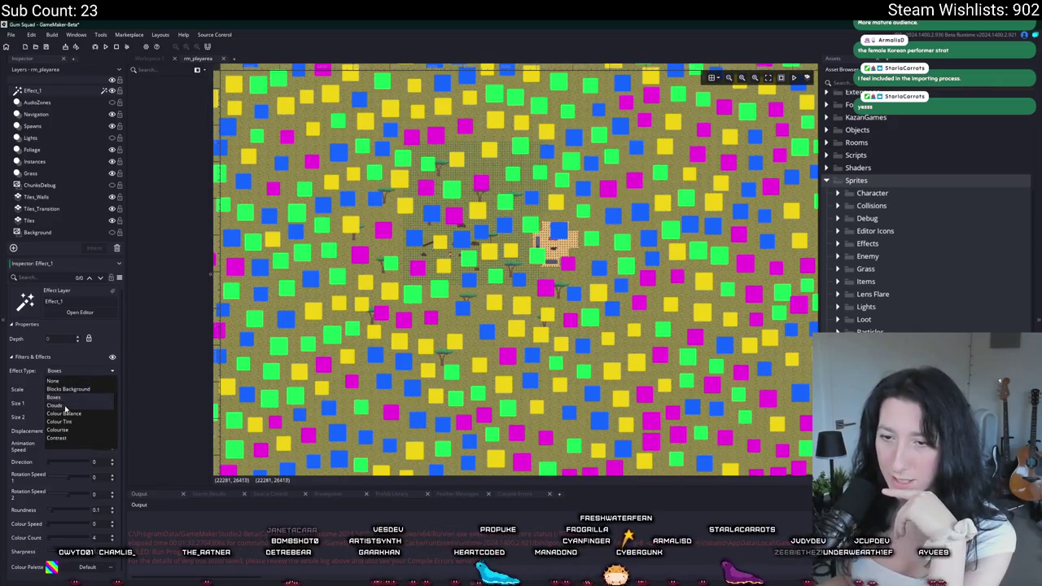
pyautogui.click(73, 407)
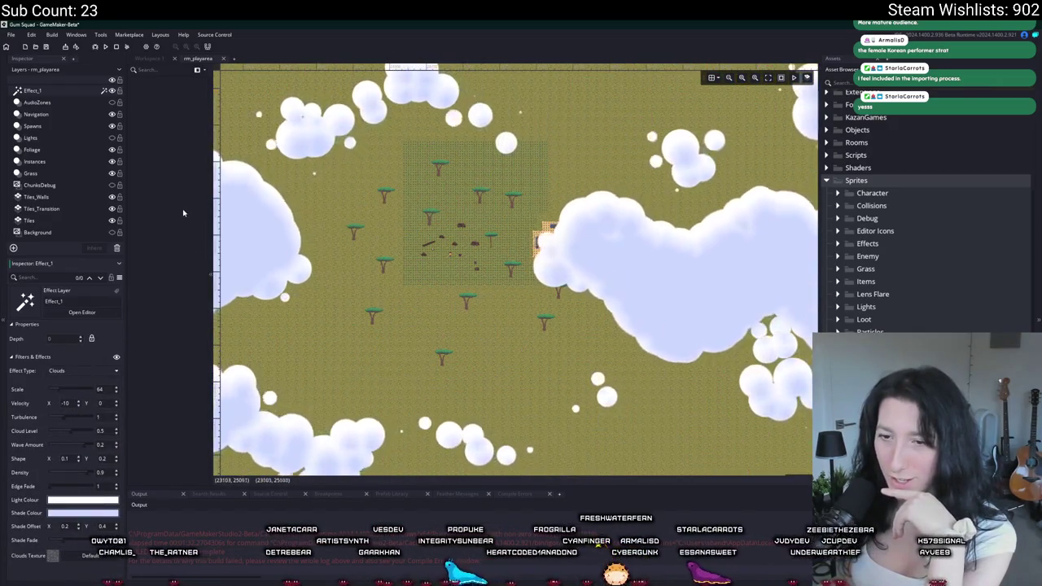
pyautogui.click(106, 46)
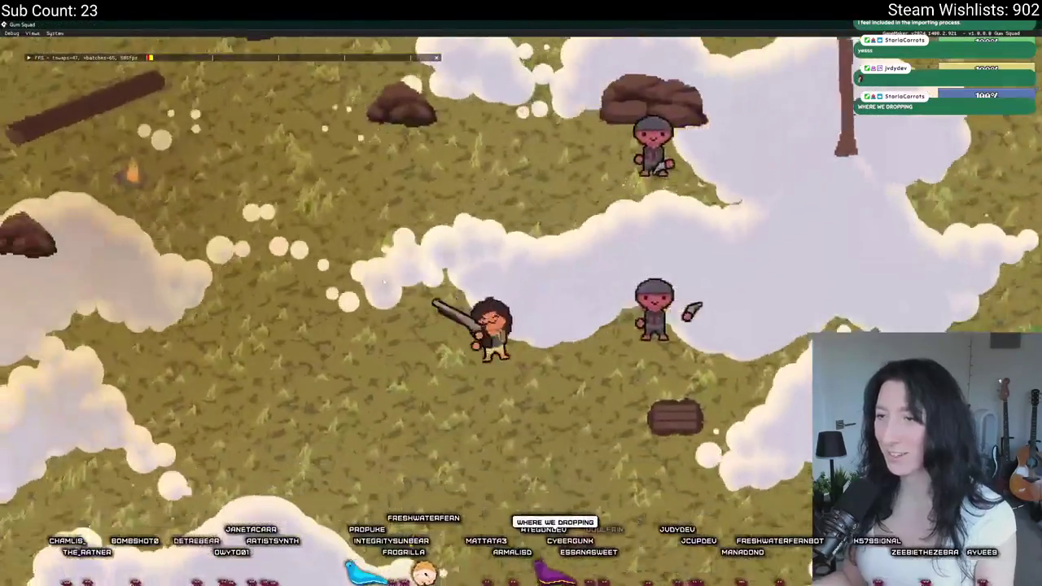
pyautogui.press('a')
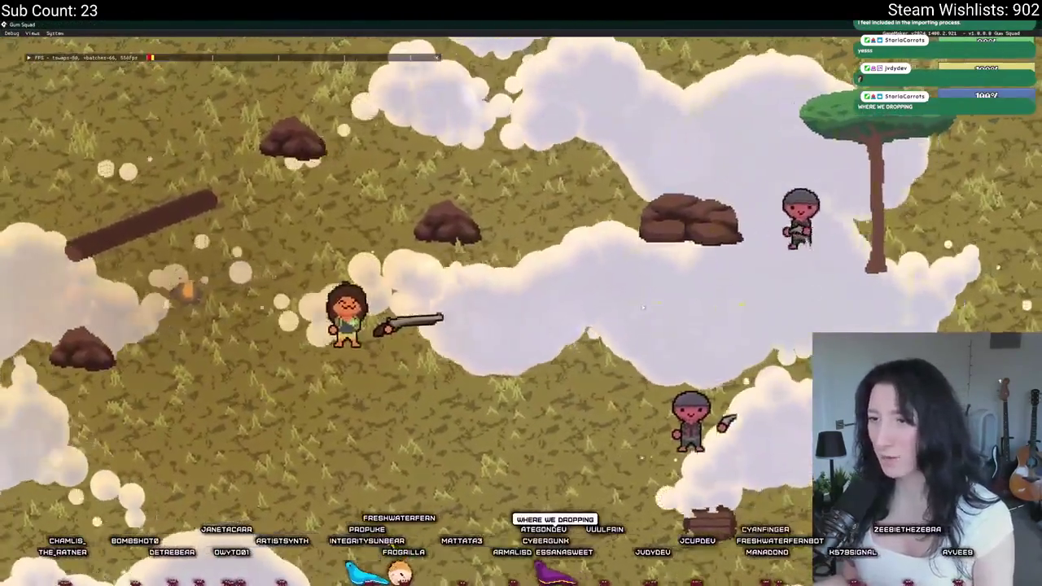
pyautogui.click(357, 298)
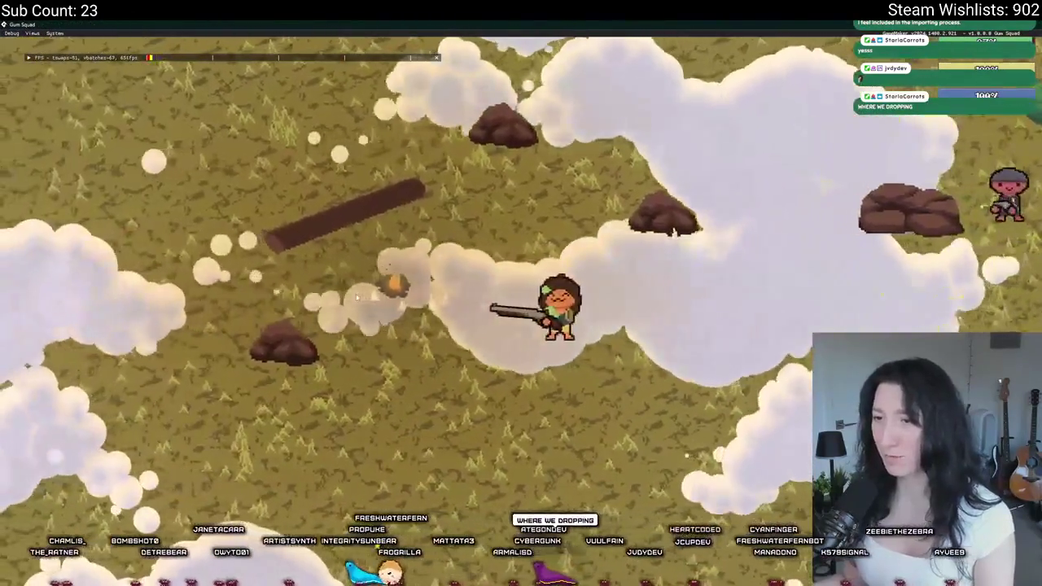
pyautogui.press('d')
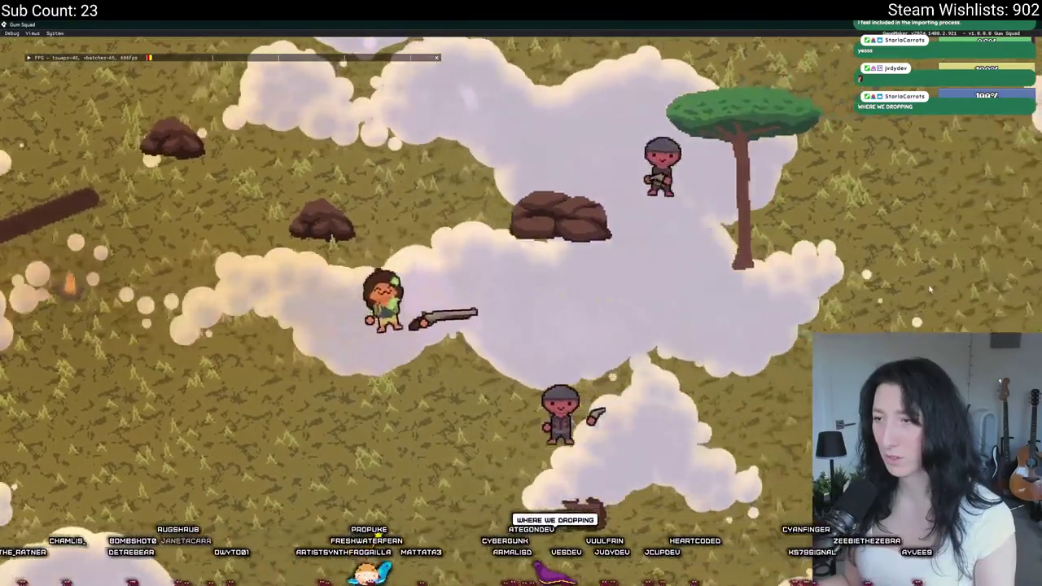
pyautogui.press('d')
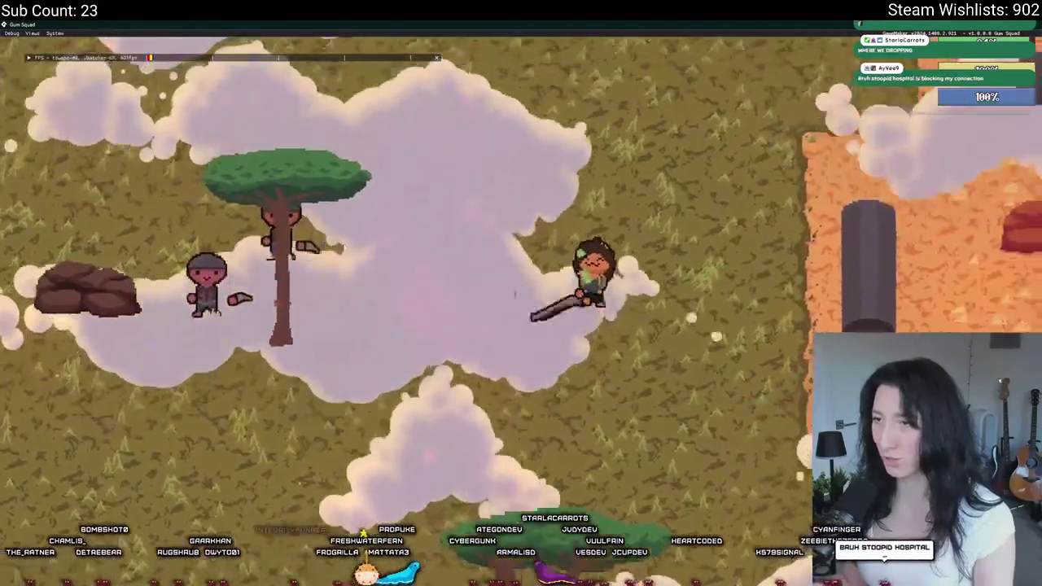
pyautogui.press('w')
pyautogui.press('a')
pyautogui.press('s')
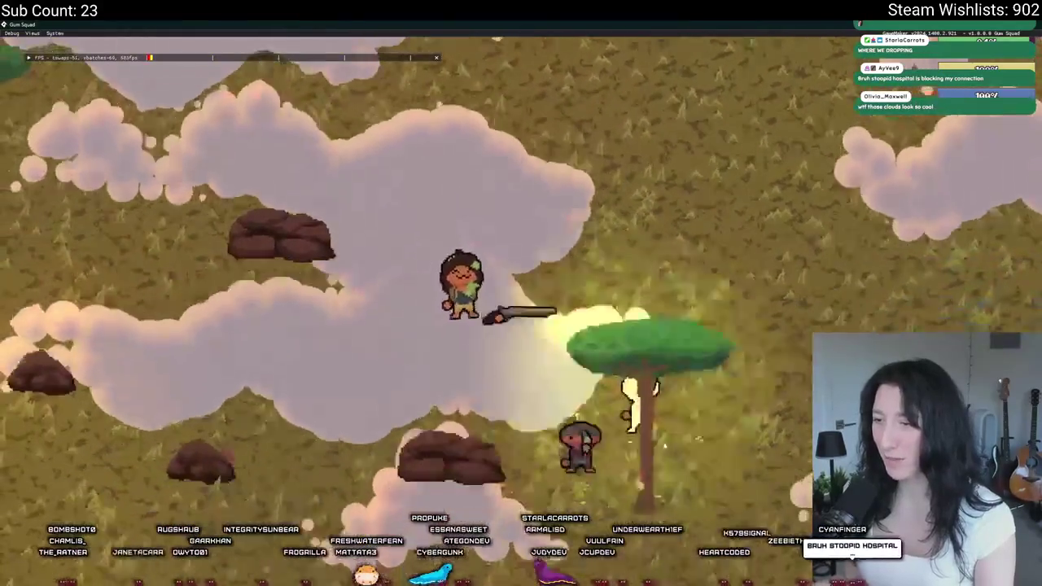
pyautogui.press('s')
pyautogui.press('d')
pyautogui.press('a')
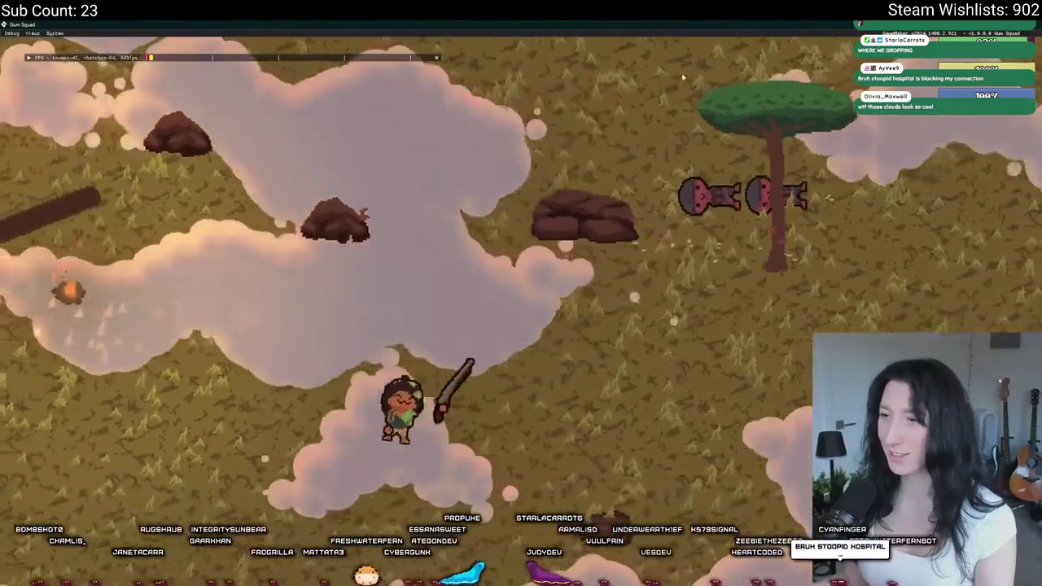
pyautogui.press('a')
pyautogui.press('w')
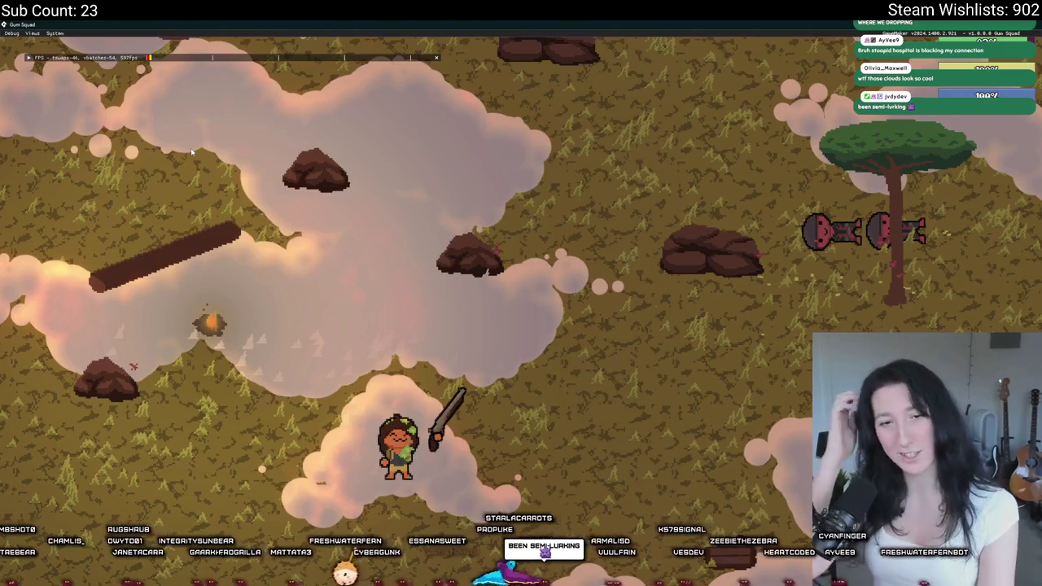
pyautogui.press('Escape')
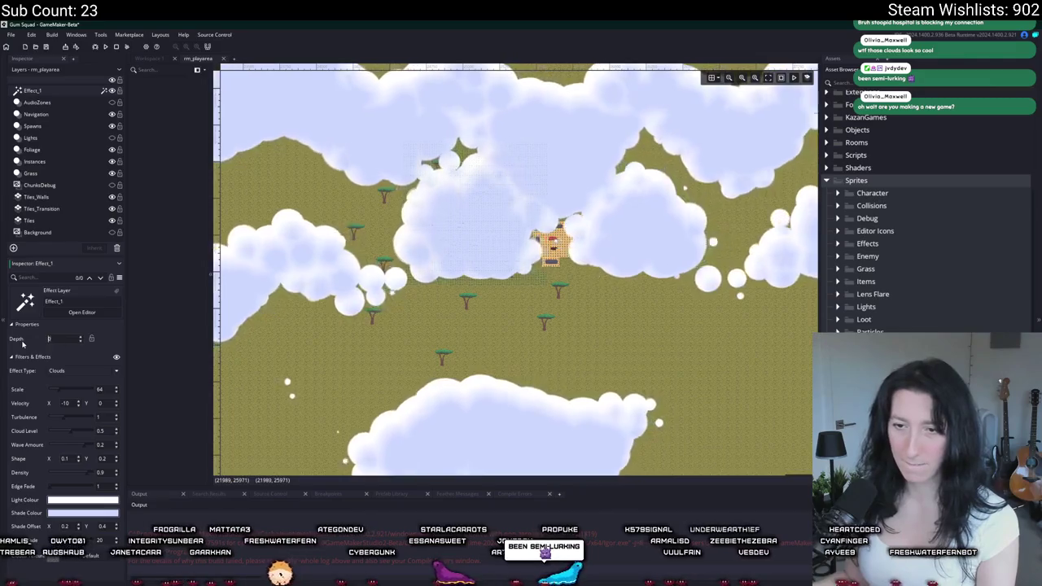
# - Set layer depth to -16000 and preview Colour Balance, Desaturate, Dots Background, Fractal Noise, Gaussian Blur, Heat Haze
pyautogui.write('-16000')
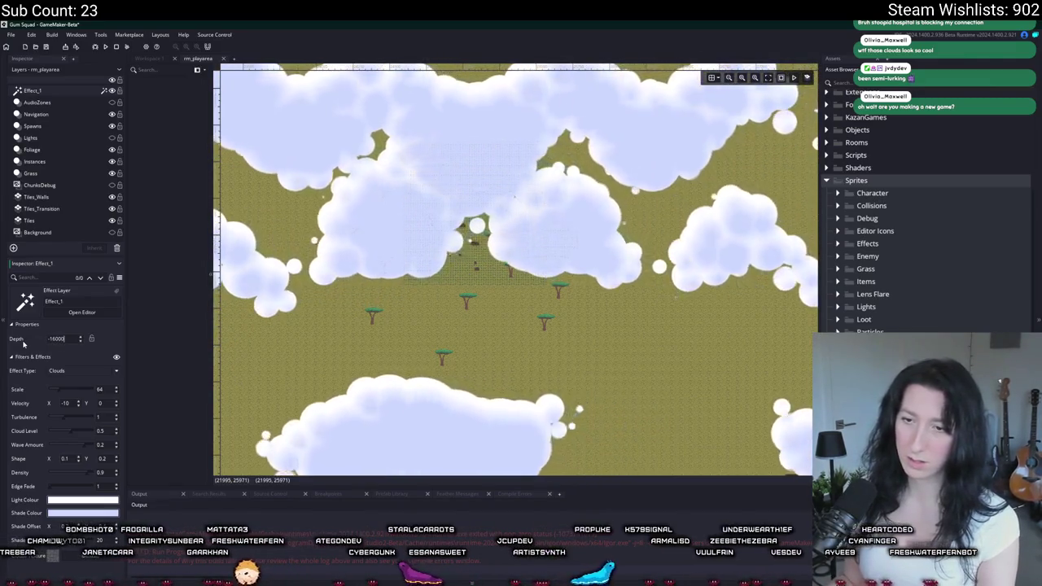
pyautogui.click(73, 370)
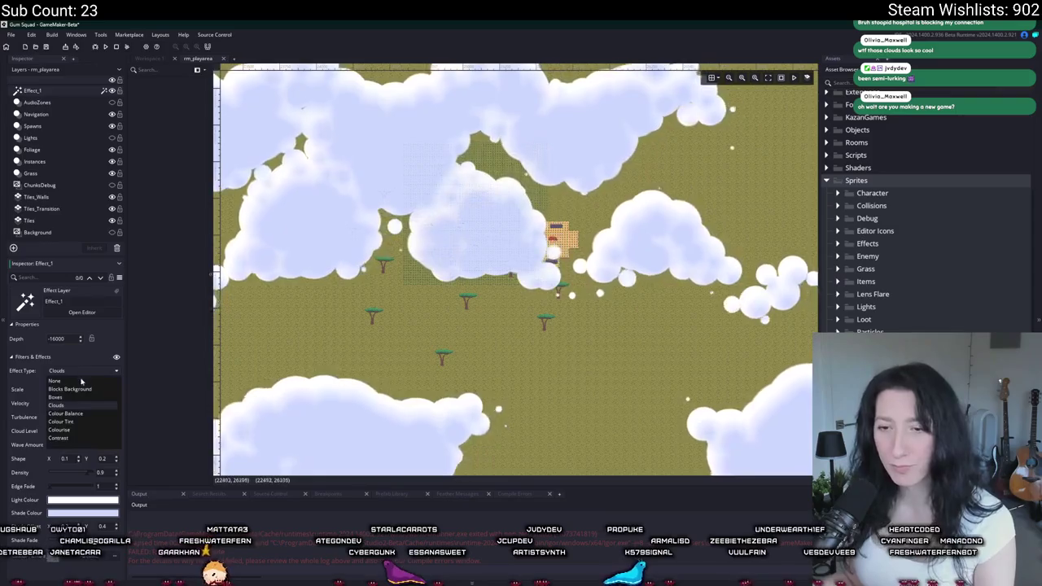
pyautogui.click(74, 413)
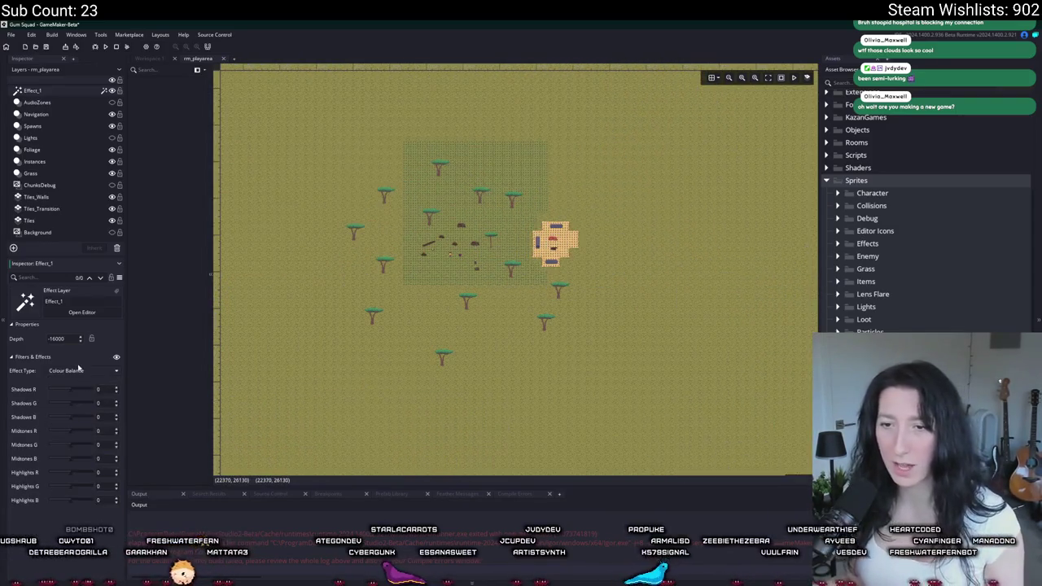
pyautogui.click(79, 370)
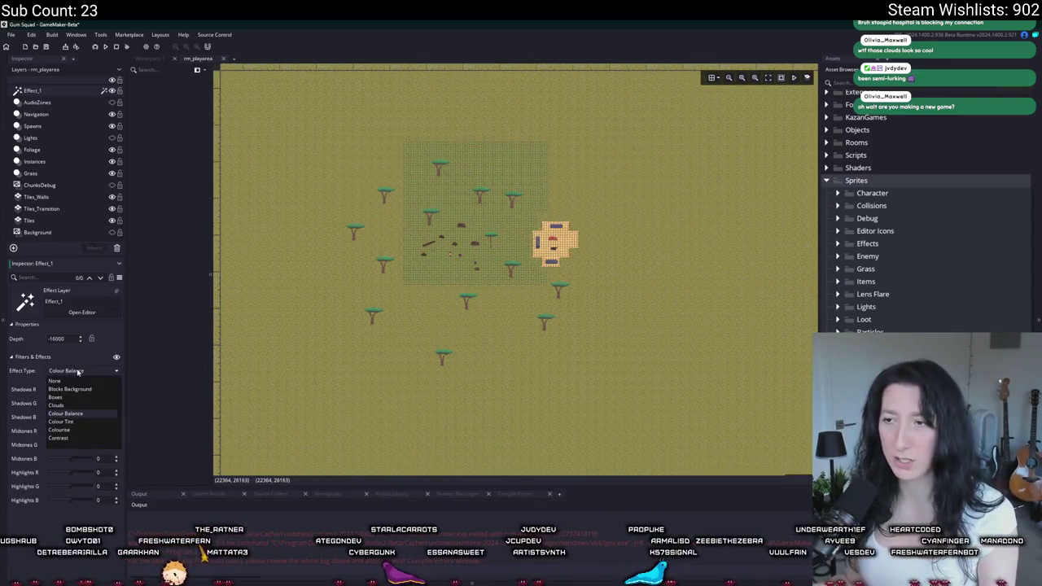
pyautogui.scroll(-1, 72, 437)
pyautogui.click(73, 430)
pyautogui.click(79, 370)
pyautogui.scroll(-2, 80, 398)
pyautogui.click(73, 397)
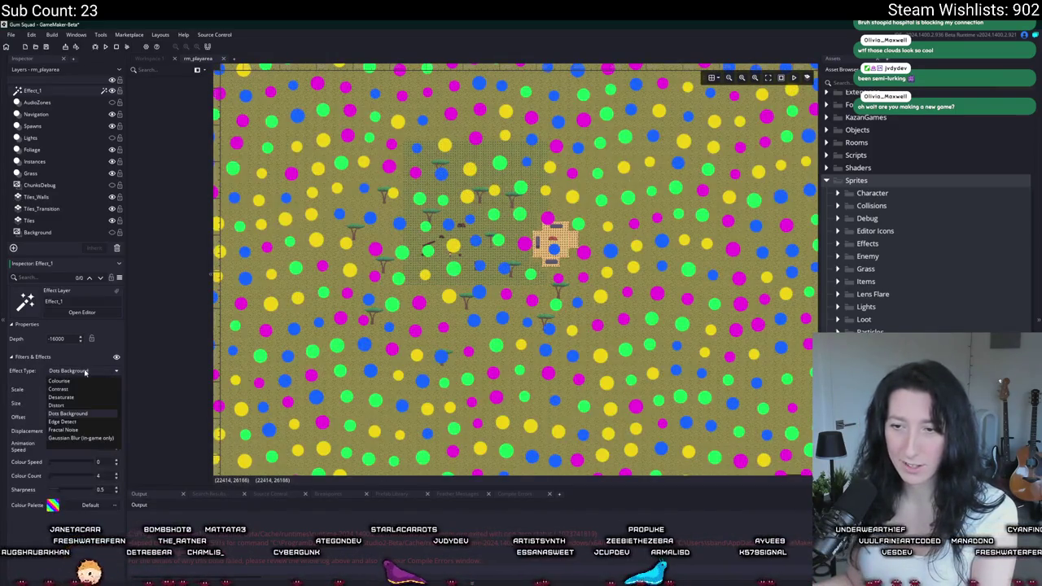
pyautogui.click(79, 370)
pyautogui.click(78, 413)
pyautogui.click(82, 370)
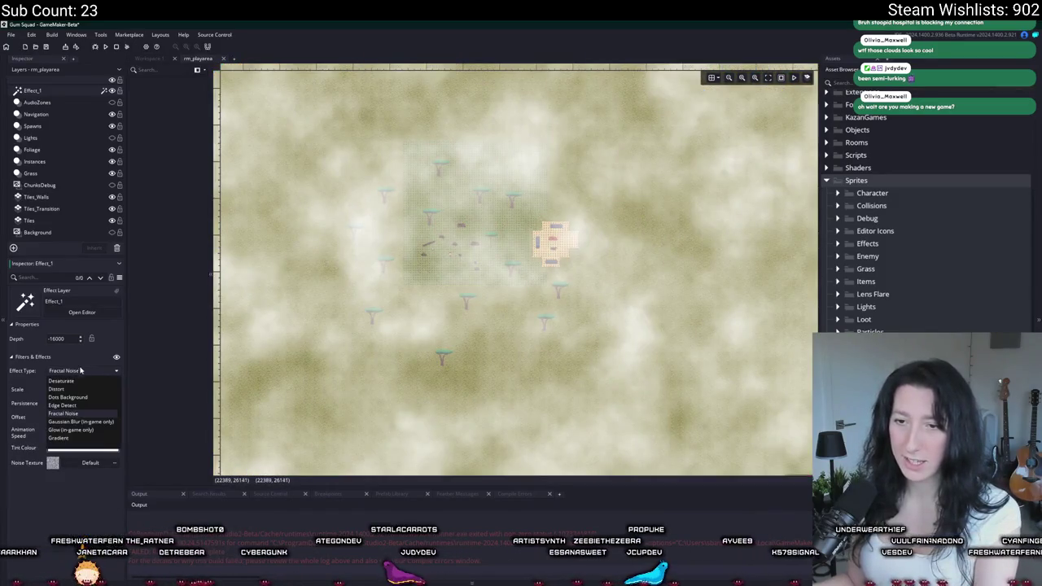
pyautogui.click(73, 421)
pyautogui.click(79, 371)
pyautogui.scroll(-2, 72, 419)
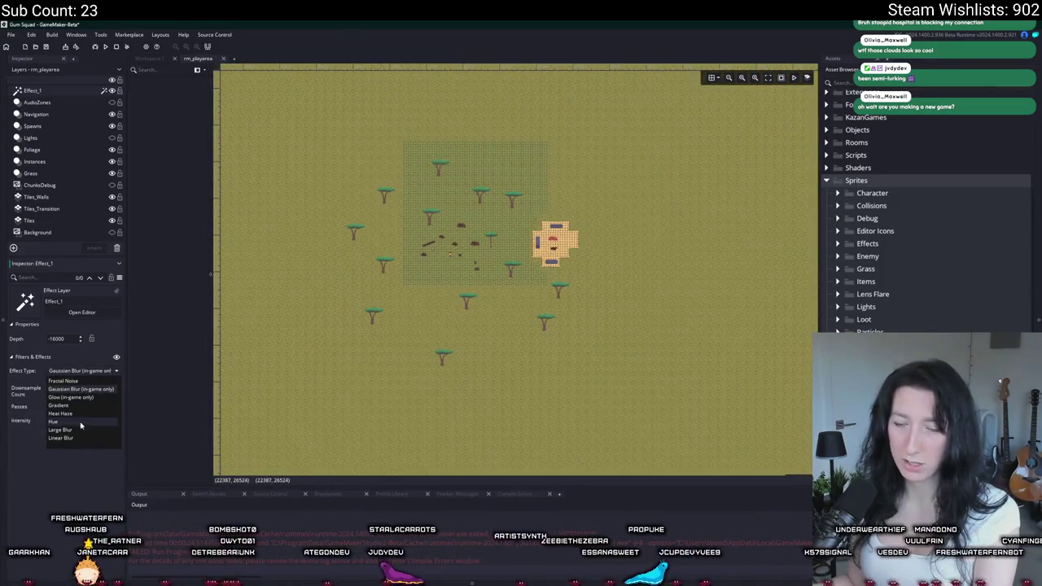
pyautogui.click(71, 413)
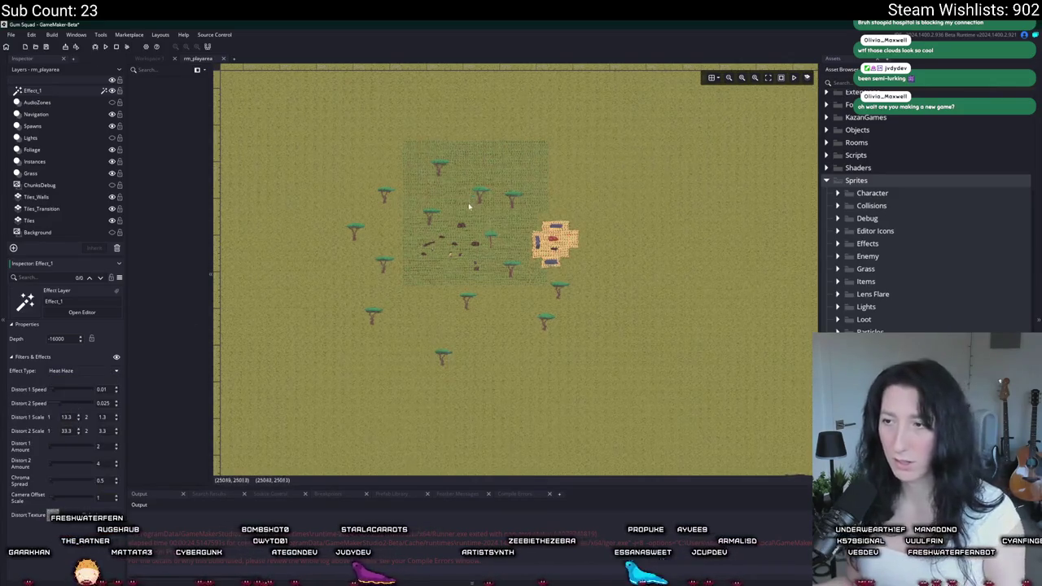
pyautogui.scroll(5, 482, 232)
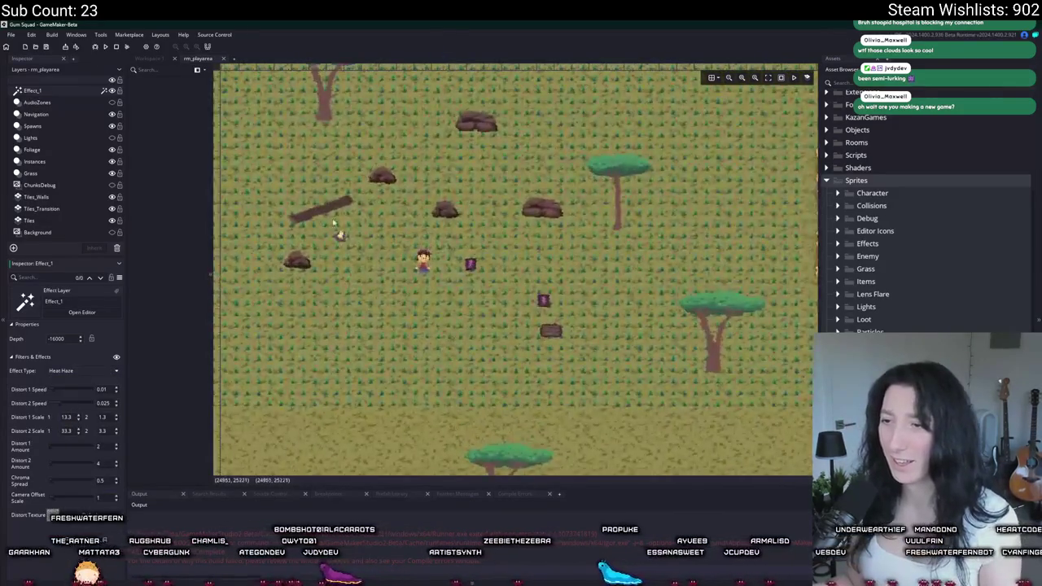
# - Try Large Blur, then Outline with a black outline colour, and finally switch to Ripples
pyautogui.click(70, 372)
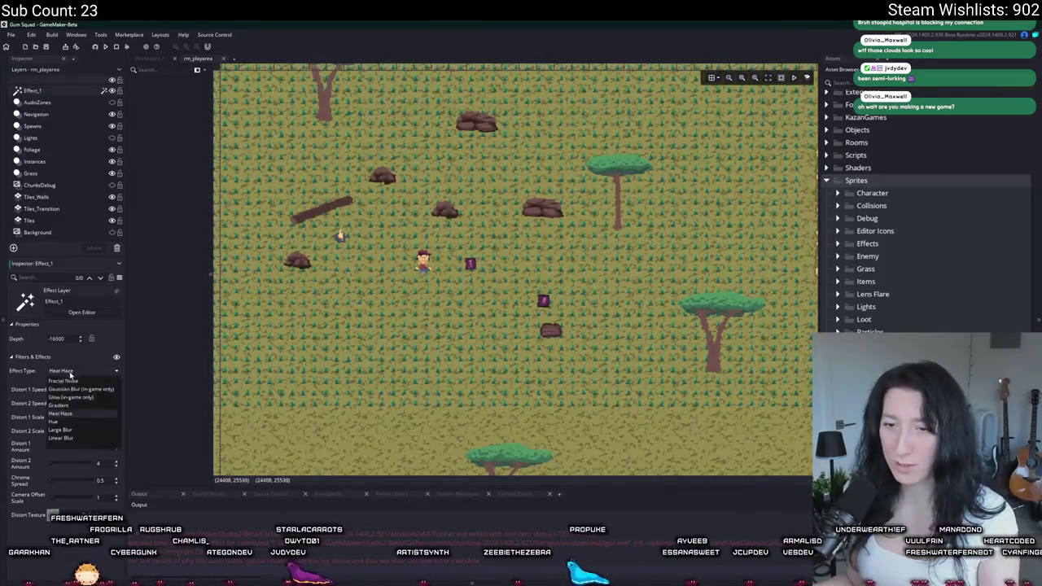
pyautogui.click(67, 428)
pyautogui.click(106, 371)
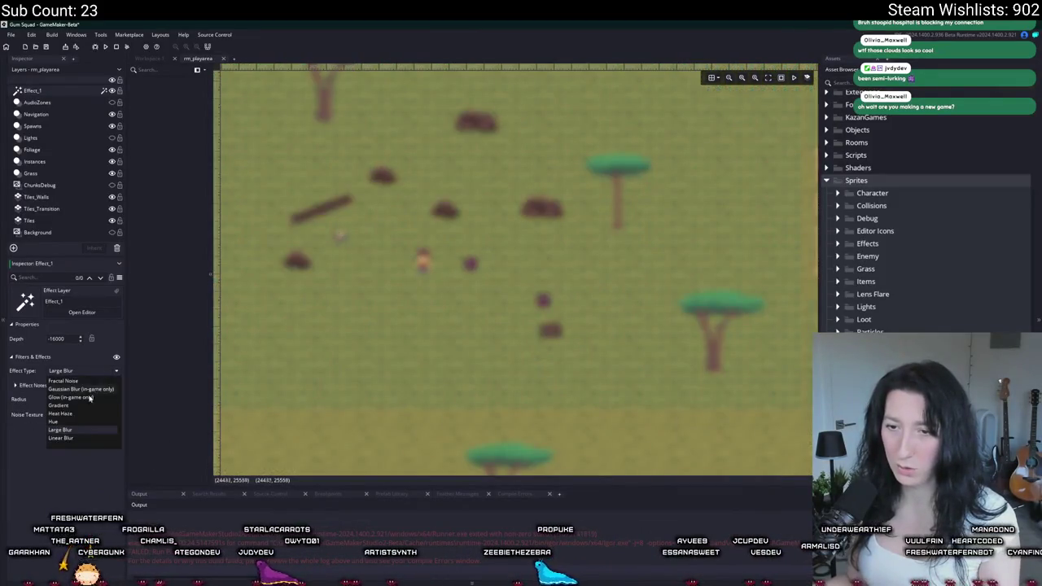
pyautogui.click(70, 427)
pyautogui.scroll(3, 406, 260)
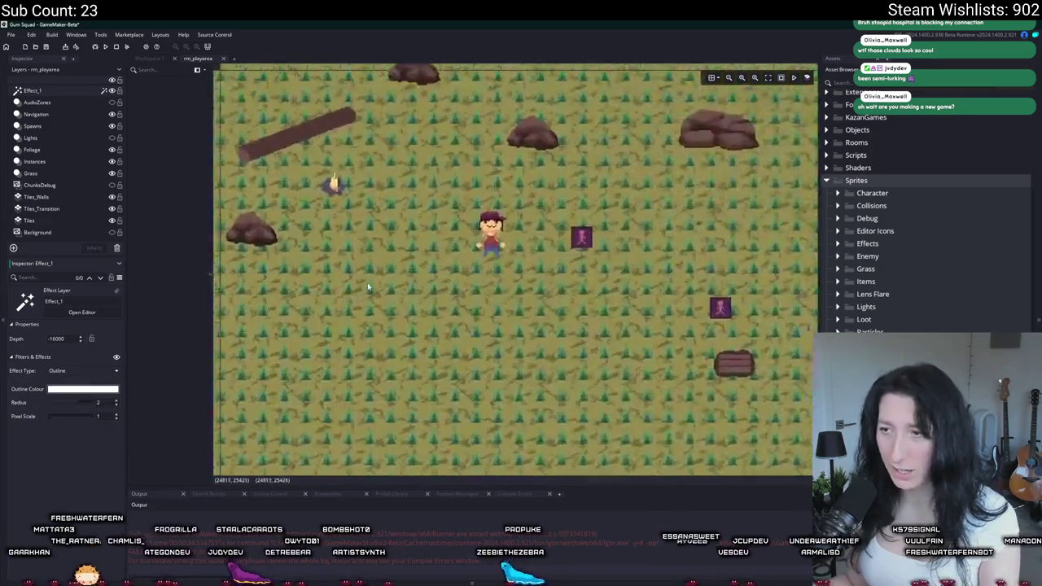
pyautogui.click(49, 389)
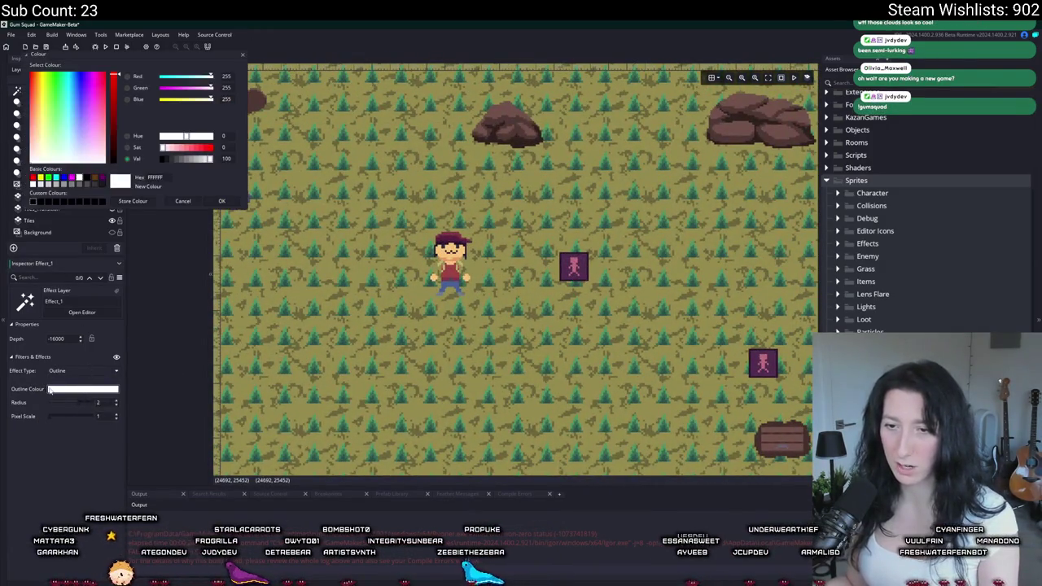
pyautogui.click(223, 201)
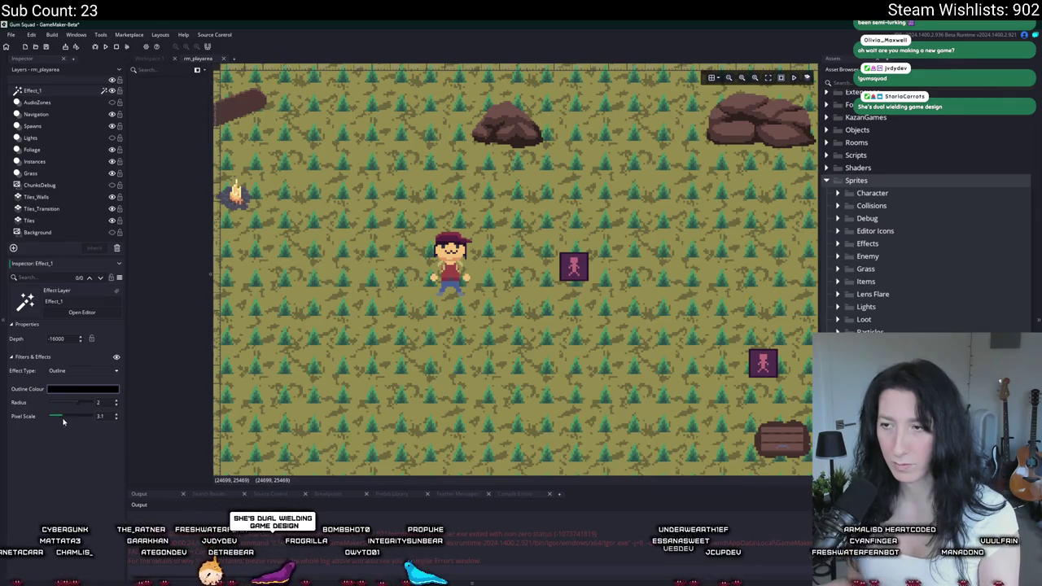
pyautogui.click(81, 374)
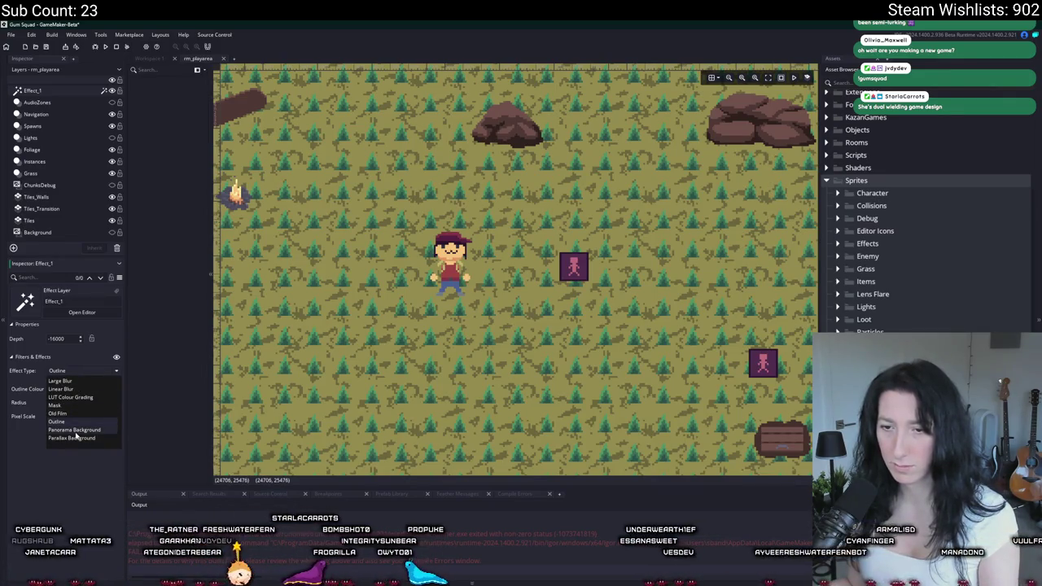
pyautogui.click(77, 430)
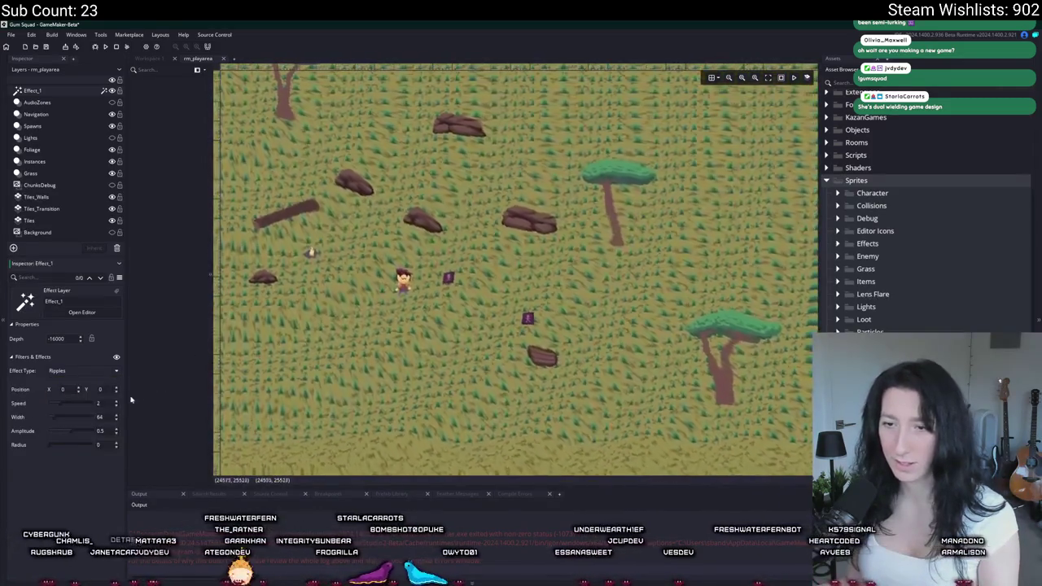
# - Preview the Screen Shake, Posterize and Underwater effects on the layer
pyautogui.click(75, 370)
pyautogui.click(80, 439)
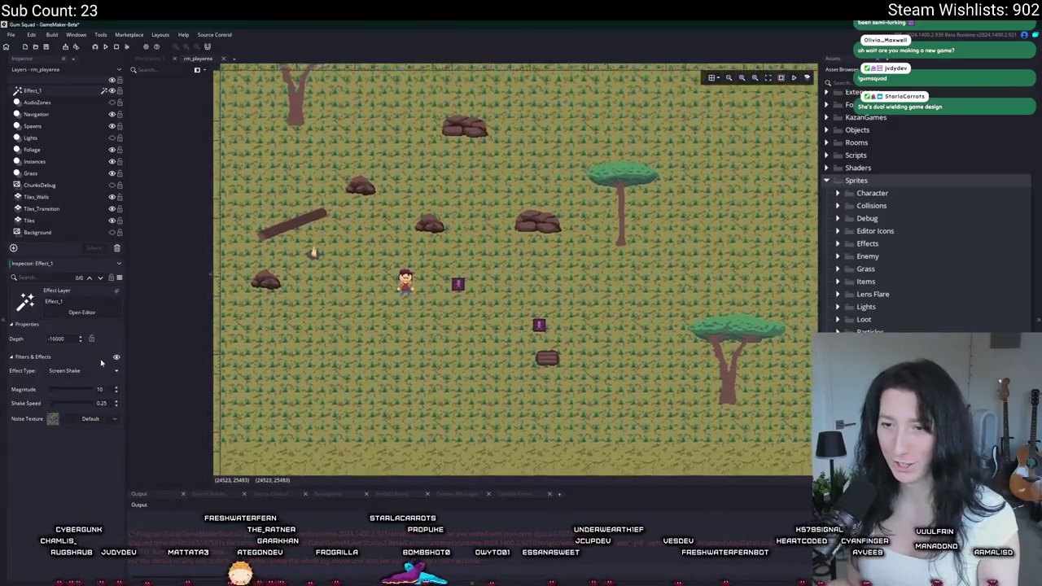
pyautogui.click(87, 371)
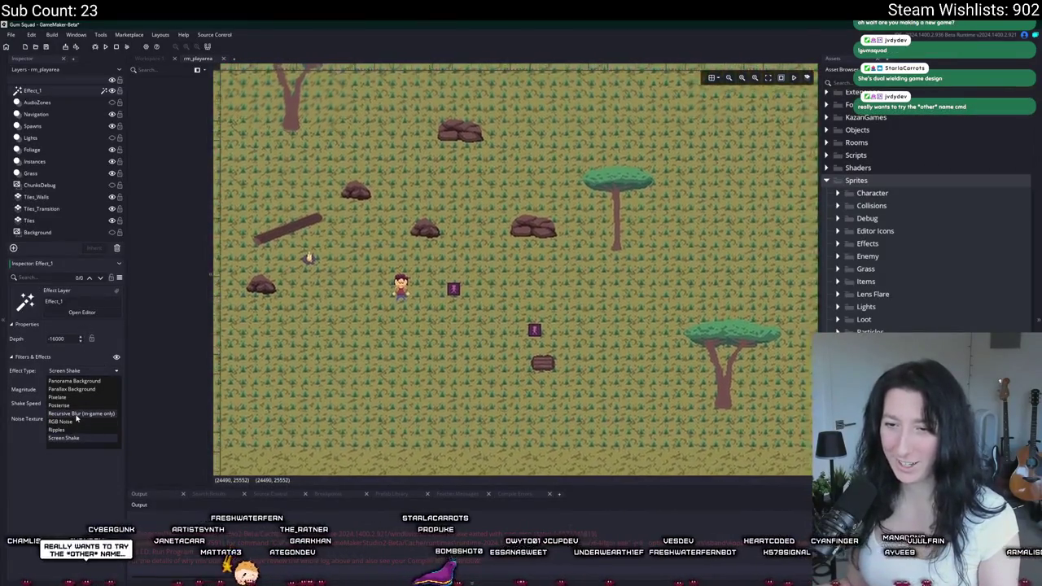
pyautogui.click(73, 405)
pyautogui.click(86, 371)
pyautogui.scroll(-3, 78, 412)
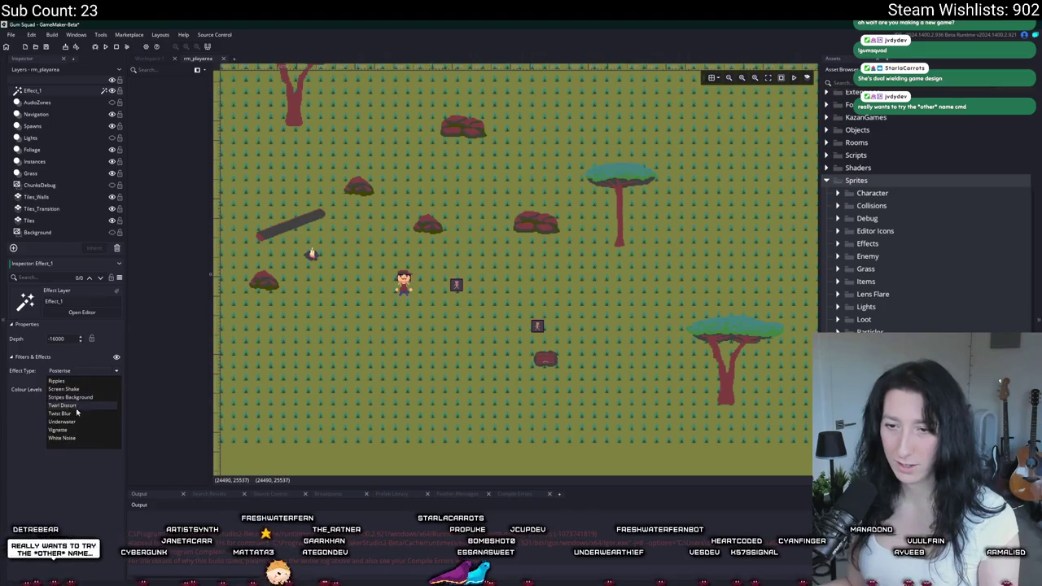
pyautogui.click(72, 422)
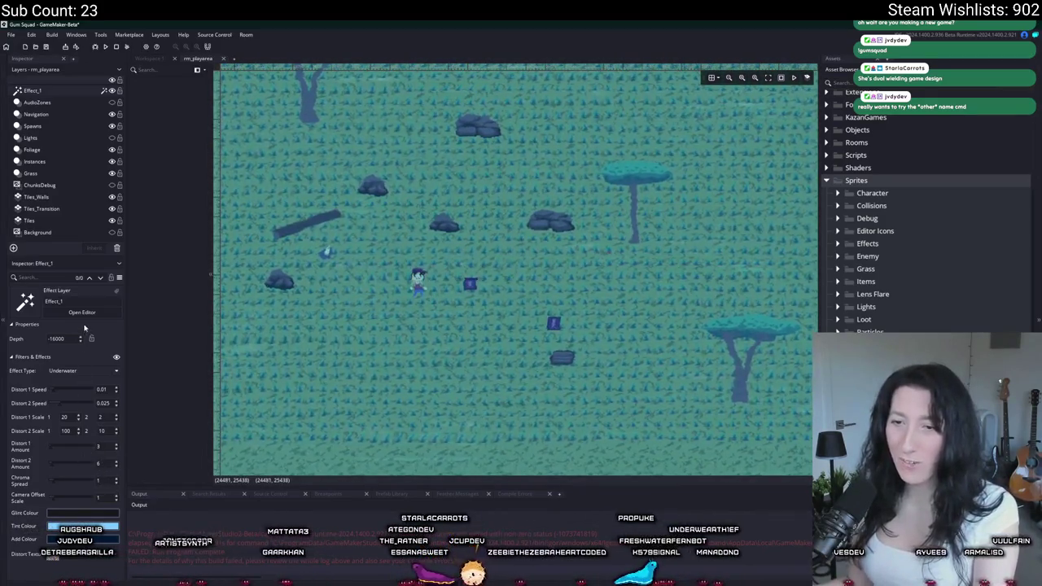
# - Choose Windblown Particles, then run the game and enter the game world
pyautogui.click(81, 370)
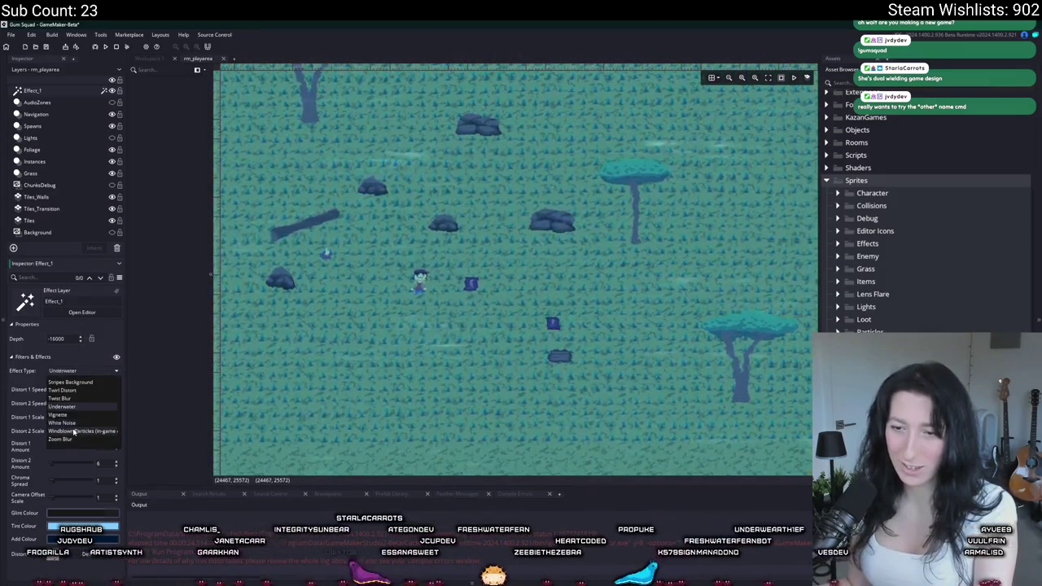
pyautogui.click(76, 430)
pyautogui.click(108, 47)
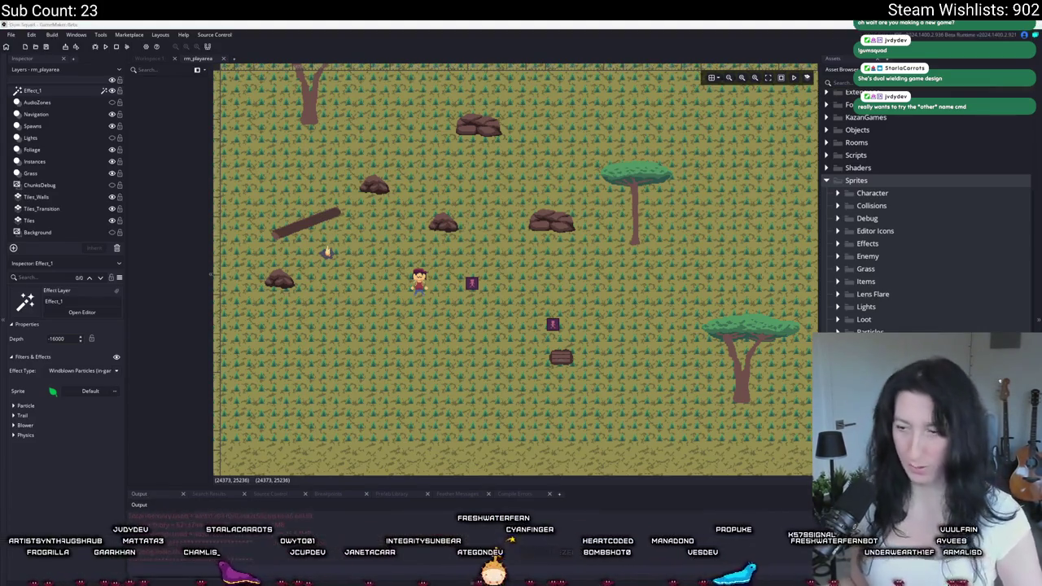
pyautogui.click(540, 294)
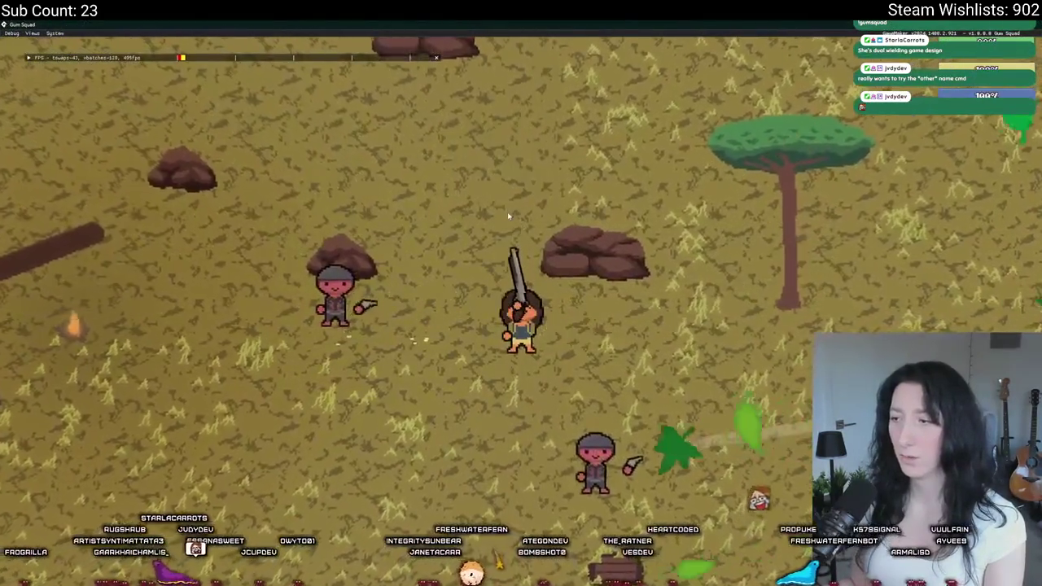
pyautogui.press('a')
pyautogui.press('w')
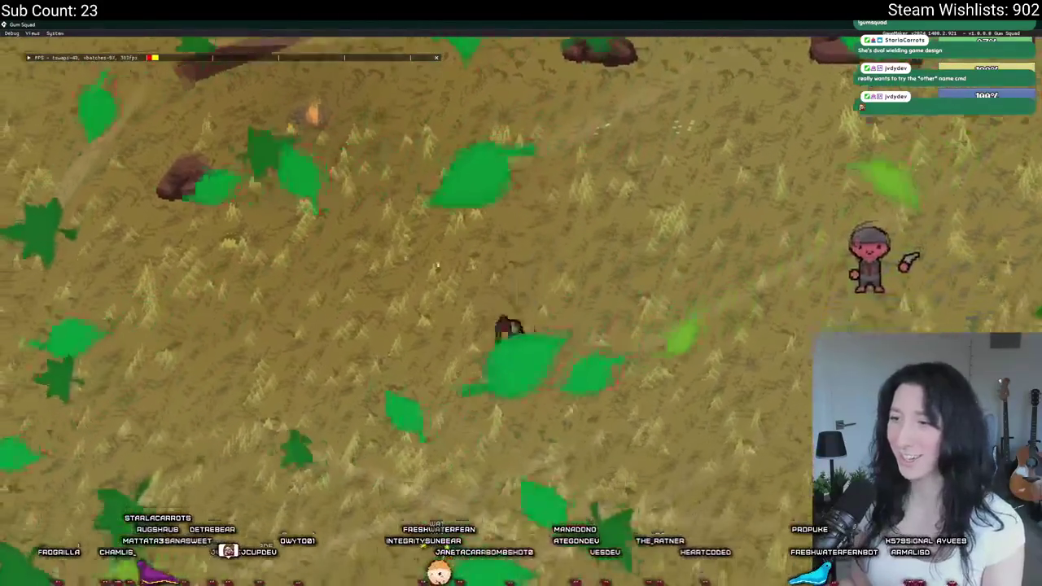
pyautogui.press('w')
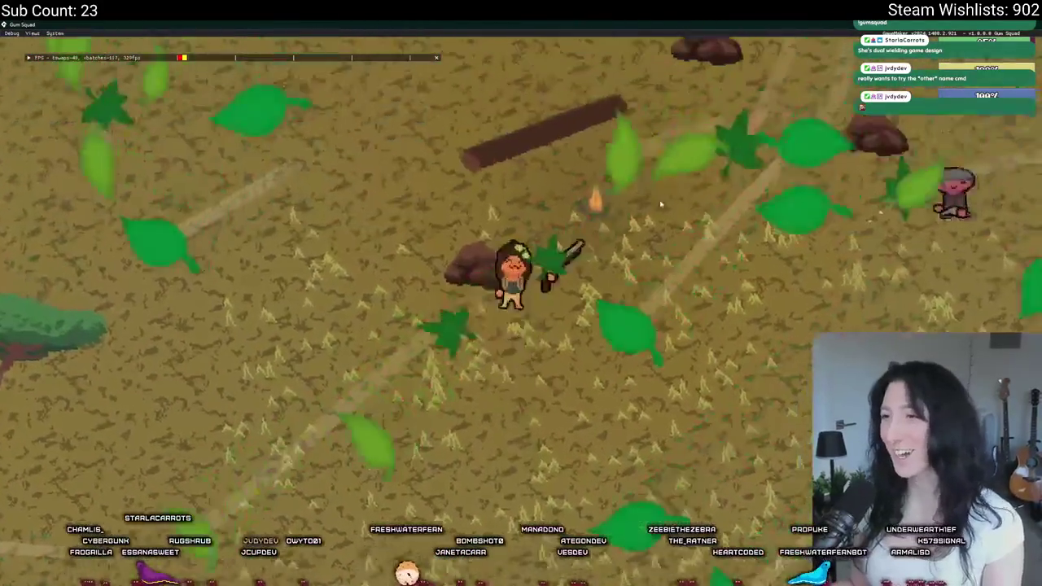
pyautogui.press('d')
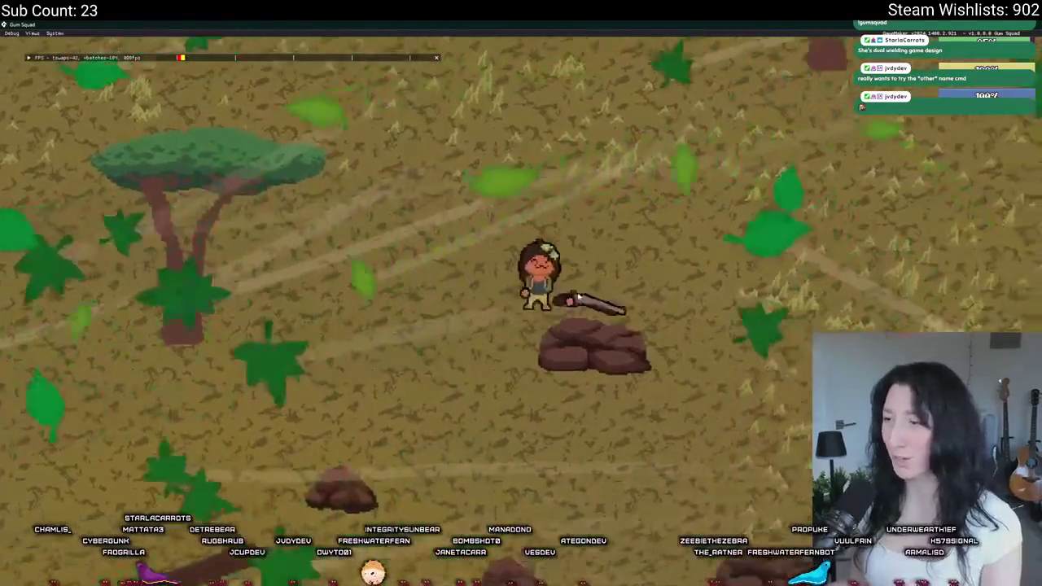
pyautogui.press('s')
pyautogui.press('d')
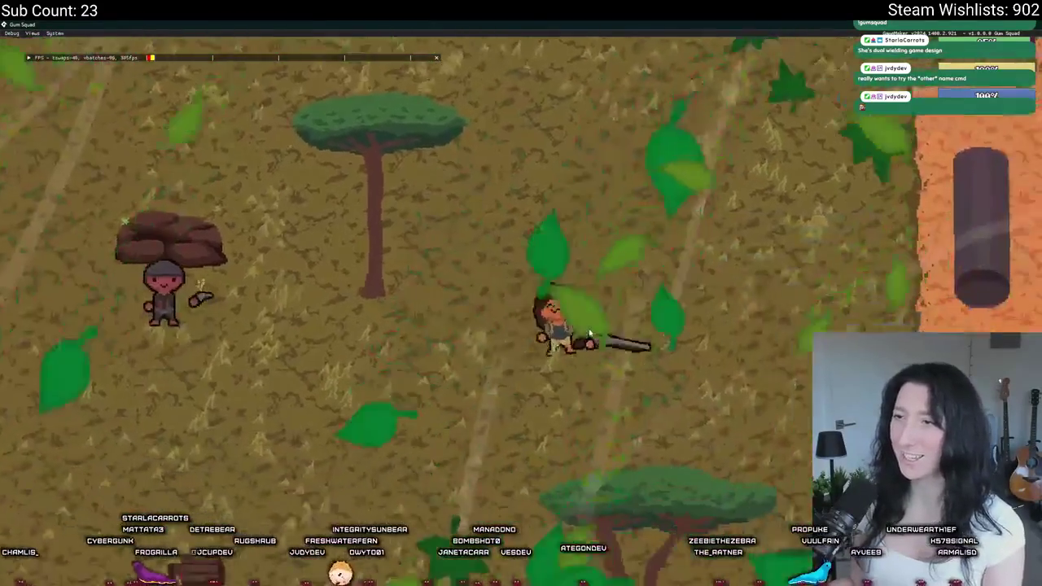
pyautogui.press('a')
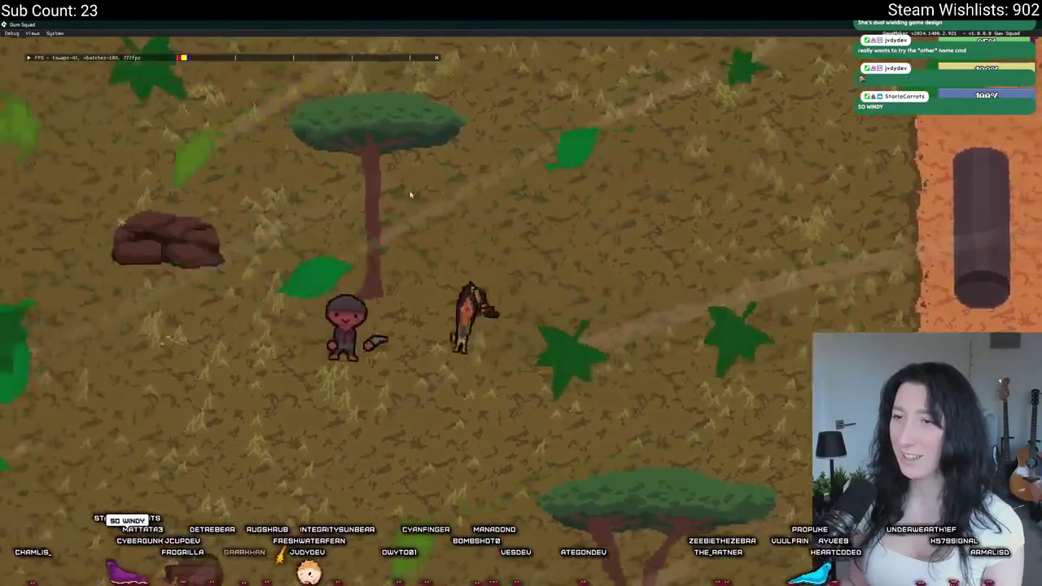
pyautogui.press('w')
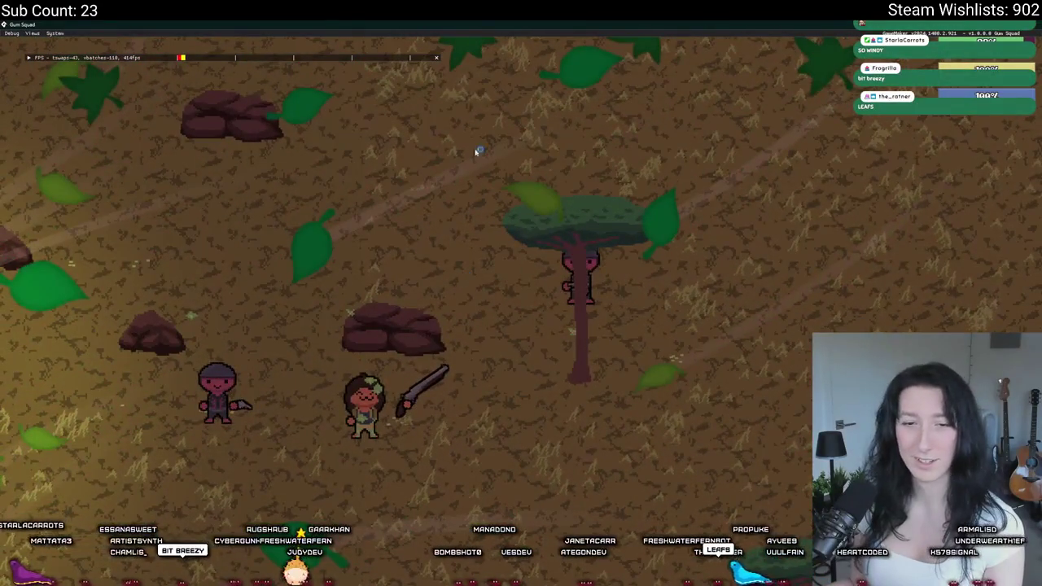
pyautogui.press('Escape')
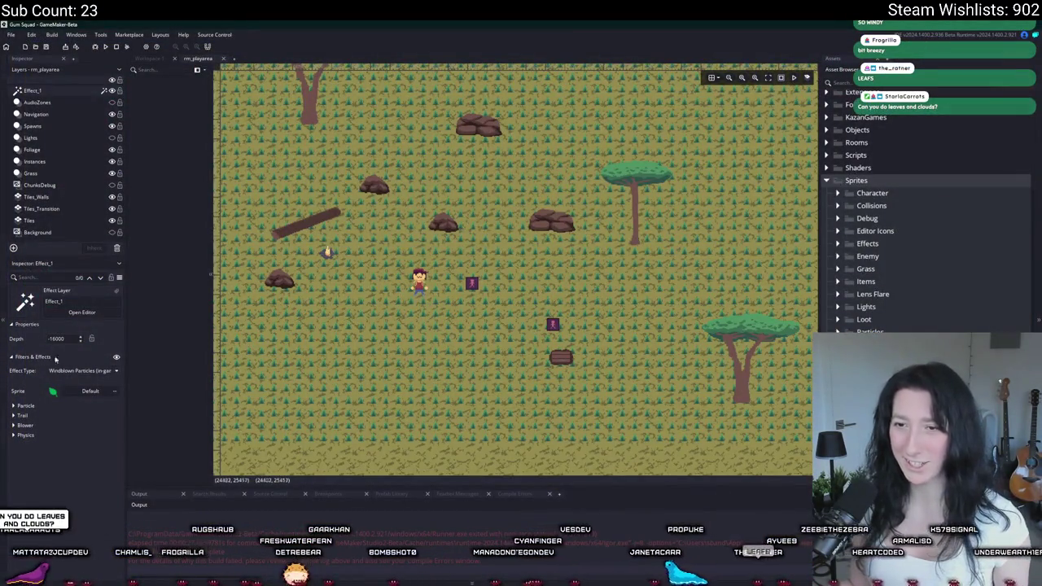
# - Preview Vignette, Stripes Background, Twirl Distort, Twist Blur, RGB Noise and Old Film effects
pyautogui.click(86, 370)
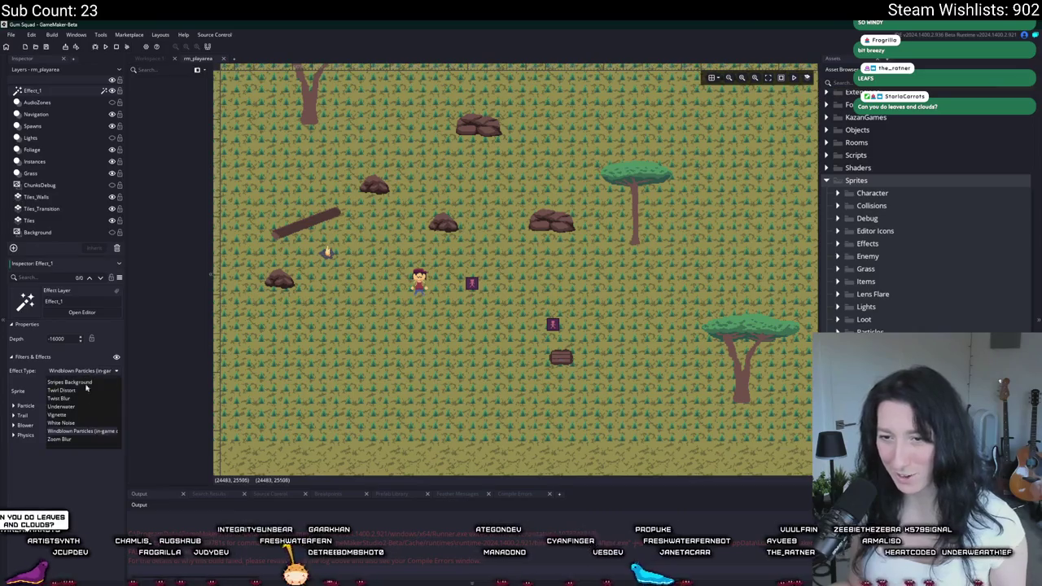
pyautogui.click(84, 415)
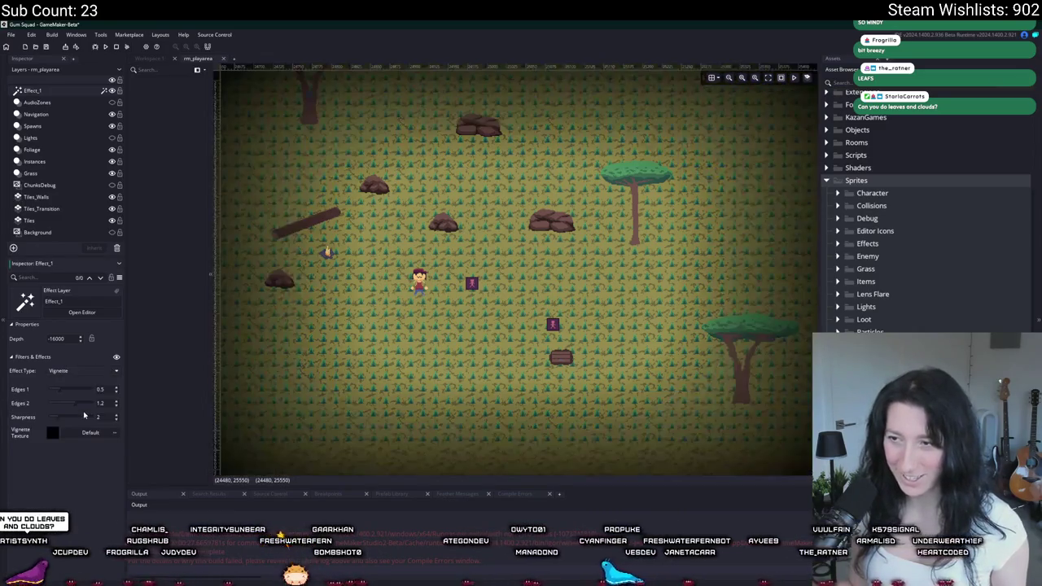
pyautogui.click(82, 370)
pyautogui.click(73, 382)
pyautogui.click(95, 370)
pyautogui.click(63, 390)
pyautogui.click(93, 372)
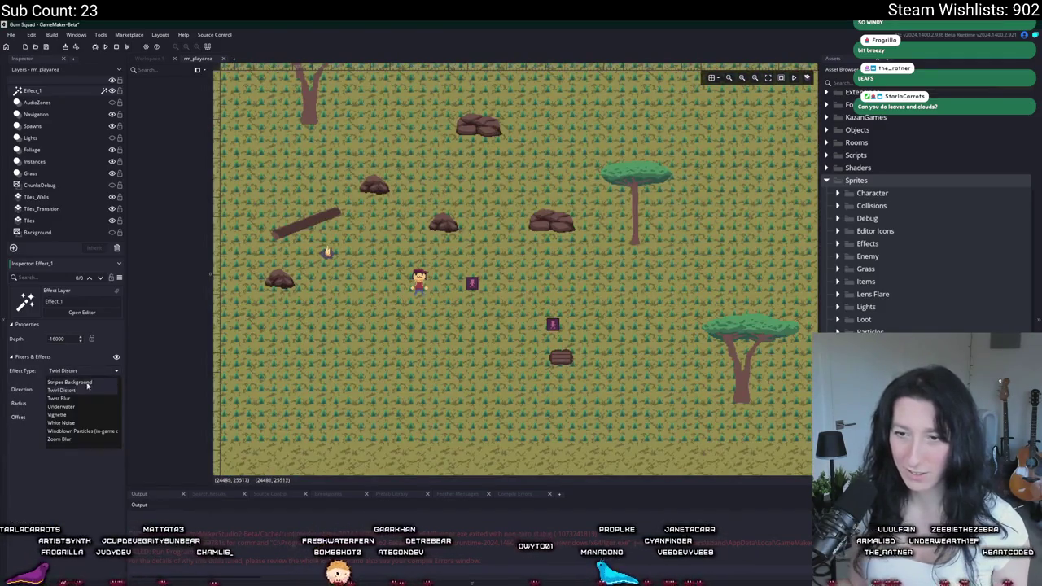
pyautogui.click(78, 398)
pyautogui.click(94, 371)
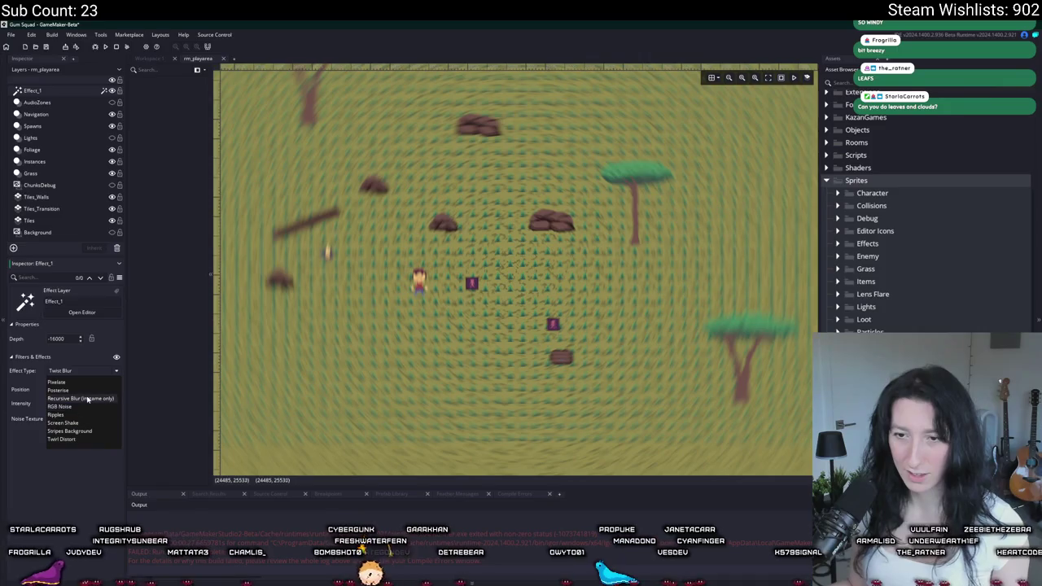
pyautogui.click(67, 407)
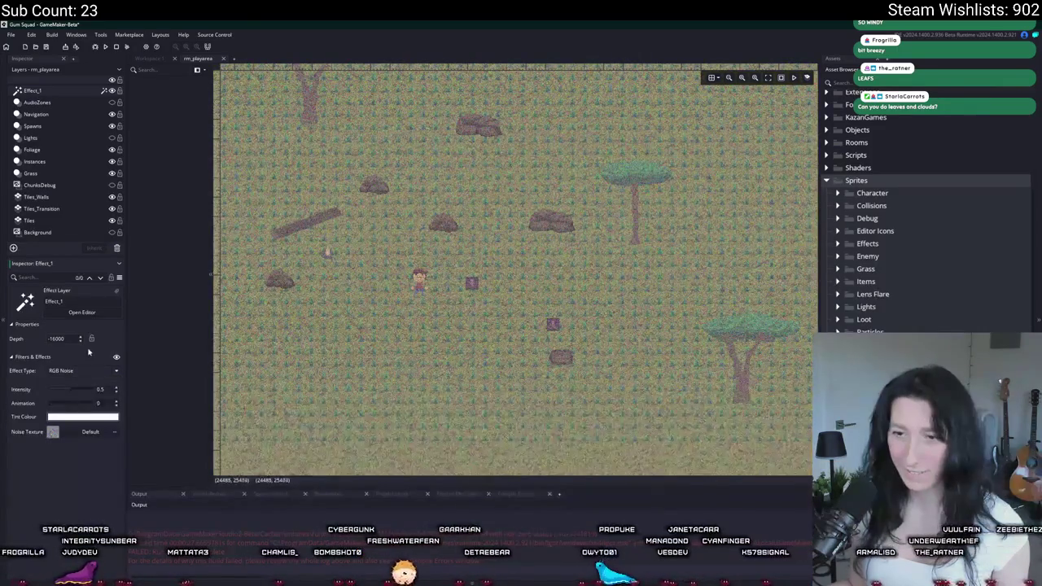
pyautogui.click(57, 371)
pyautogui.scroll(3, 59, 395)
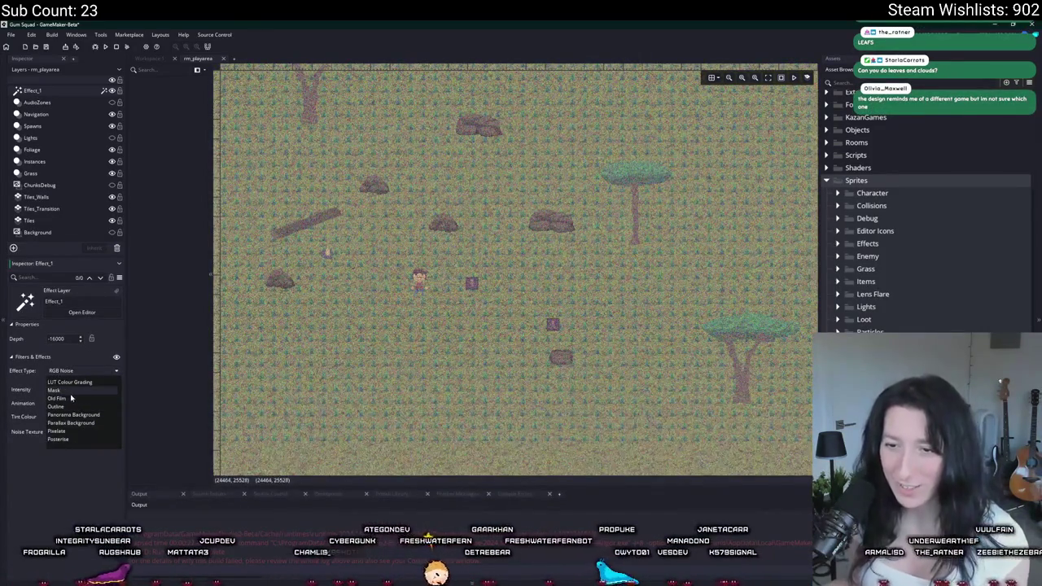
pyautogui.click(61, 398)
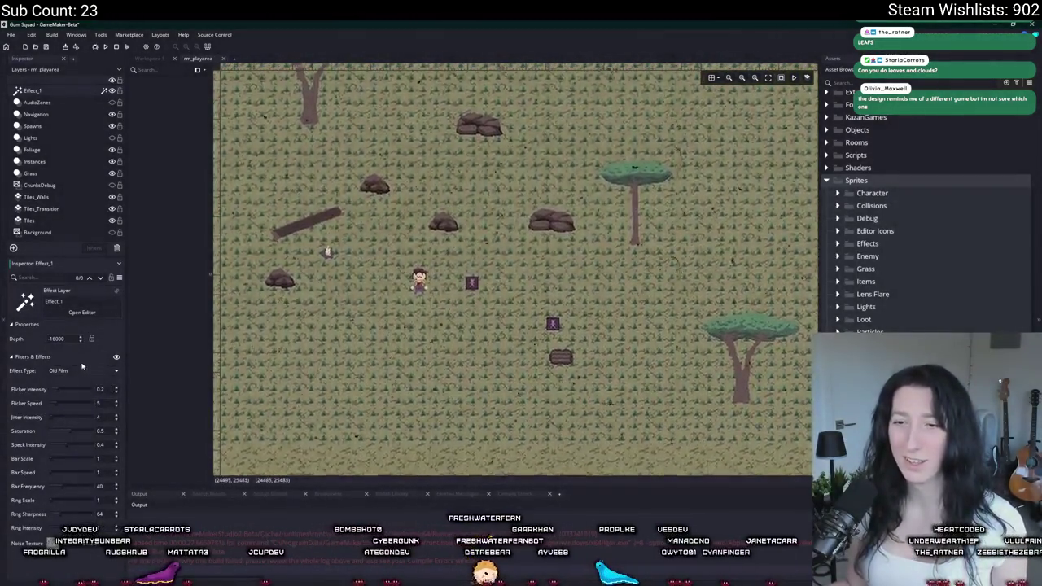
# - Try LUT Colour Grading and Linear Blur, settle on Heat Haze, and run the game
pyautogui.click(71, 371)
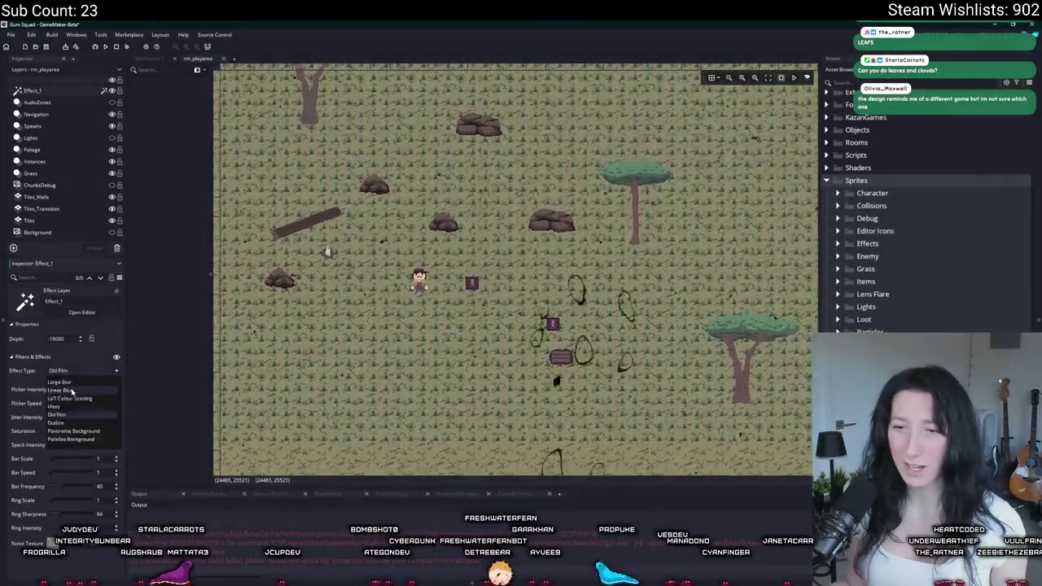
pyautogui.click(72, 415)
pyautogui.click(77, 371)
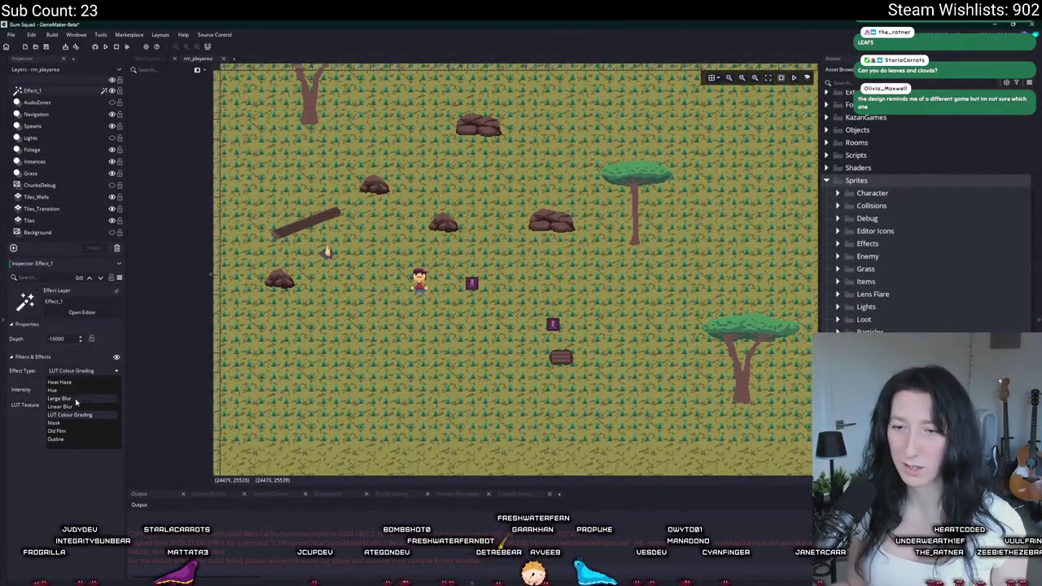
pyautogui.click(73, 406)
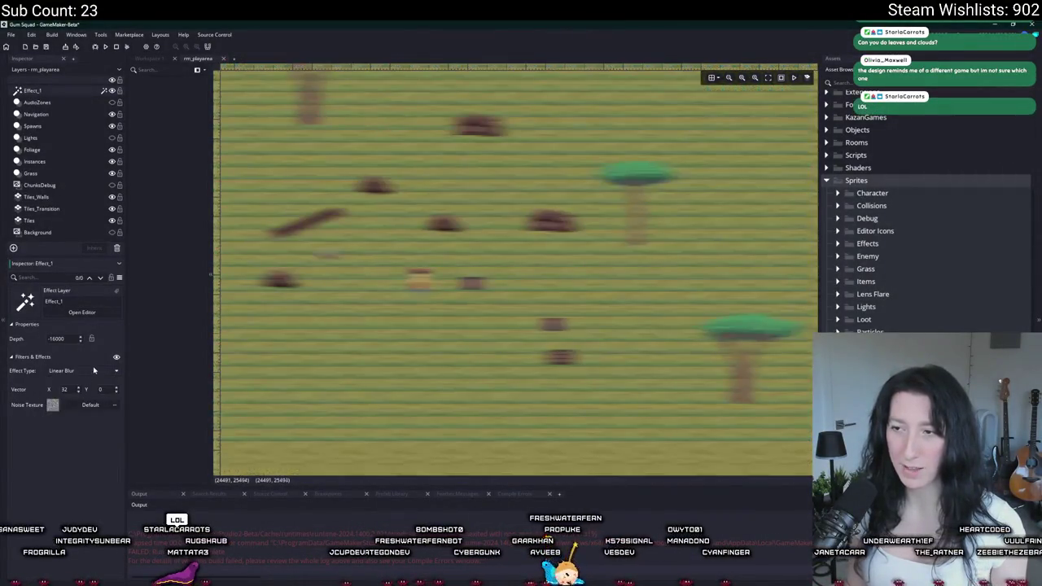
pyautogui.click(93, 368)
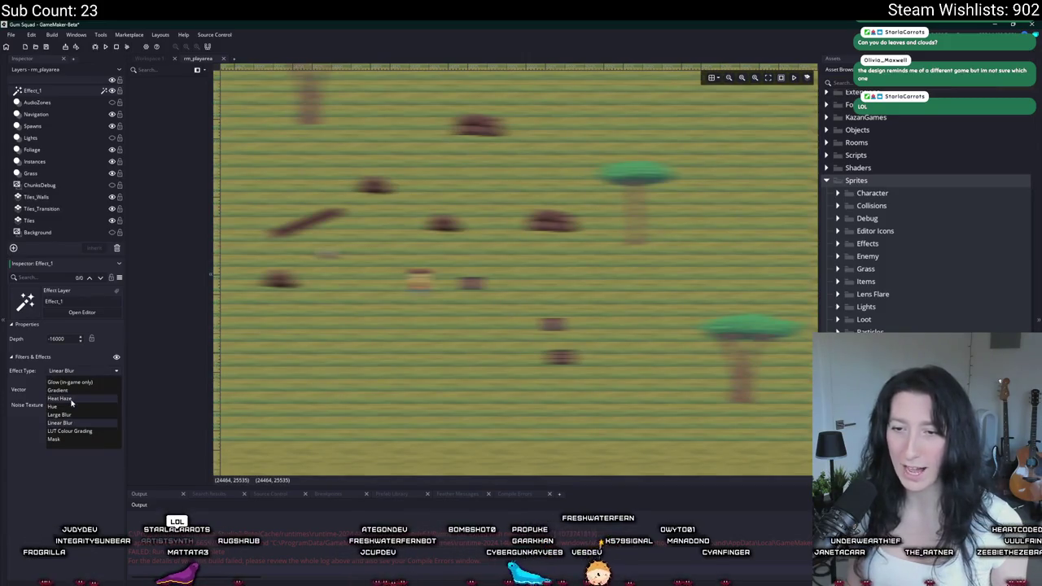
pyautogui.click(72, 399)
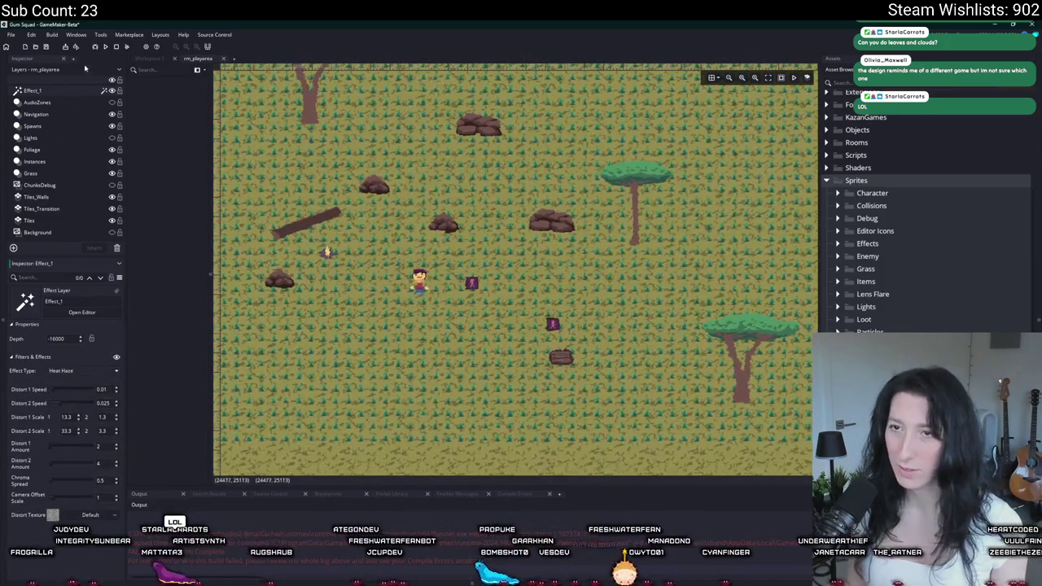
pyautogui.click(107, 46)
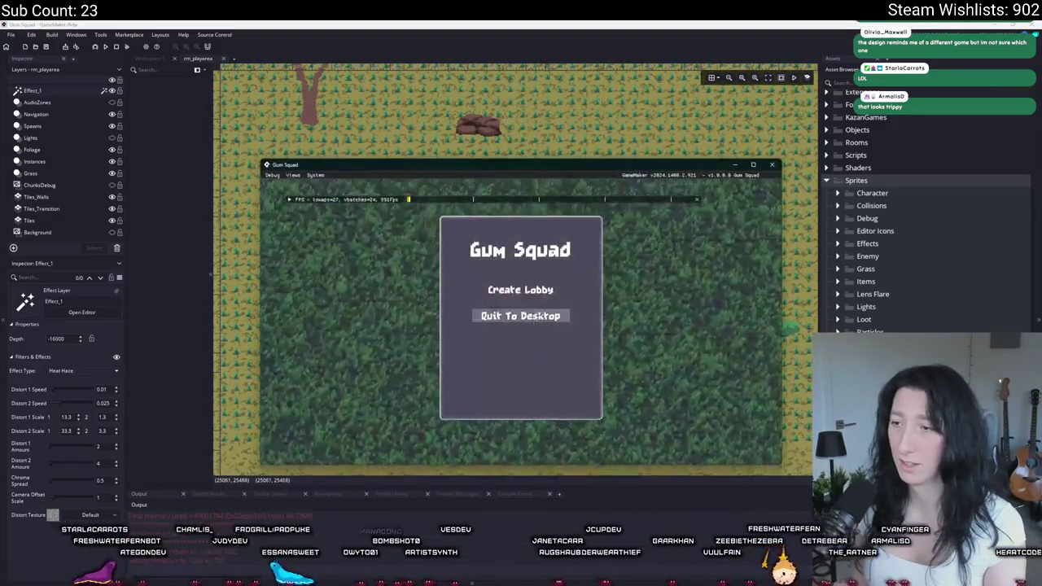
# - Maximize the game window and walk the player right toward the sand area
pyautogui.doubleClick(572, 167)
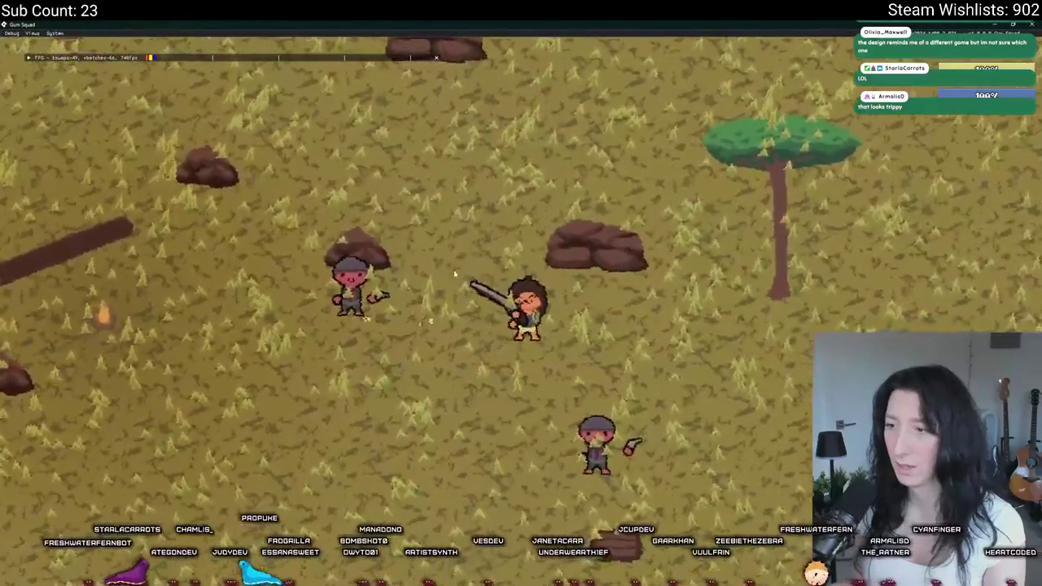
pyautogui.press('d')
pyautogui.press('w')
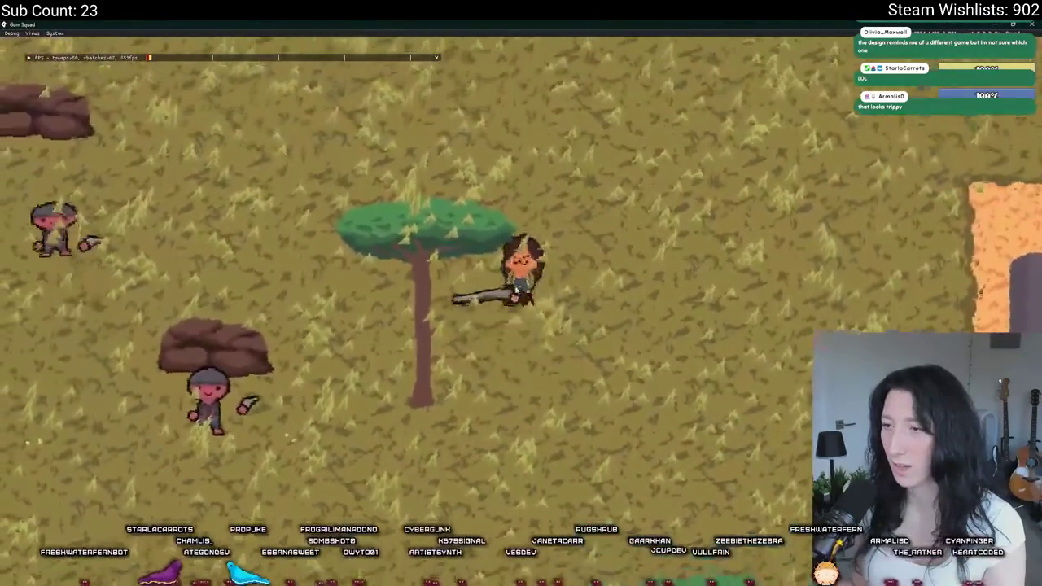
pyautogui.press('d')
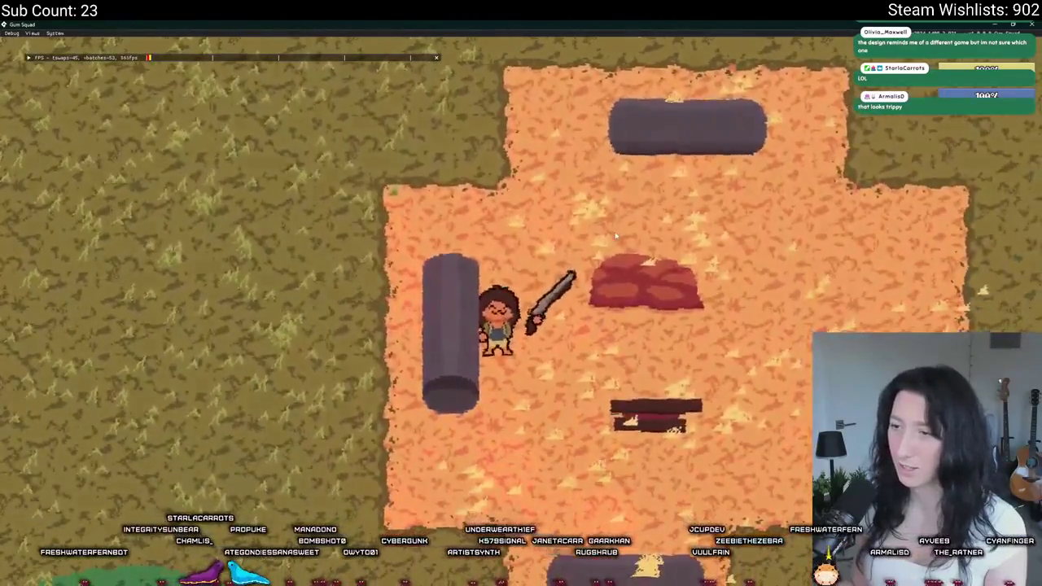
# - In the inventory, move the Cinnamon Blaster, equip another weapon and put the hat on
pyautogui.press('Tab')
pyautogui.moveTo(547, 232); pyautogui.dragTo(281, 395)
pyautogui.click(228, 354)
pyautogui.click(188, 359)
pyautogui.press('Tab')
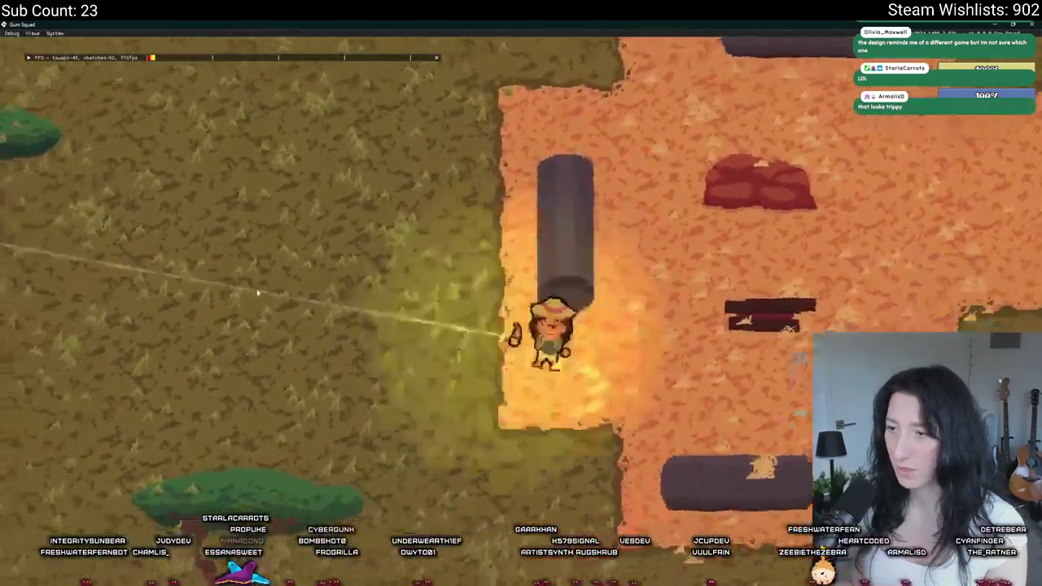
# - Walk the player around the savanna and over toward the tree
pyautogui.press('a')
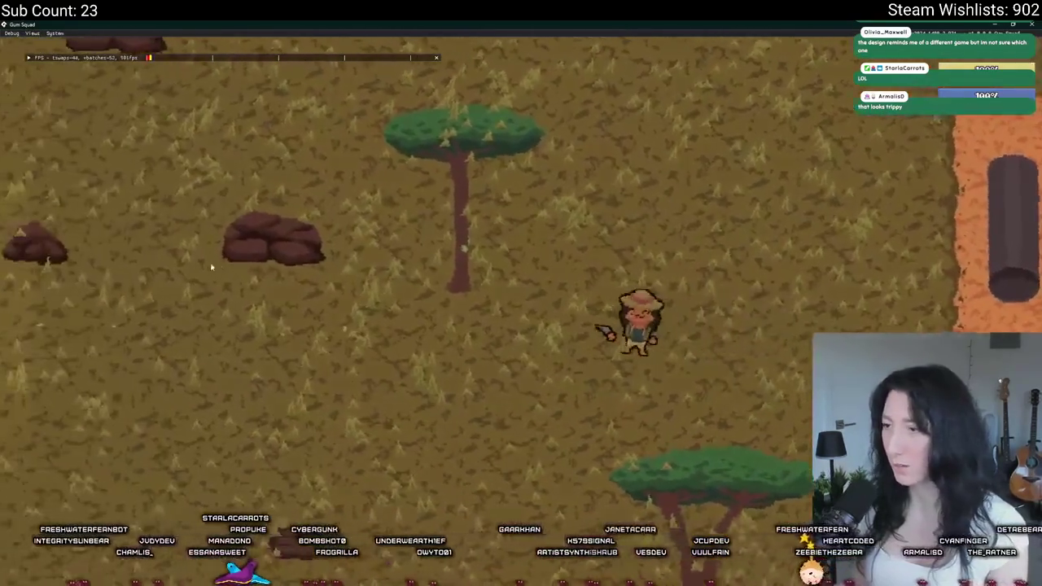
pyautogui.press('s')
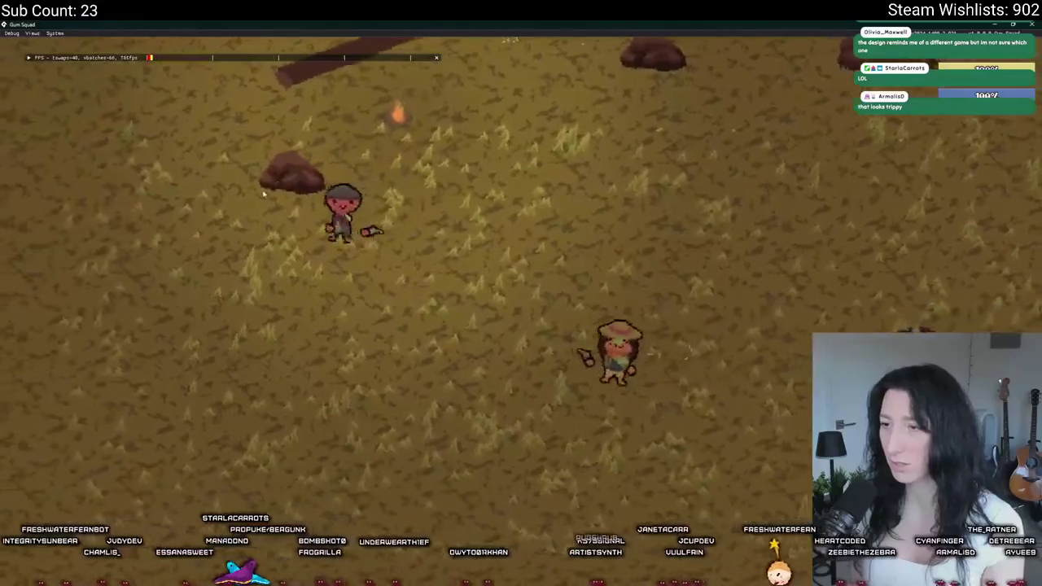
pyautogui.press('w')
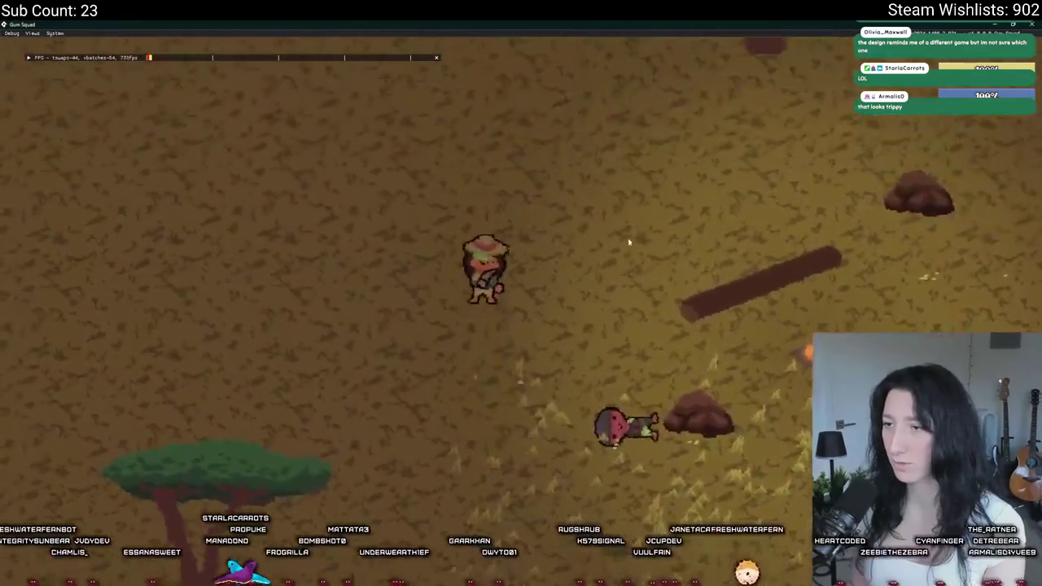
pyautogui.press('d')
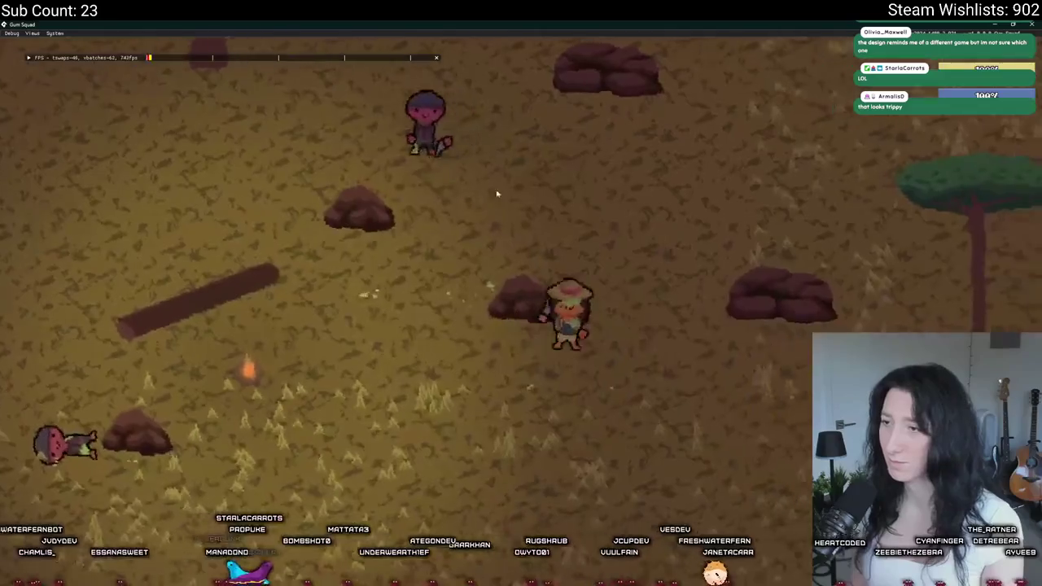
pyautogui.press('d')
pyautogui.press('a')
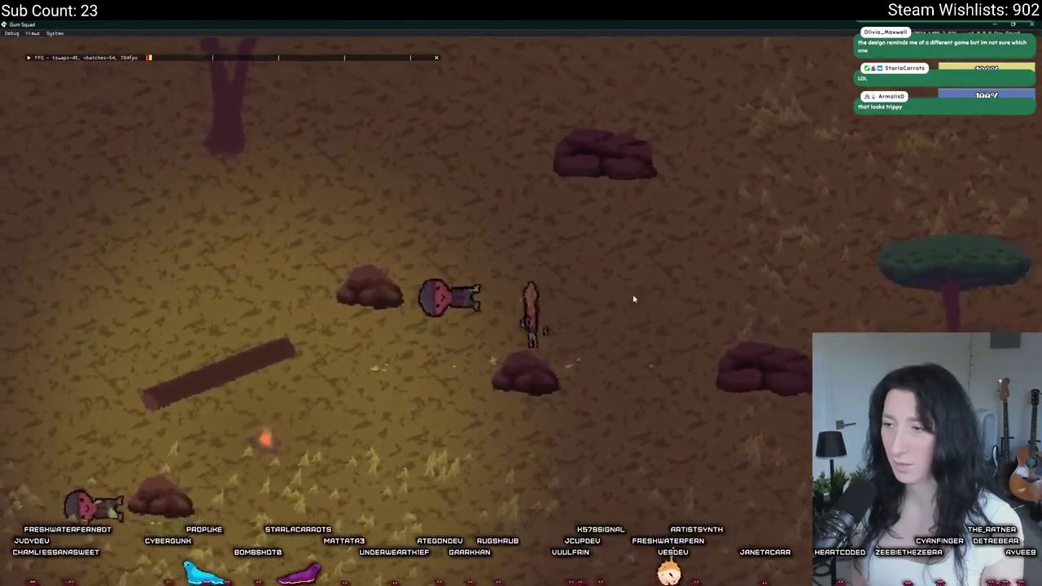
pyautogui.press('a')
# - Move an item into the lower inventory grid, walk around a bit more, then quit the game
pyautogui.press('Tab')
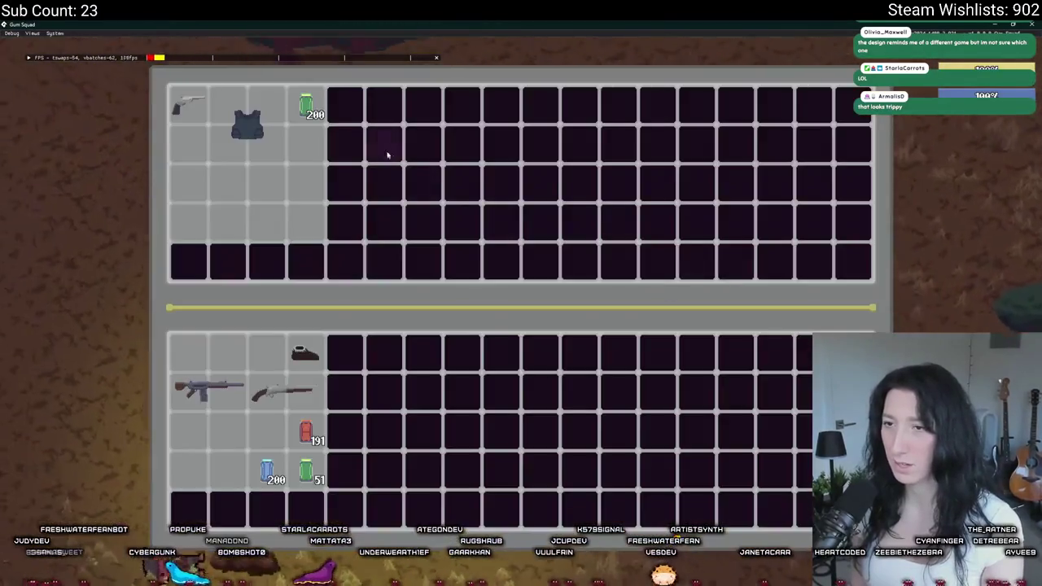
pyautogui.click(304, 105)
pyautogui.press('Tab')
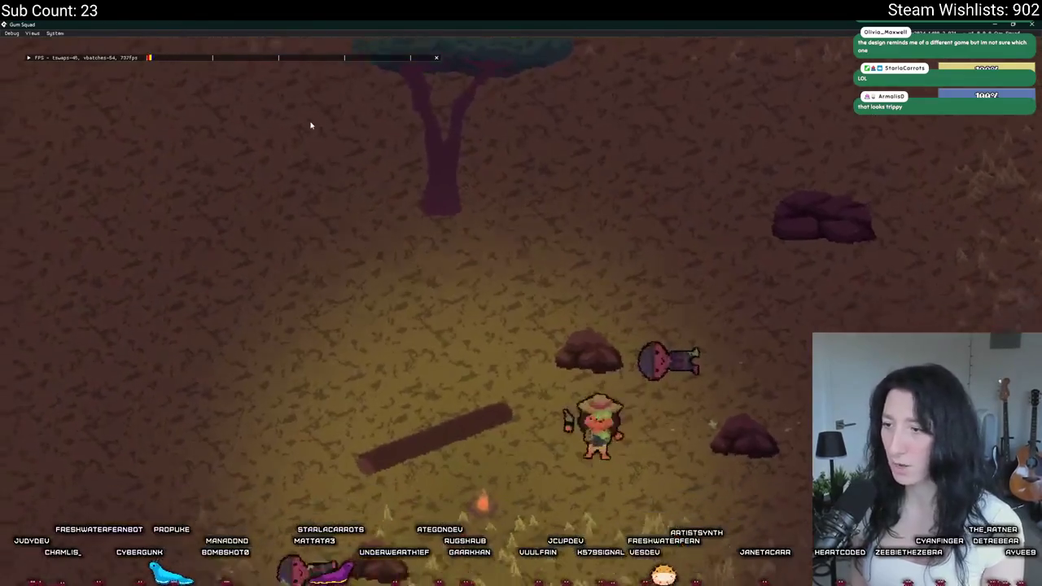
pyautogui.press('a')
pyautogui.press('s')
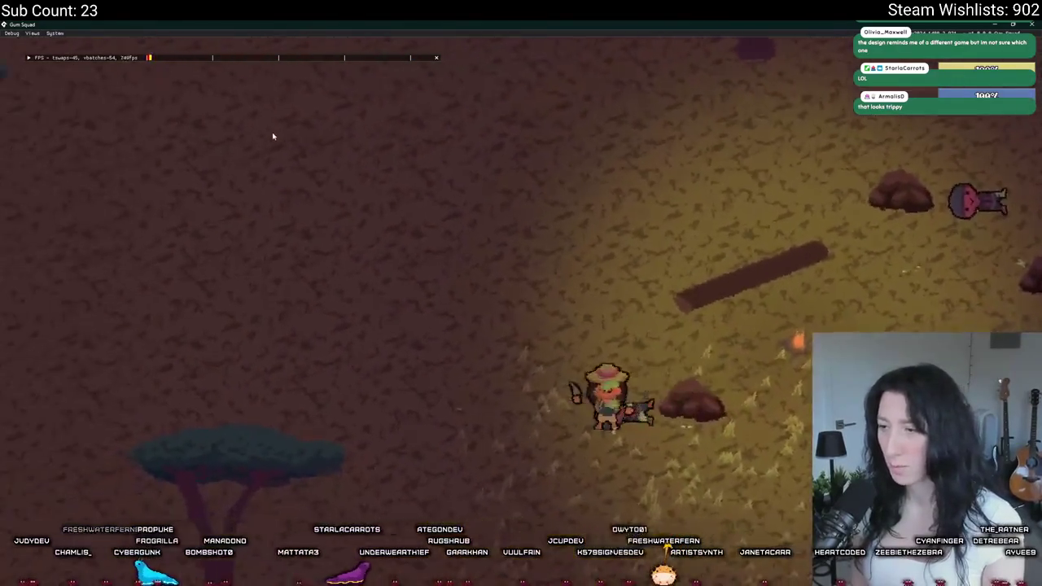
pyautogui.press('Tab')
pyautogui.press('Tab')
pyautogui.press('Tab')
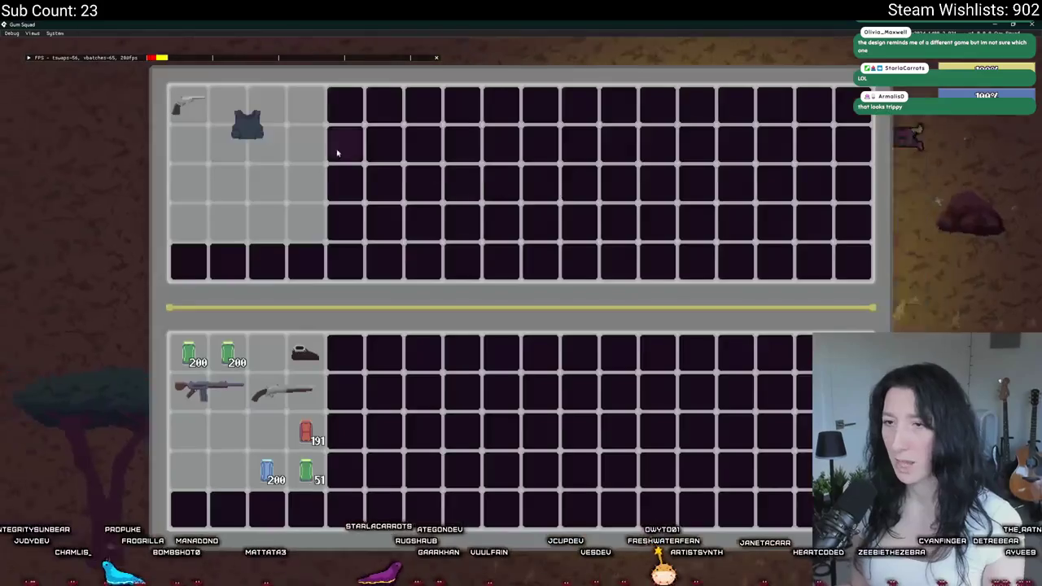
pyautogui.press('Tab')
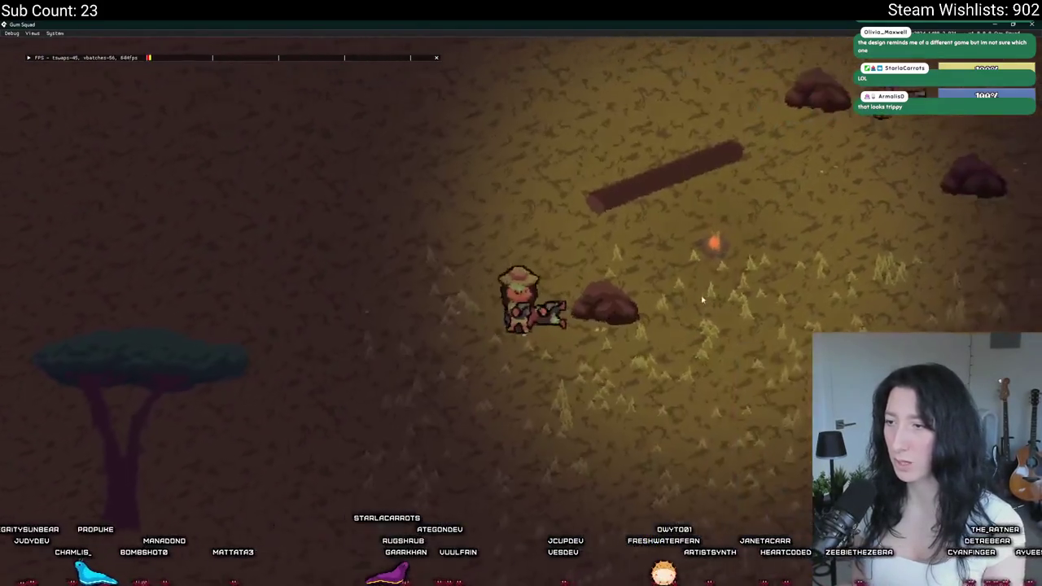
pyautogui.press('d')
pyautogui.press('s')
pyautogui.press('d')
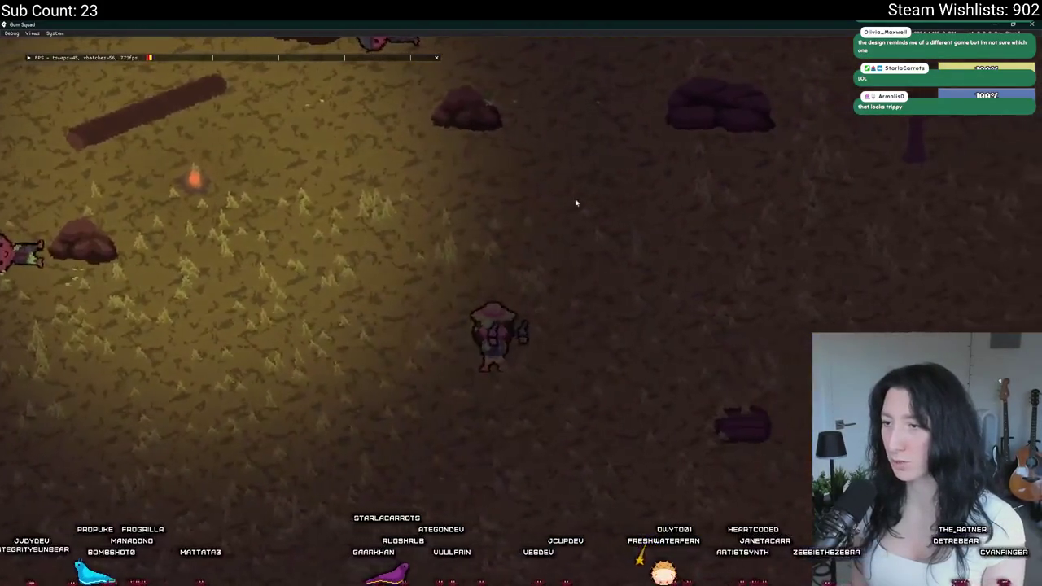
pyautogui.press('a')
pyautogui.press('w')
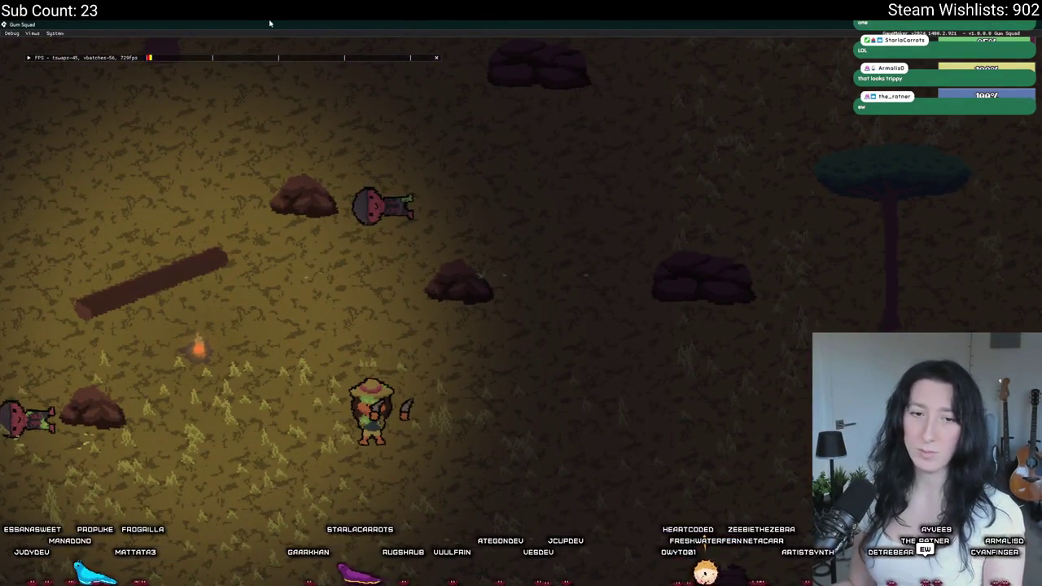
pyautogui.press('Escape')
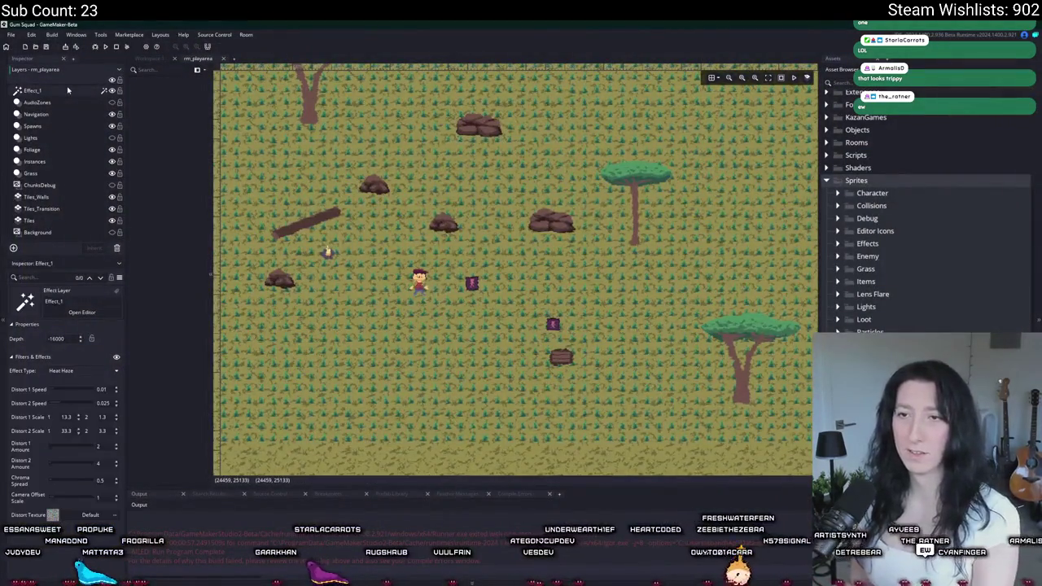
# - Delete the Effect_1 layer from rm_playarea and review the map, closing a stray calculator
pyautogui.press('Delete')
pyautogui.scroll(-1, 230, 278)
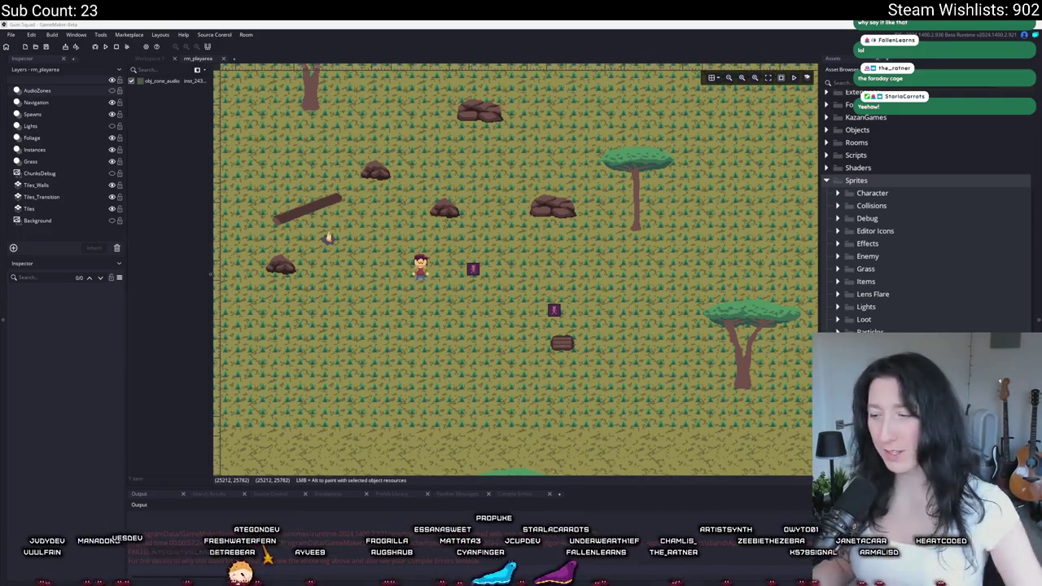
pyautogui.hotkey('alt', 'Tab')
pyautogui.click(519, 147)
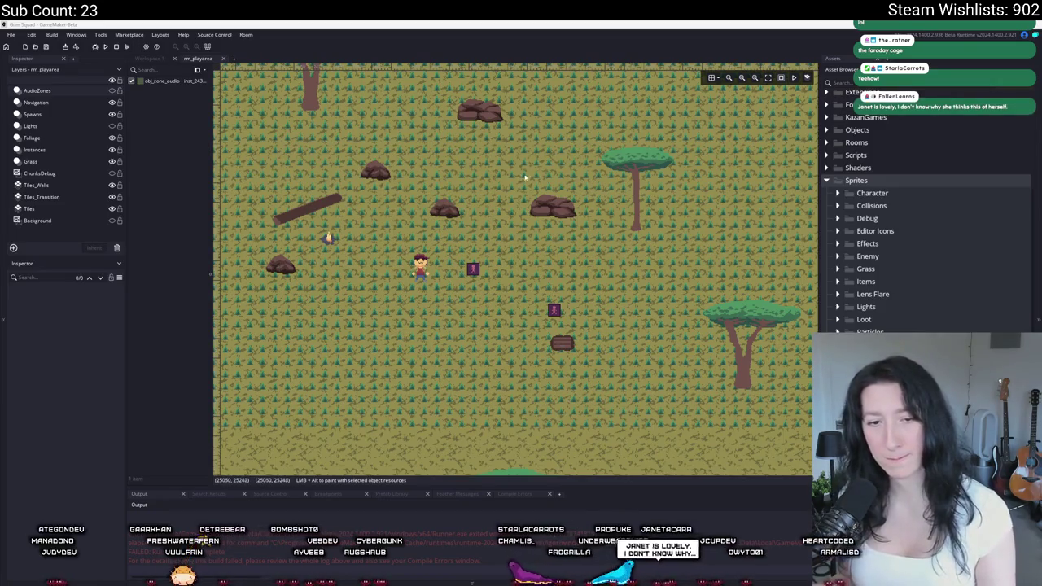
pyautogui.scroll(-5, 498, 198)
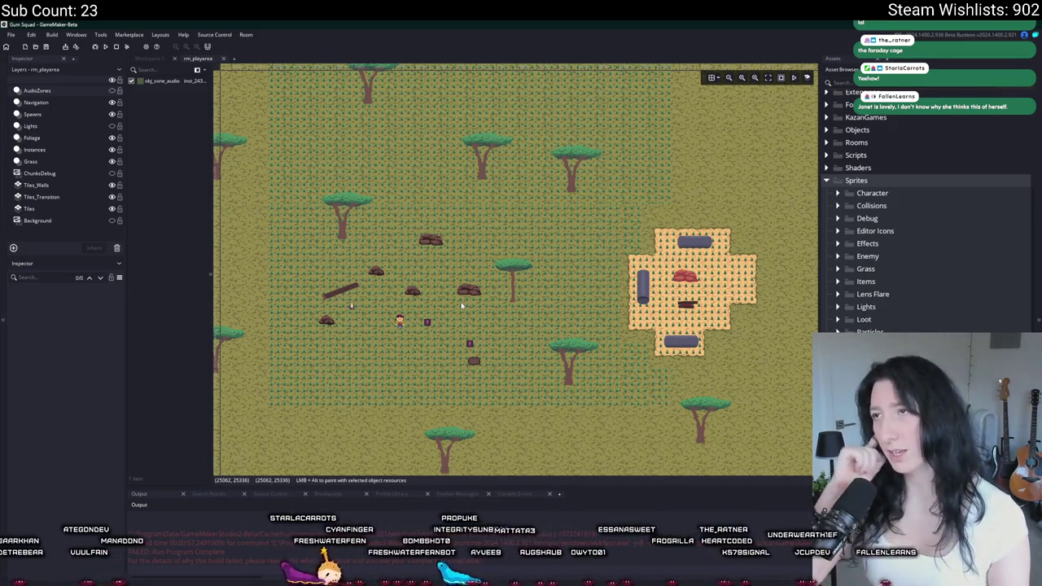
pyautogui.click(66, 173)
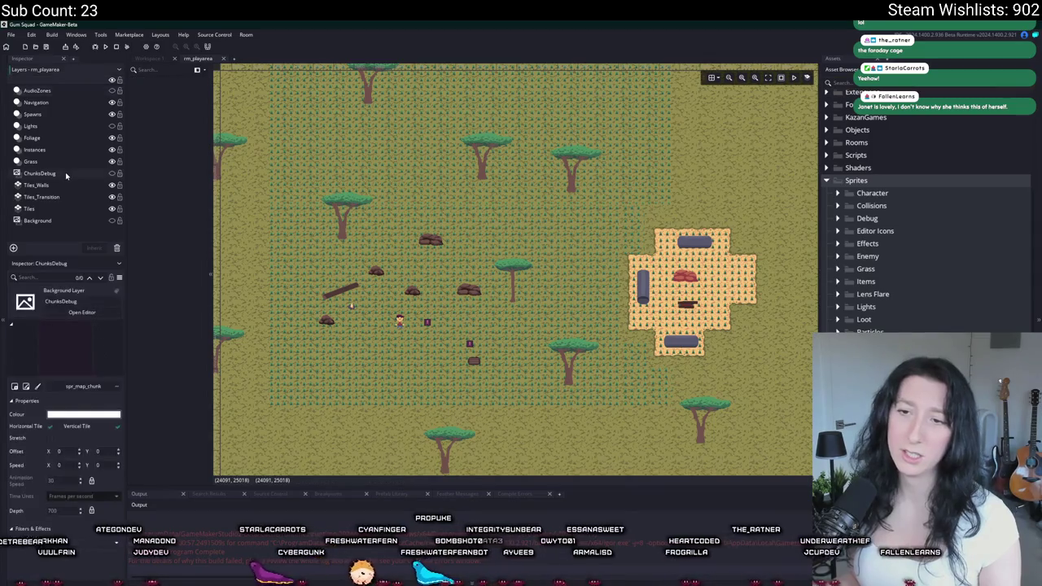
pyautogui.scroll(-3, 287, 223)
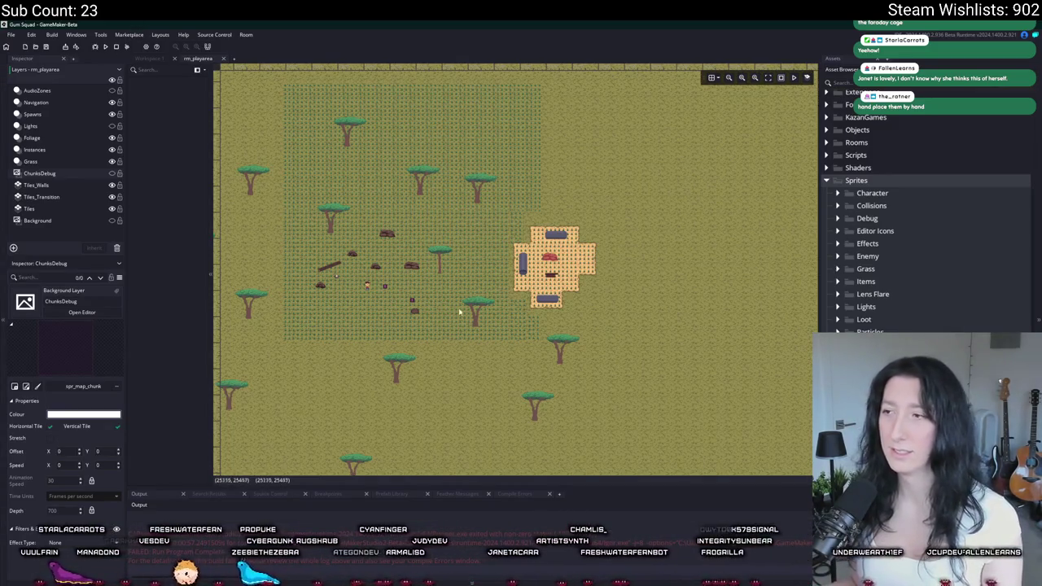
# - Create a new path layer in the room, dismissing the fatal error warning
pyautogui.rightClick(65, 234)
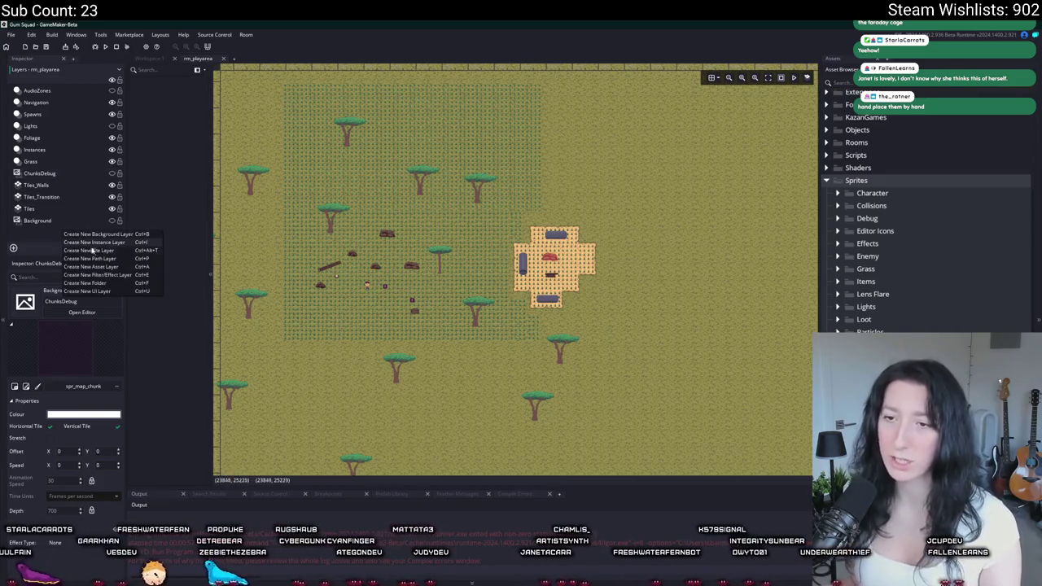
pyautogui.click(102, 258)
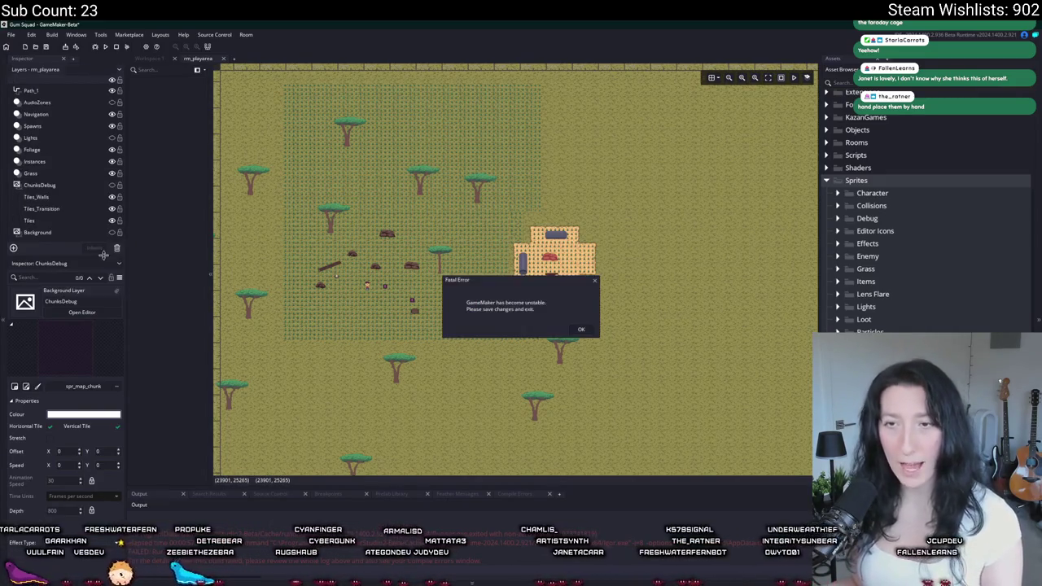
pyautogui.click(580, 330)
# - Move Path_1 below Spawns, acknowledge the fatal error and confirm exiting GameMaker
pyautogui.click(83, 93)
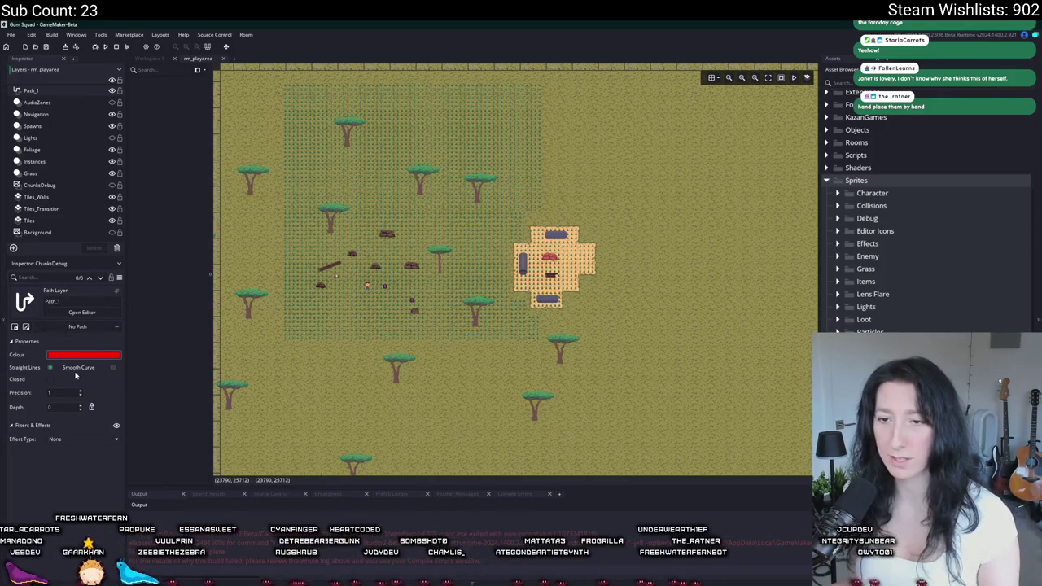
pyautogui.moveTo(86, 90)
pyautogui.mouseDown()
pyautogui.moveTo(77, 145)
pyautogui.moveTo(83, 131)
pyautogui.mouseUp()
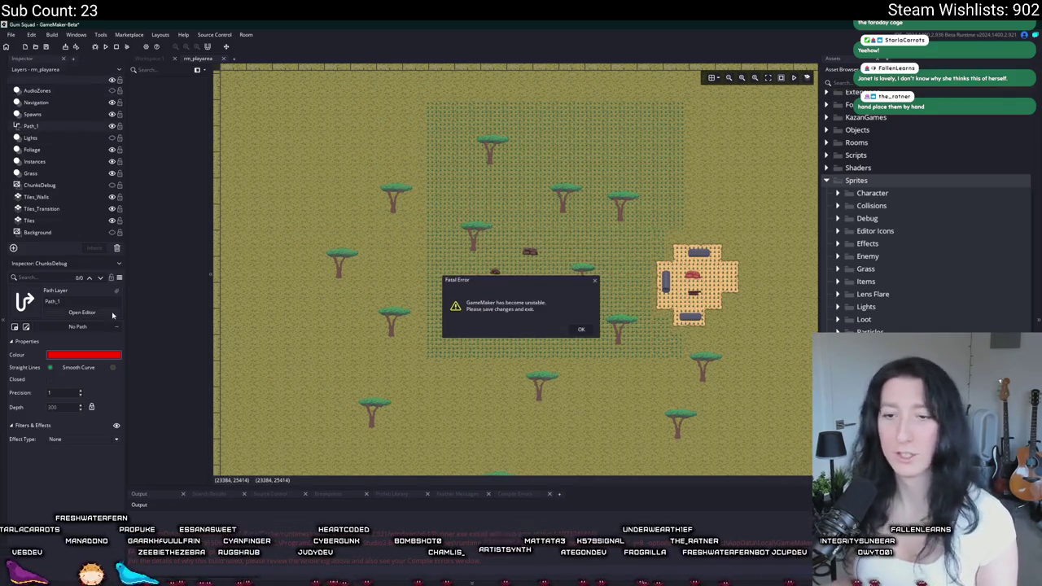
pyautogui.click(581, 330)
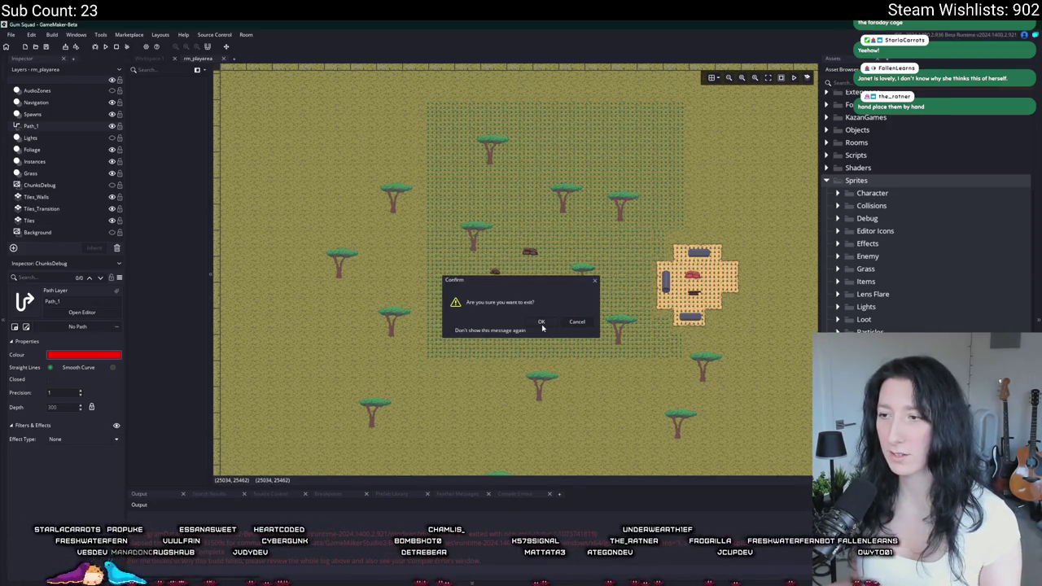
pyautogui.click(541, 322)
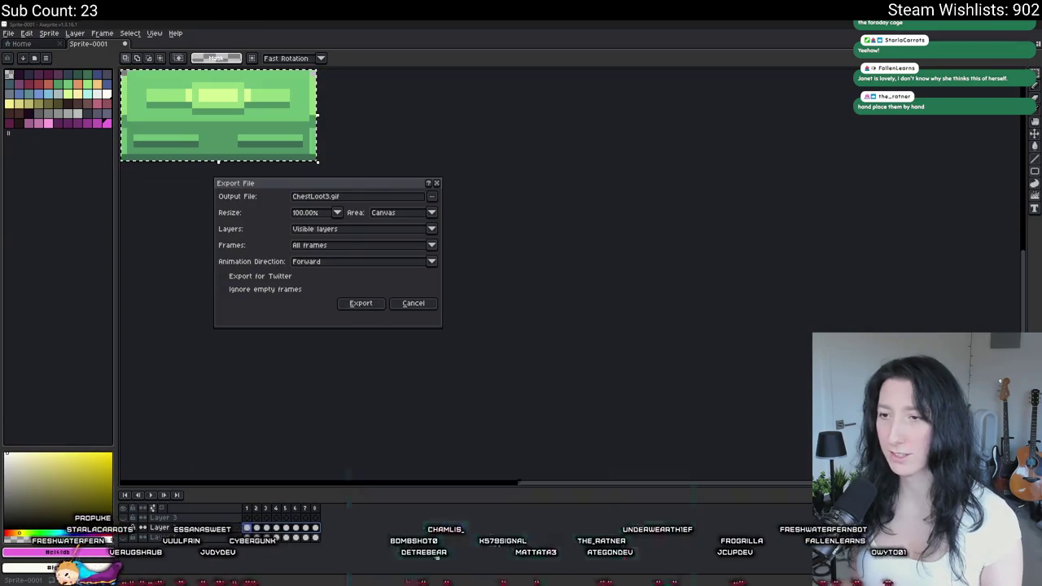
# - Cancel Aseprite's GIF export and relaunch GameMaker from the Start menu
pyautogui.press('super')
pyautogui.click(391, 281)
pyautogui.click(412, 303)
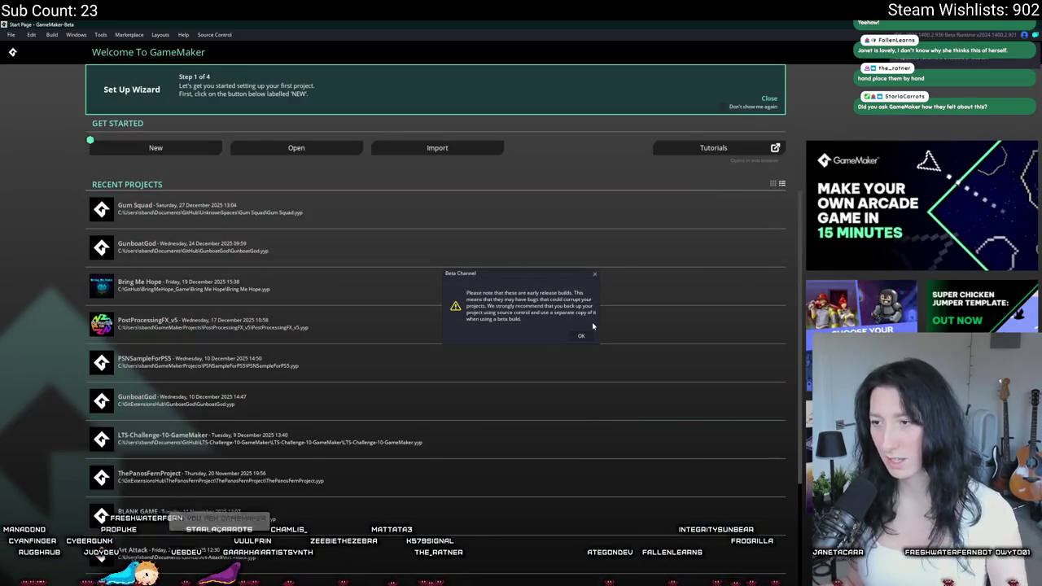
# - Dismiss the beta warning, open the Gum Squad project and select its Tiles layer
pyautogui.click(583, 335)
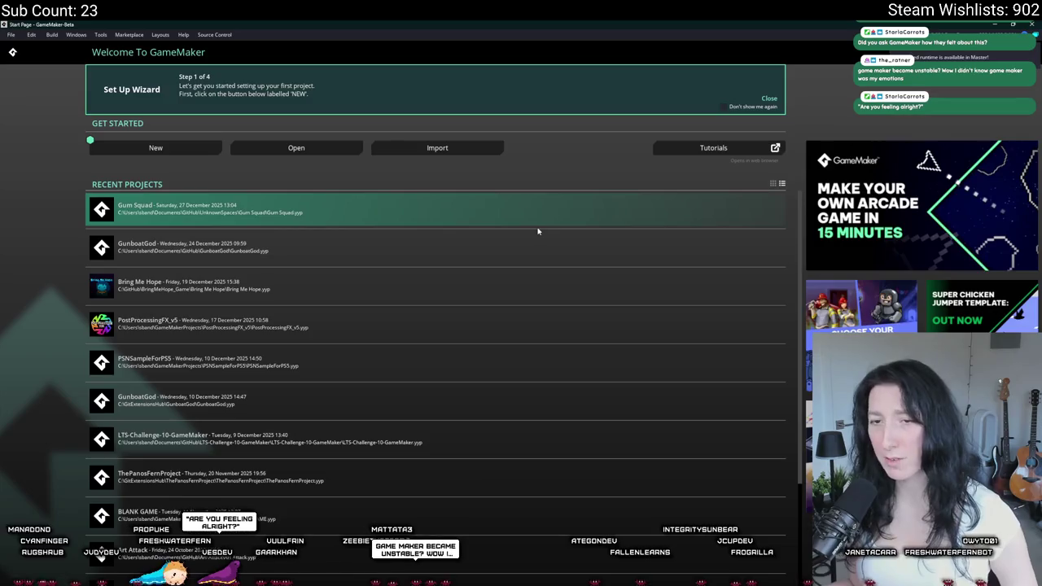
pyautogui.click(537, 222)
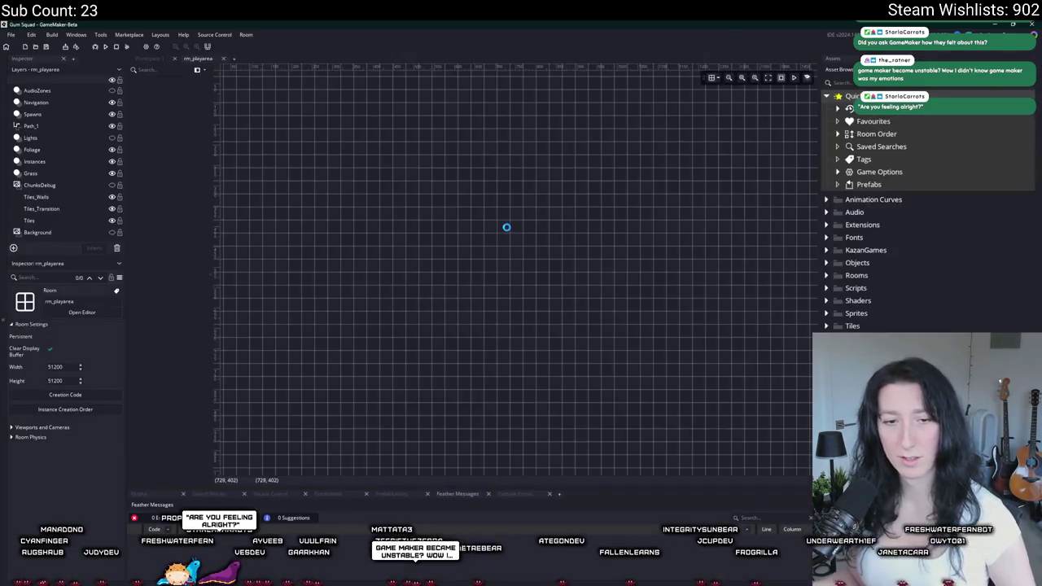
pyautogui.scroll(-10, 516, 220)
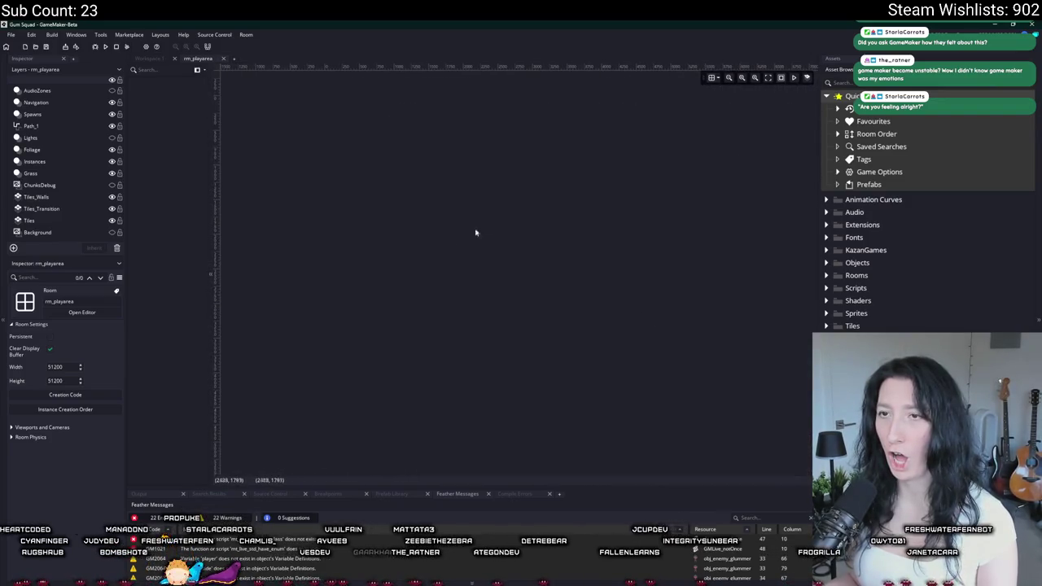
pyautogui.click(90, 220)
pyautogui.scroll(-5, 368, 173)
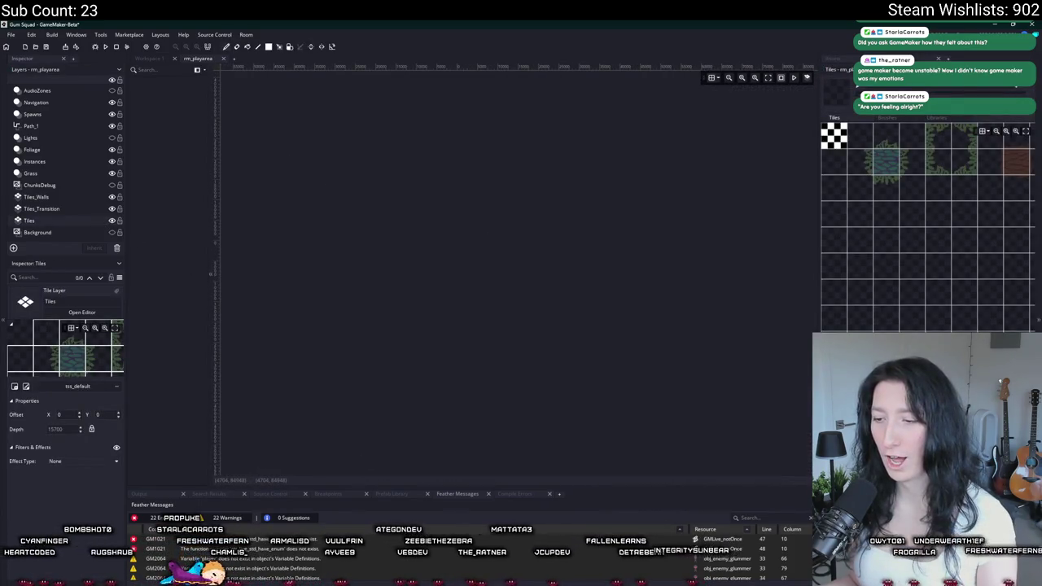
# - Launch GitHub Desktop, reopen and close rm_playarea via Ctrl+T search, then switch to GitHub Desktop
pyautogui.press('super')
pyautogui.write('g')
pyautogui.click(413, 366)
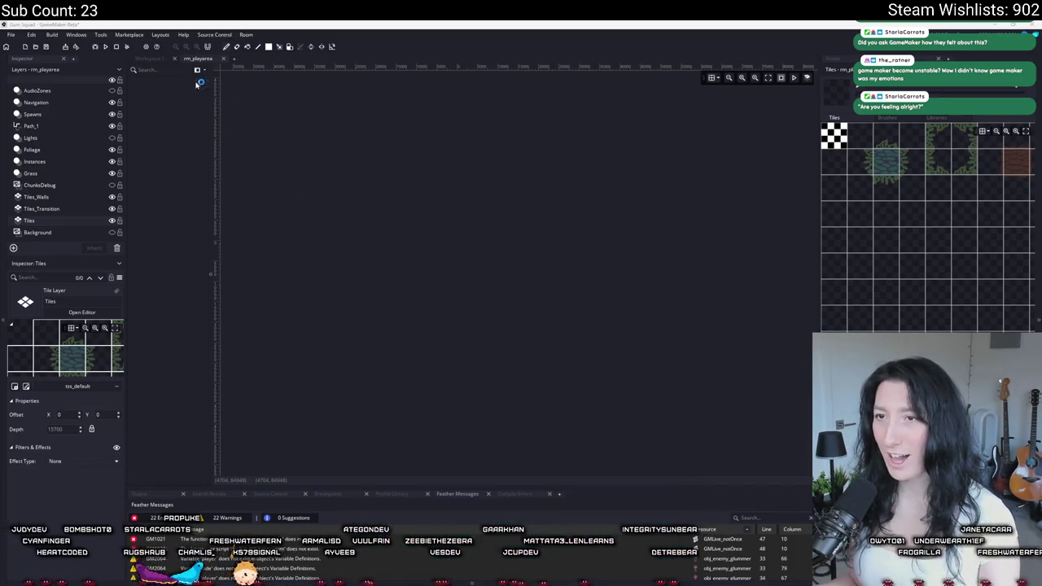
pyautogui.click(213, 59)
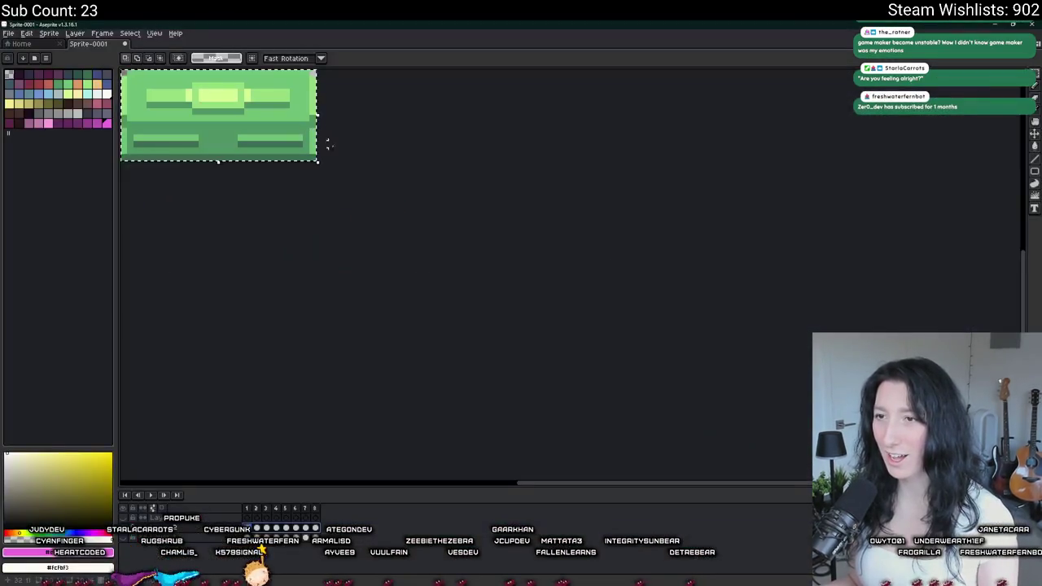
pyautogui.hotkey('ctrl', 't')
pyautogui.write('rm_pl')
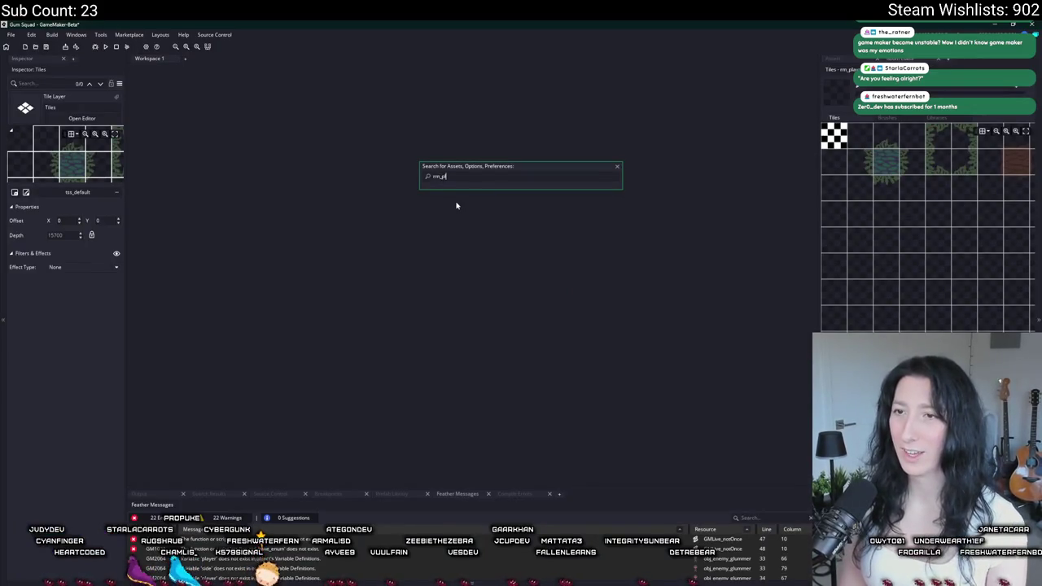
pyautogui.write('a')
pyautogui.press('Return')
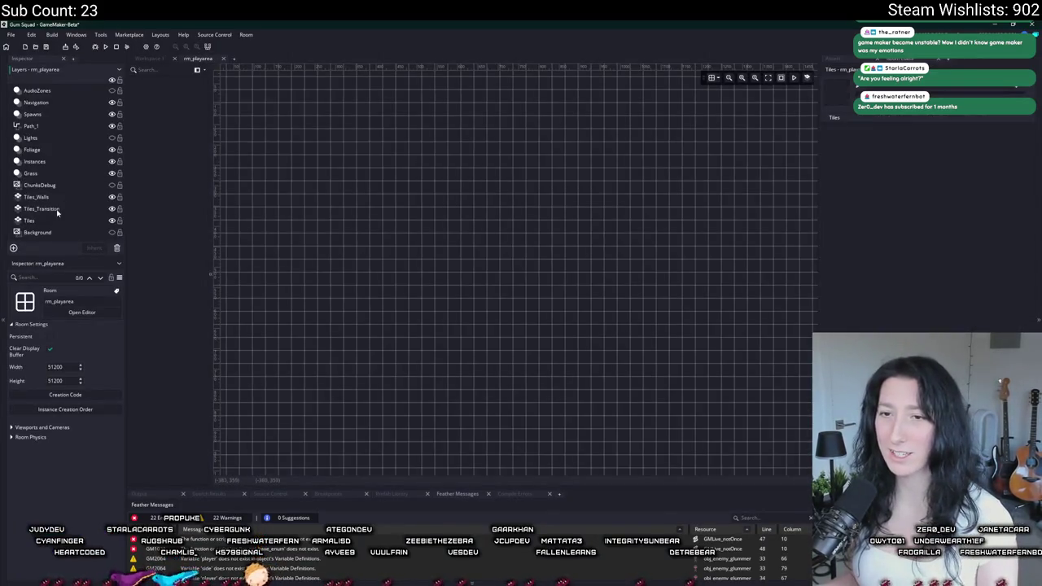
pyautogui.click(41, 220)
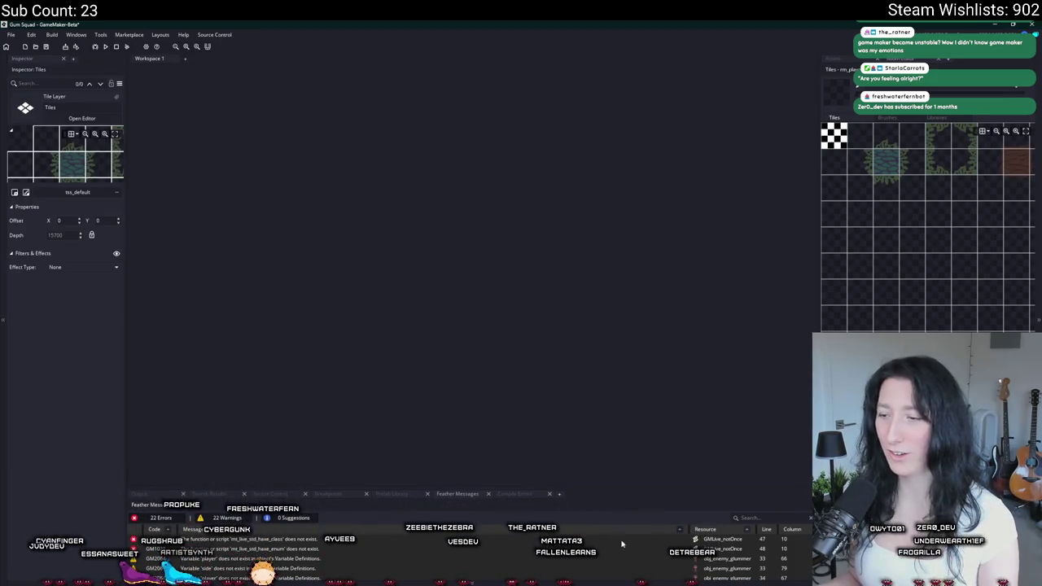
pyautogui.hotkey('alt', 'Tab')
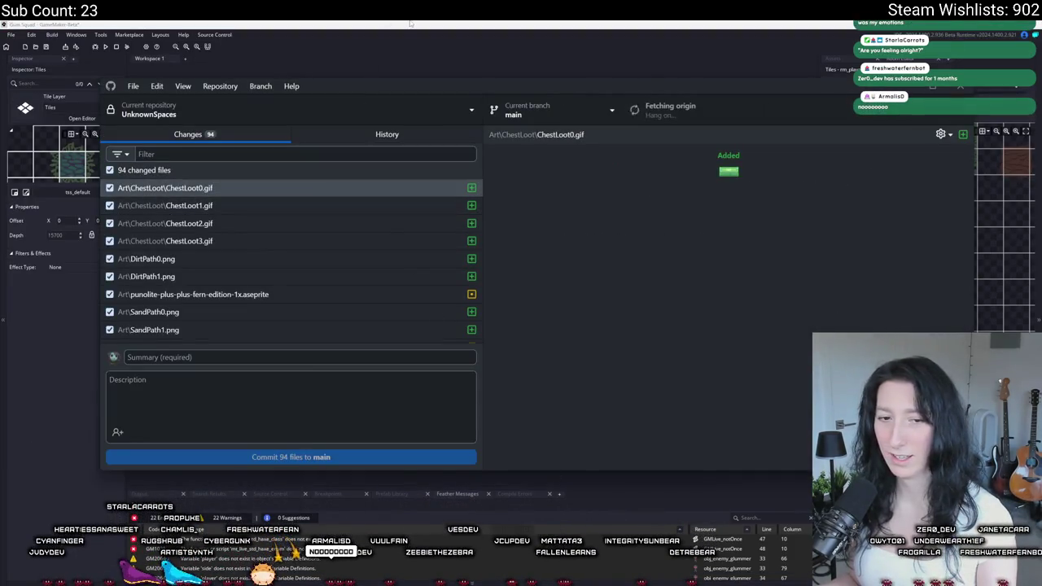
# - Filter changes by 'rm_', discard rm_playarea.yy's changes, and answer GameMaker's project-modified prompt
pyautogui.scroll(-10, 245, 272)
pyautogui.scroll(-3, 245, 273)
pyautogui.click(414, 261)
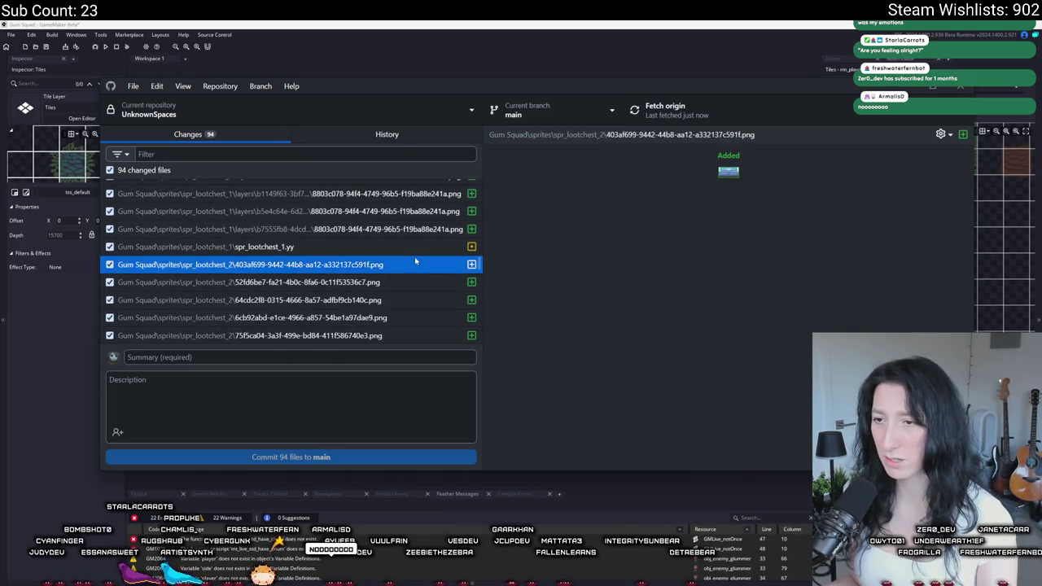
pyautogui.click(372, 154)
pyautogui.write('r')
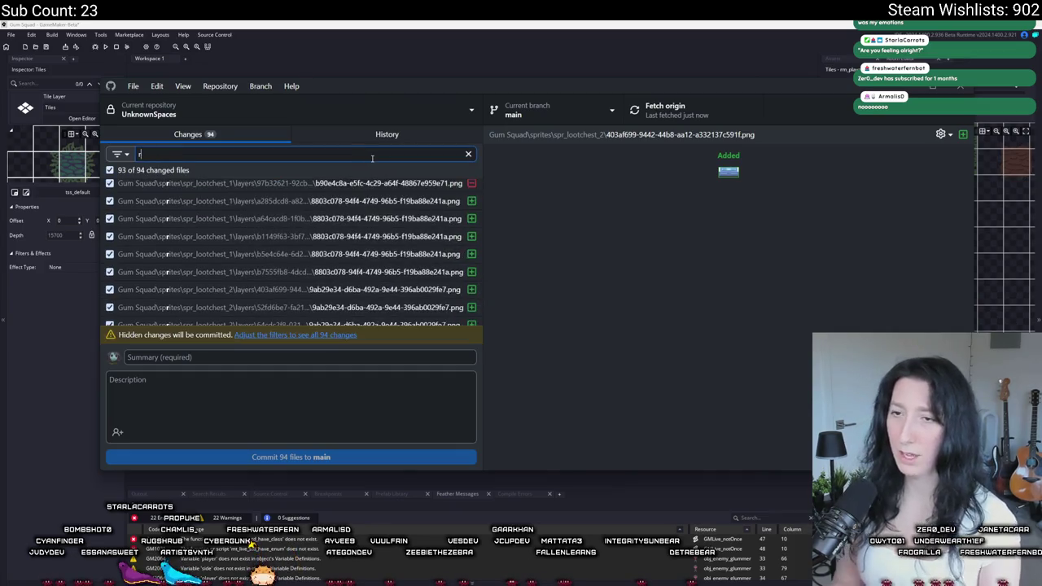
pyautogui.write('m_')
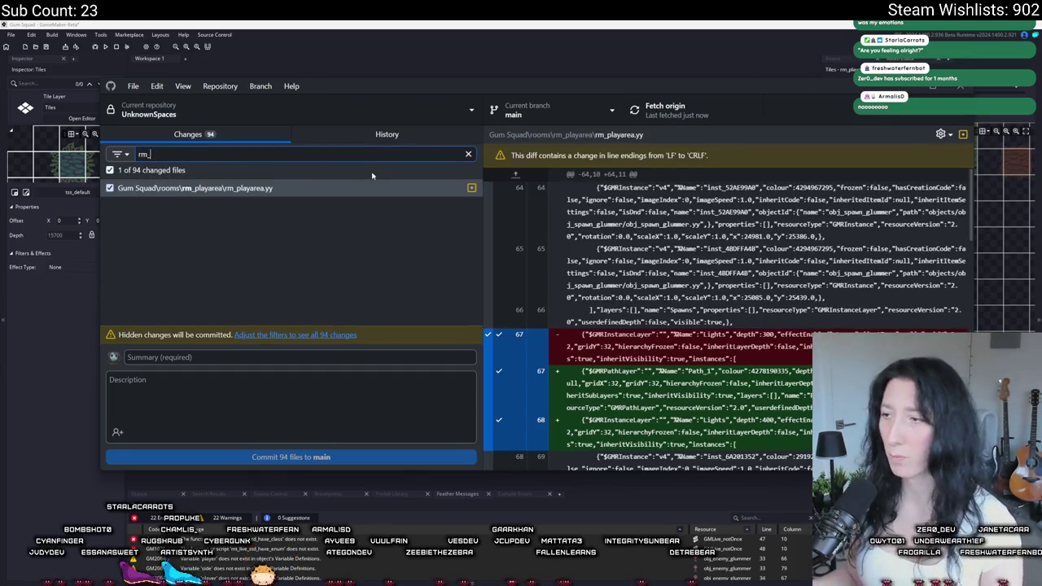
pyautogui.rightClick(363, 189)
pyautogui.click(391, 197)
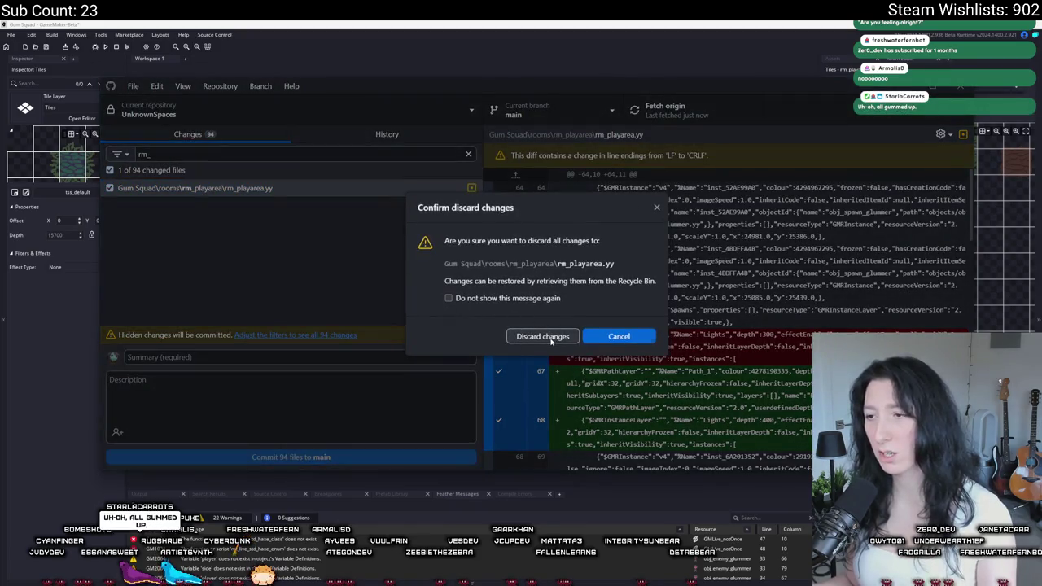
pyautogui.click(543, 336)
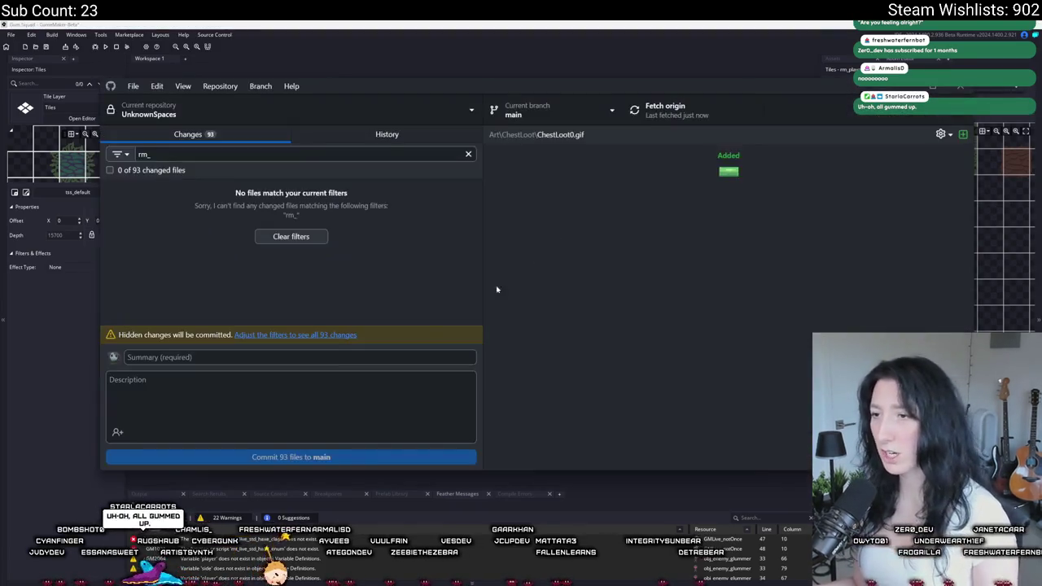
pyautogui.click(577, 389)
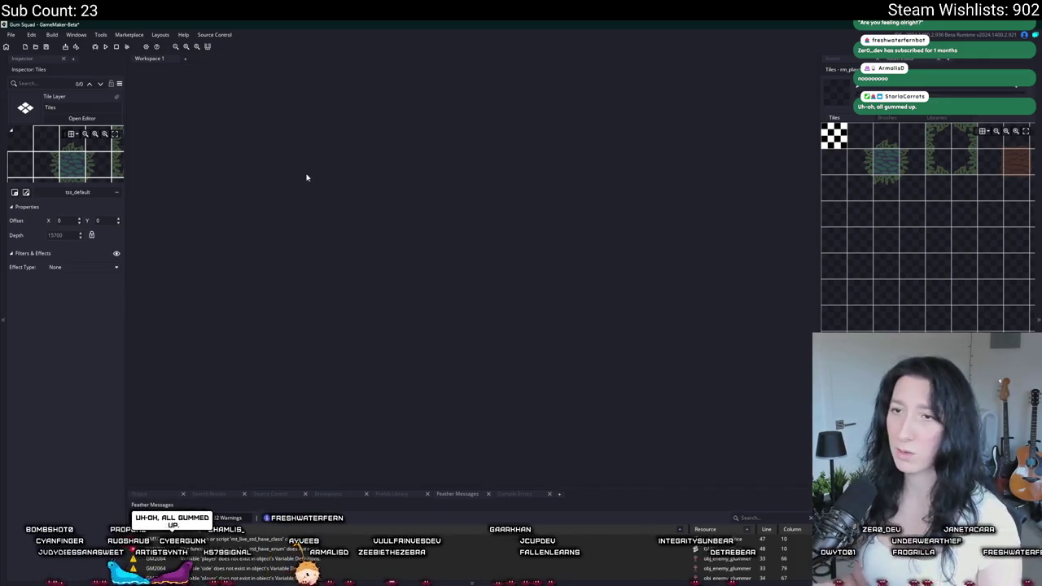
# - Reopen rm_playarea via Ctrl+T search 'rm_pl' and bring up the AudioZones layer's options
pyautogui.hotkey('ctrl', 't')
pyautogui.write('rm_pl')
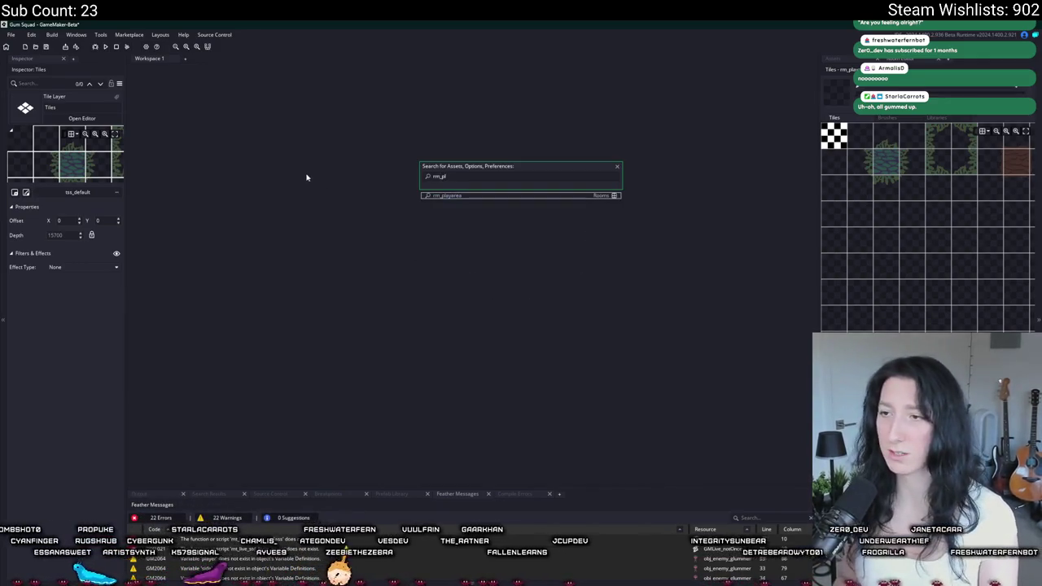
pyautogui.press('Return')
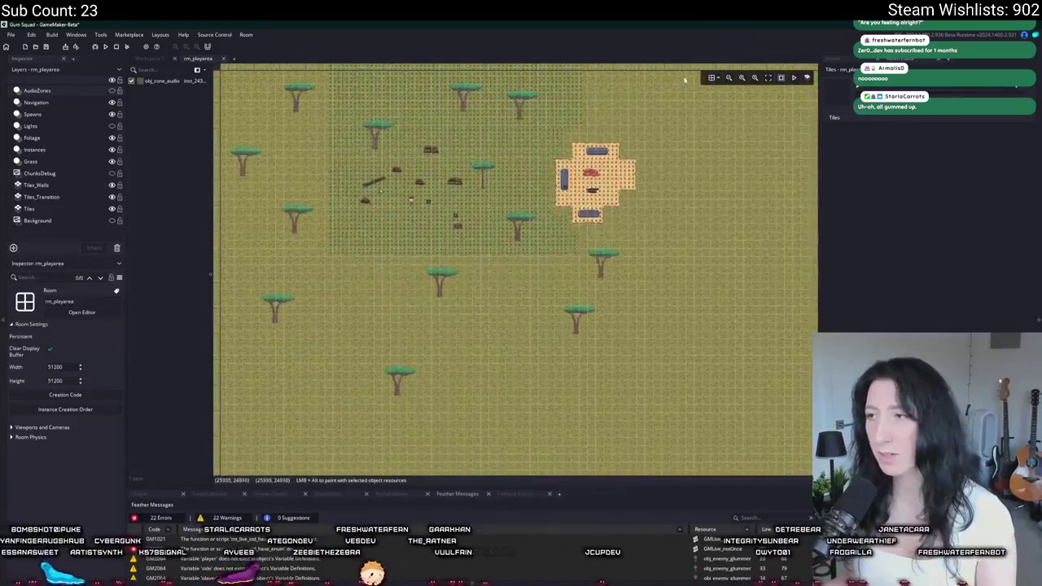
pyautogui.scroll(2, 377, 90)
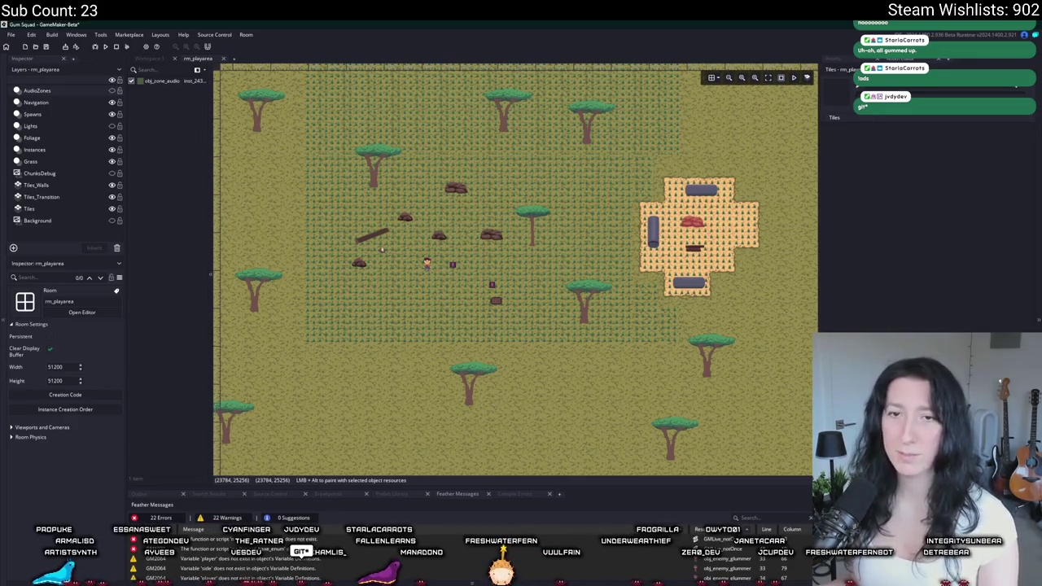
pyautogui.click(266, 205)
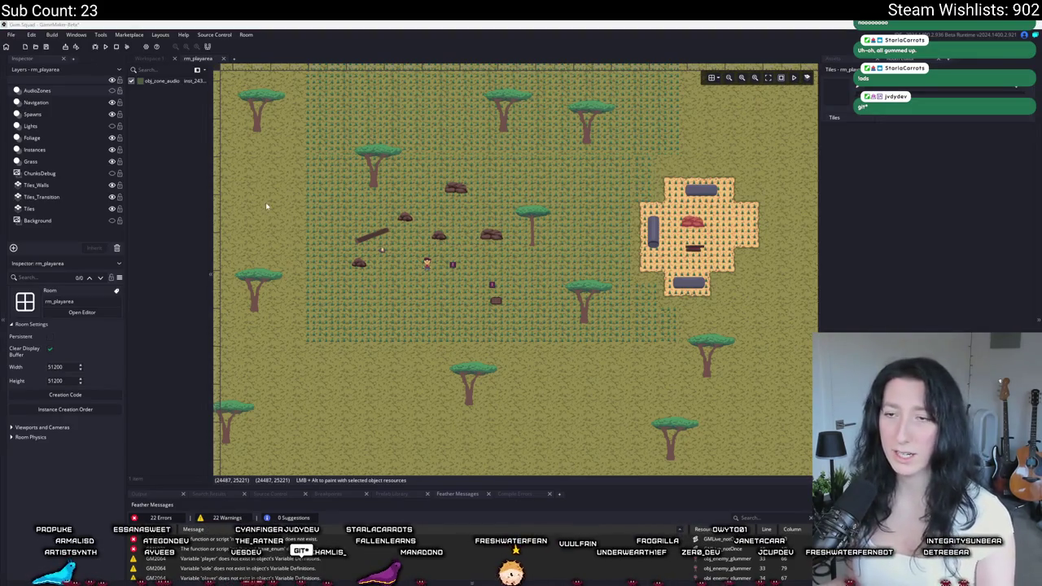
pyautogui.rightClick(54, 91)
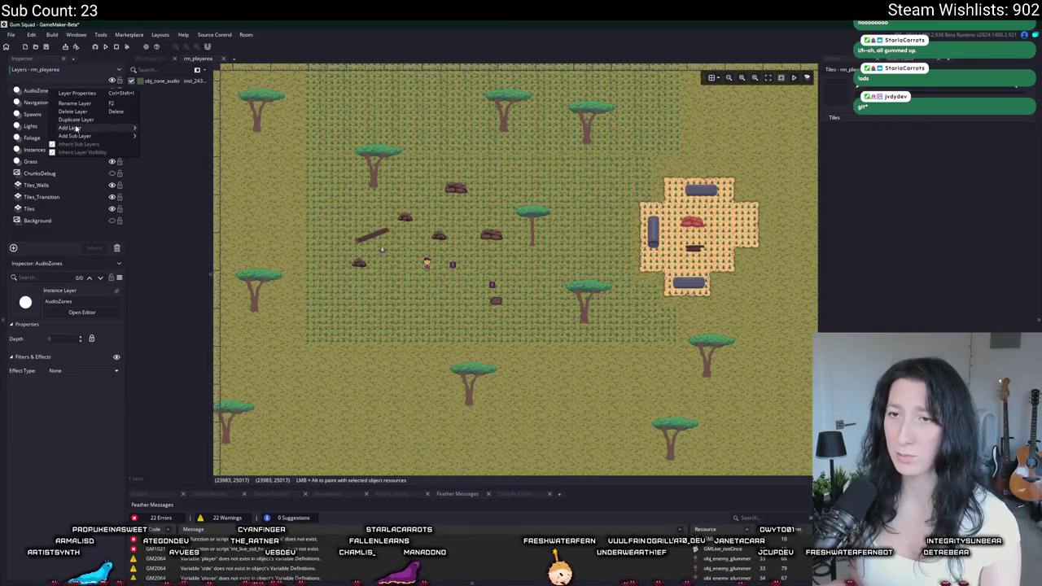
# - Add a Path_1 path layer to rm_playarea and assign it Path1, dismissing the fatal error
pyautogui.moveTo(75, 128)
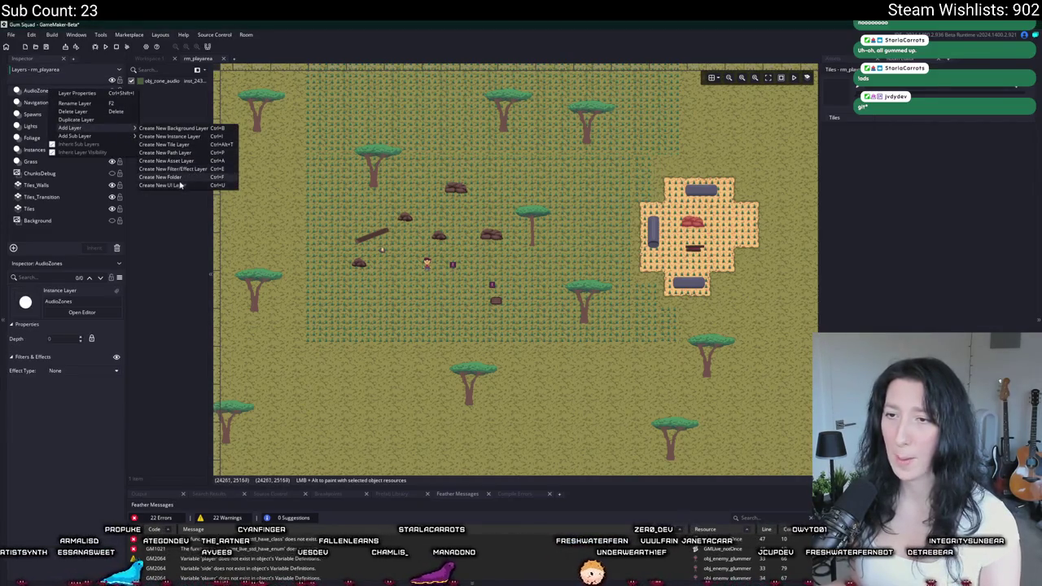
pyautogui.click(184, 153)
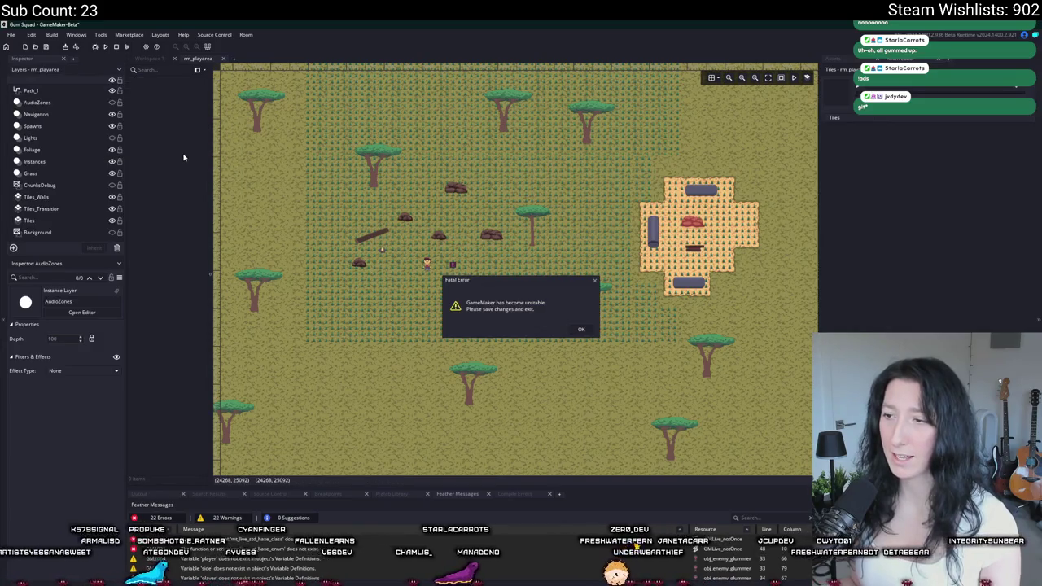
pyautogui.click(581, 329)
pyautogui.click(24, 89)
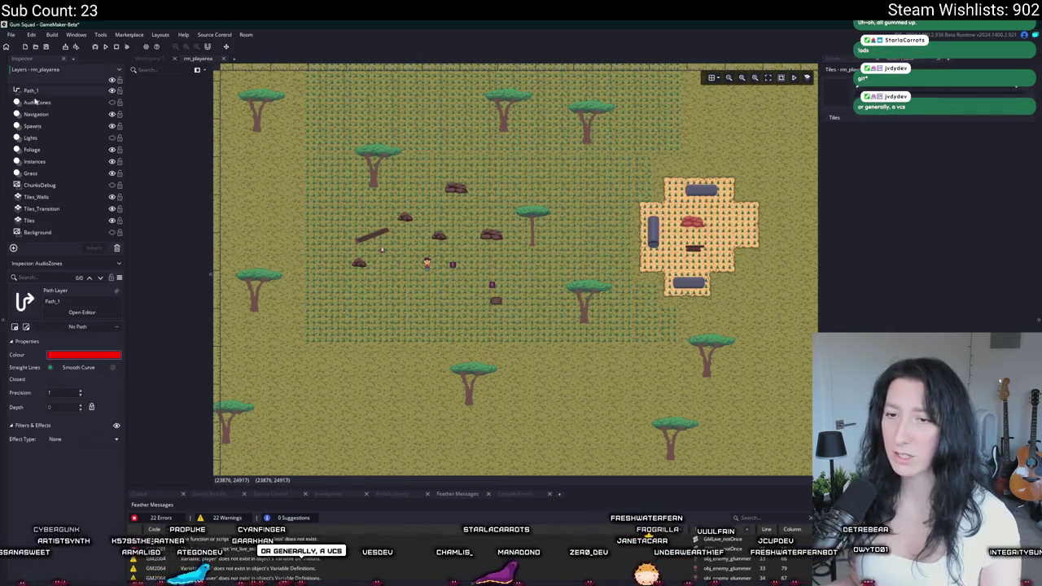
pyautogui.click(78, 326)
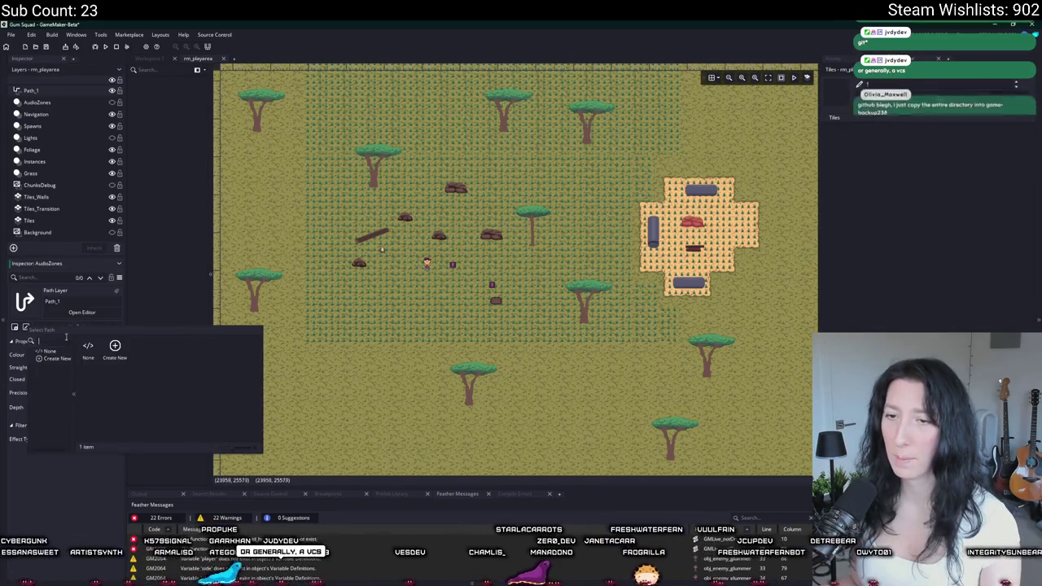
pyautogui.click(110, 352)
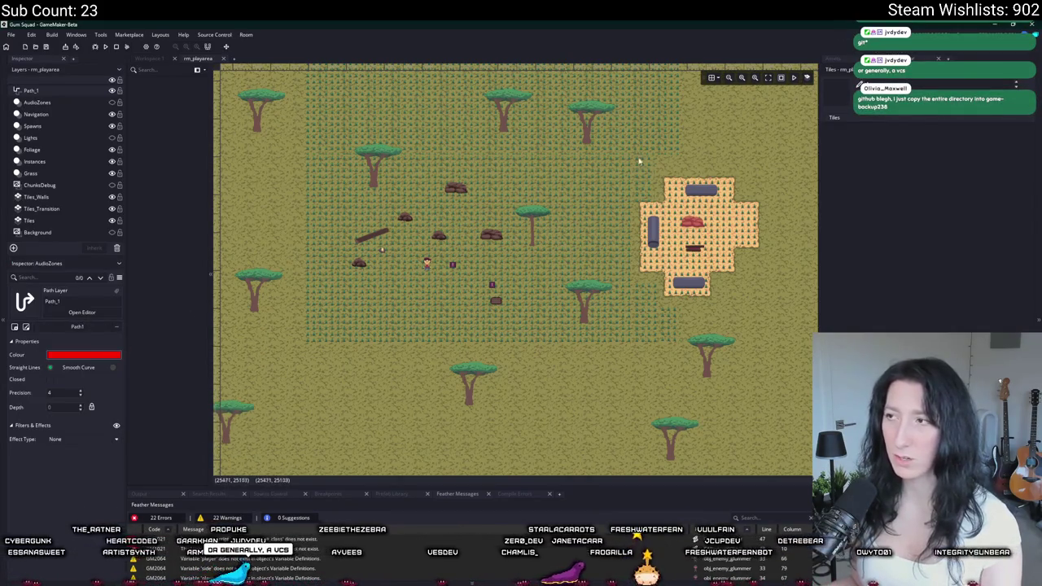
# - Look over the project's assets in the asset browser
pyautogui.hscroll(-3, 384, 323)
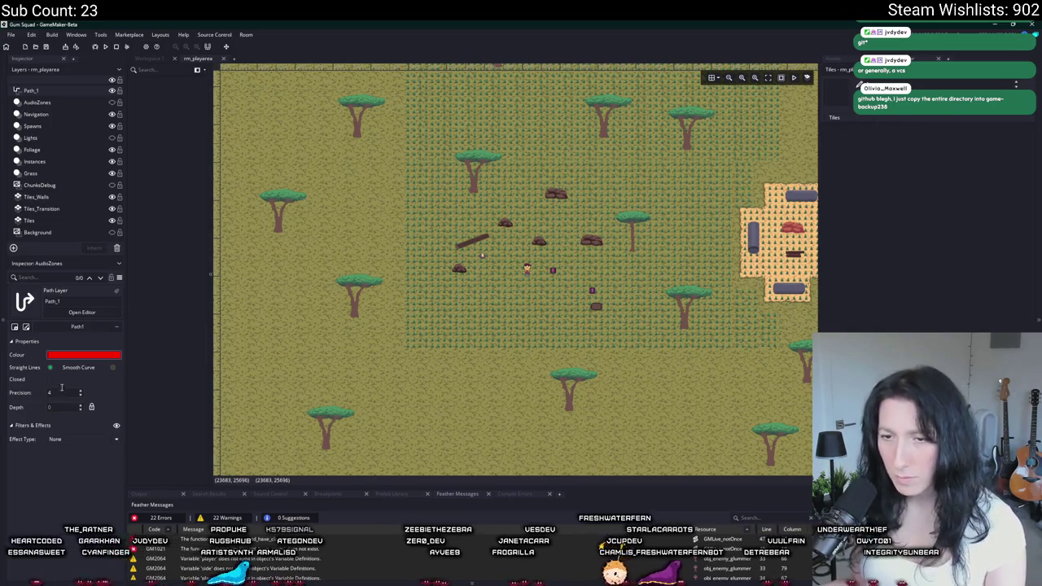
pyautogui.click(114, 370)
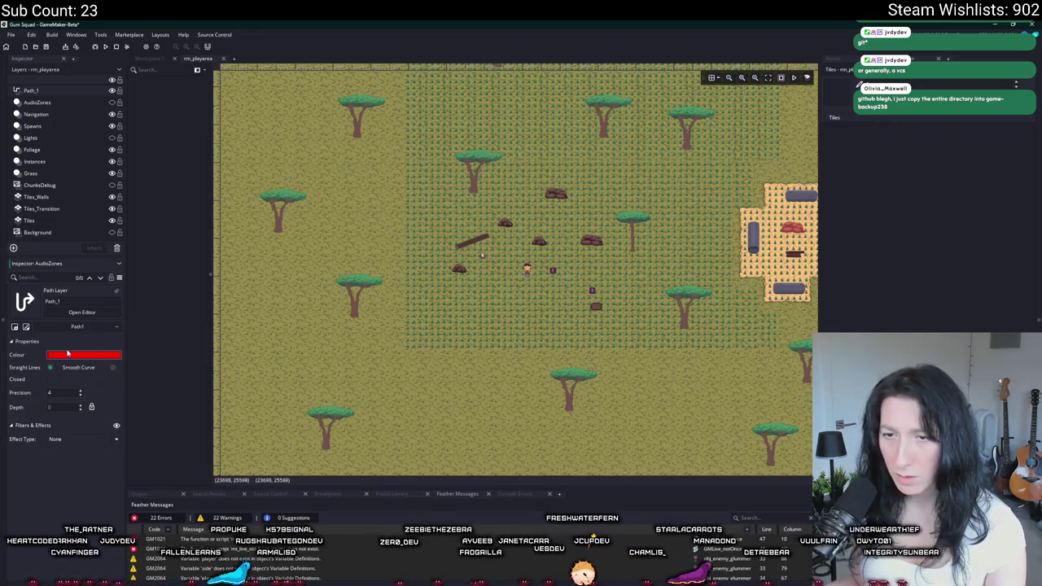
pyautogui.scroll(-5, 327, 346)
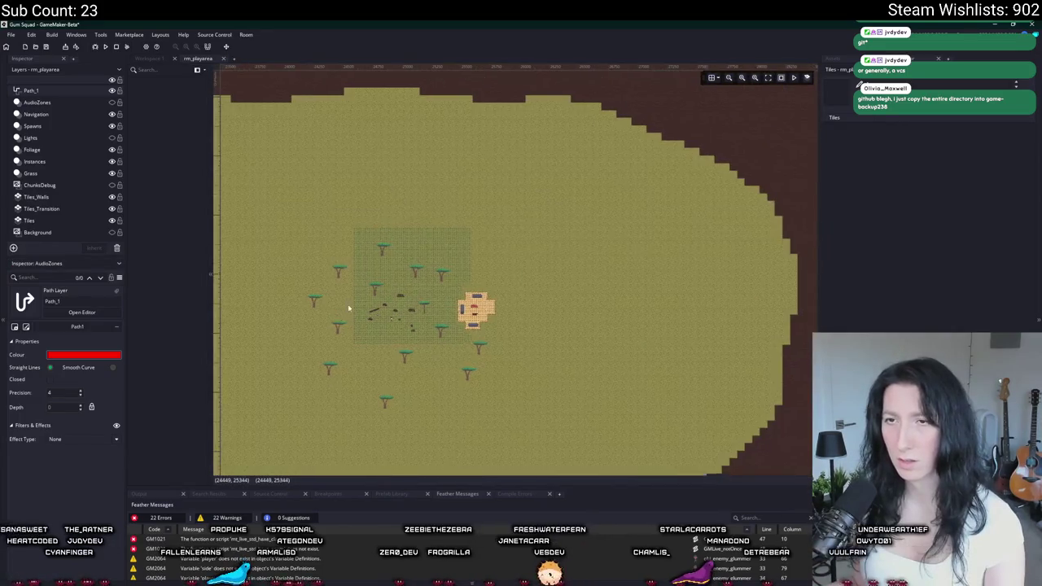
pyautogui.click(846, 58)
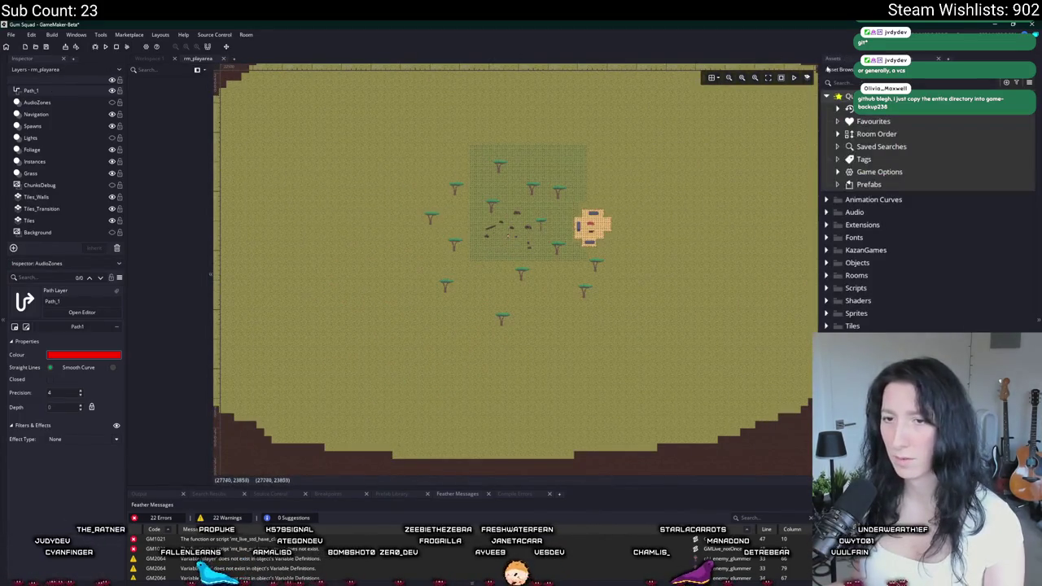
pyautogui.click(26, 327)
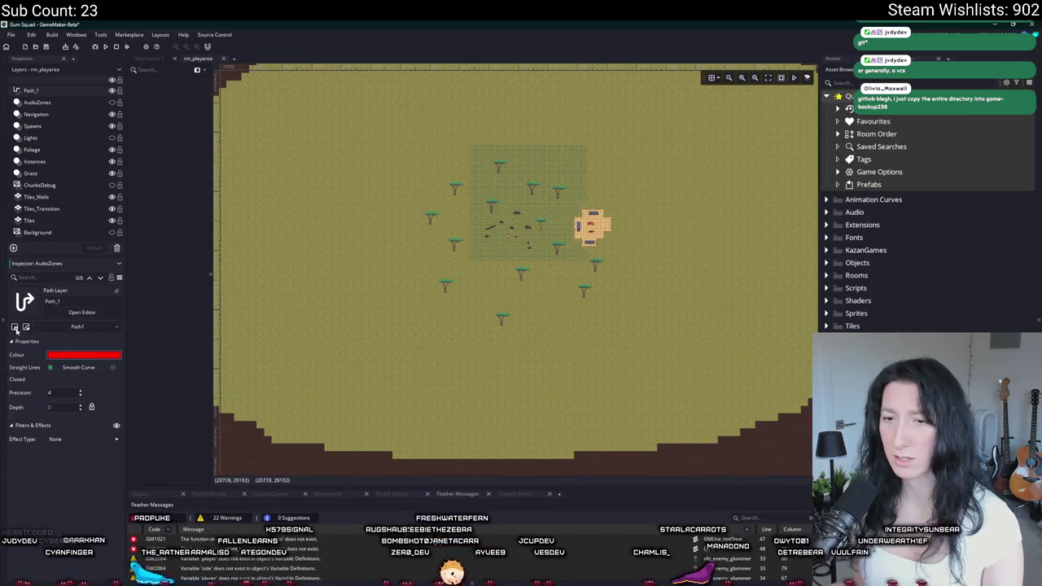
# - Delete the Path_1 layer from the room's layers
pyautogui.click(86, 122)
pyautogui.click(92, 87)
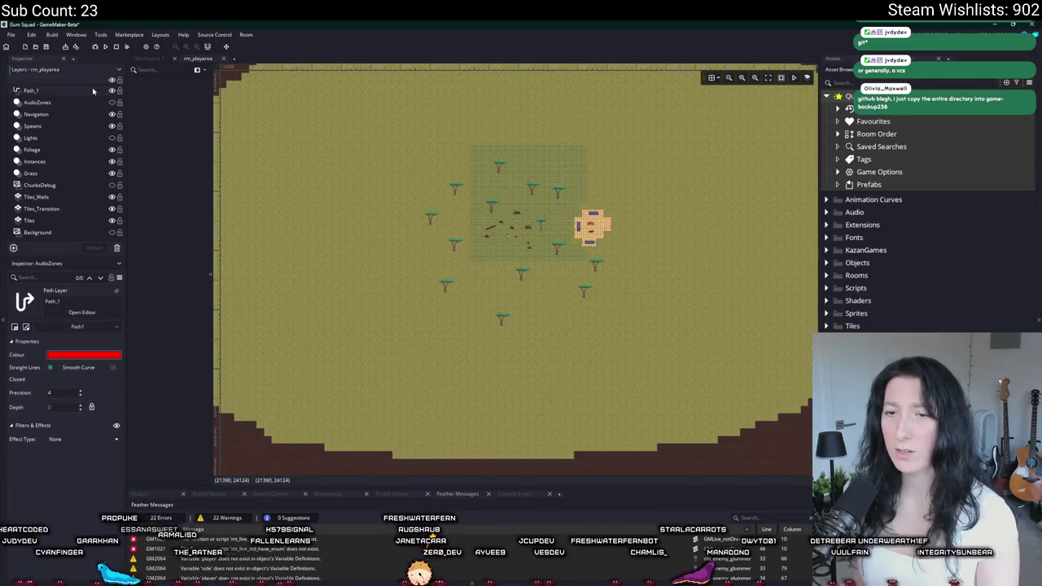
pyautogui.press('Delete')
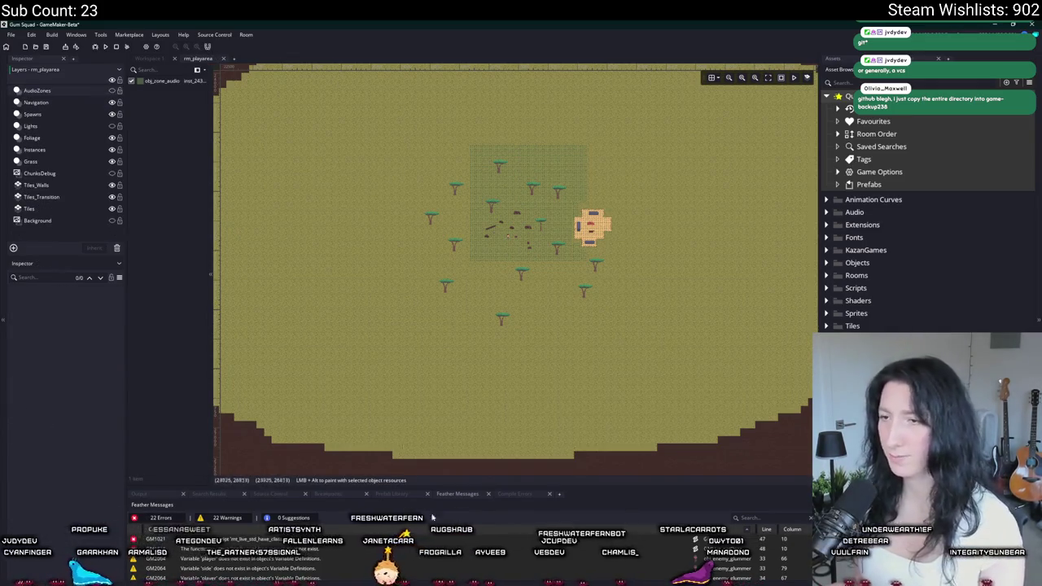
pyautogui.hotkey('alt', 'Tab')
# - Discard the rm_playarea.yy changes in GitHub Desktop and reload the room in GameMaker
pyautogui.rightClick(348, 189)
pyautogui.click(376, 196)
pyautogui.click(539, 336)
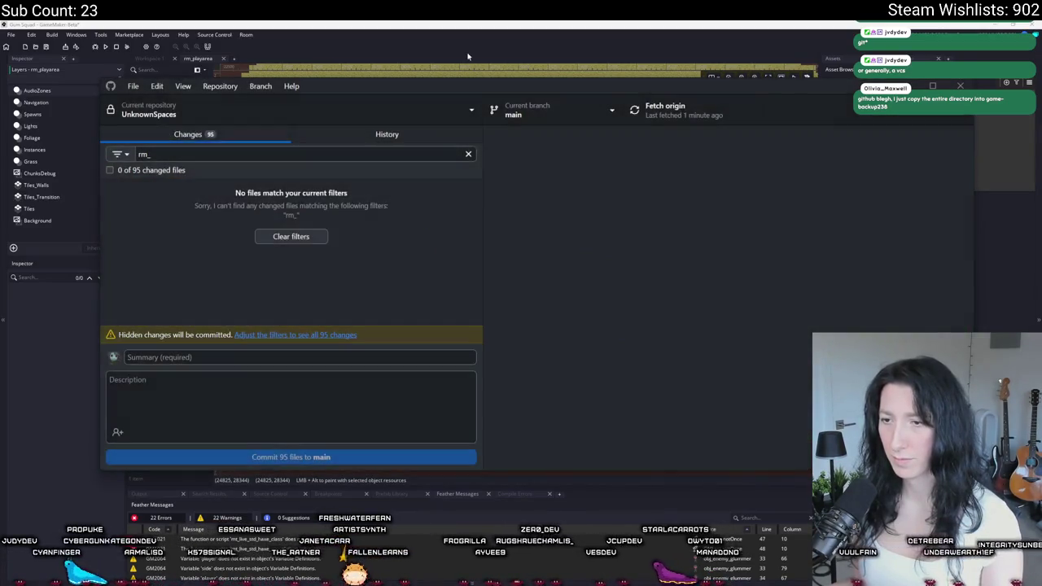
pyautogui.hotkey('alt', 'Tab')
pyautogui.click(576, 389)
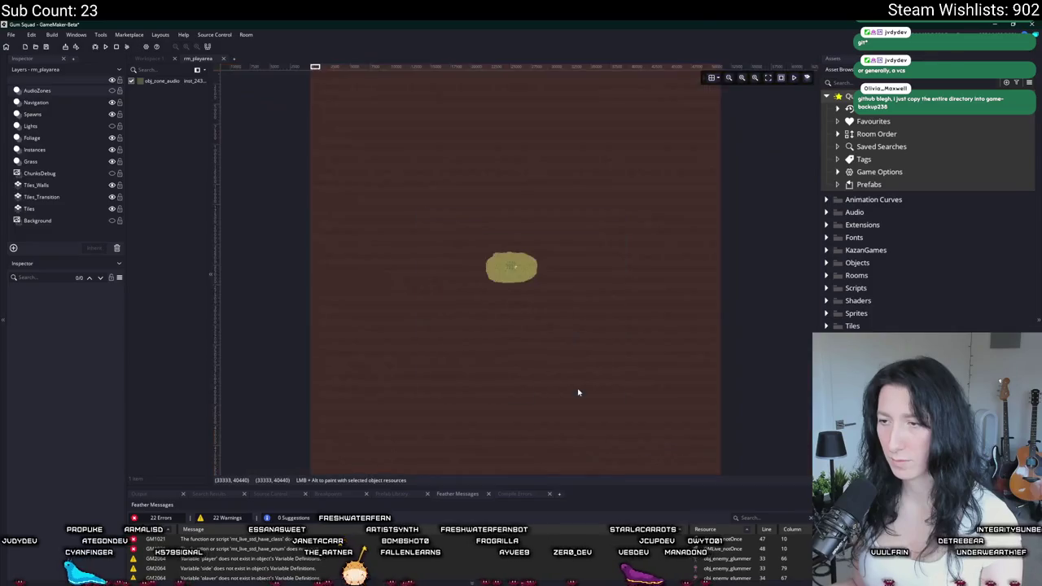
pyautogui.hotkey('alt', 'Tab')
pyautogui.press('BackSpace')
pyautogui.press('BackSpace')
pyautogui.press('BackSpace')
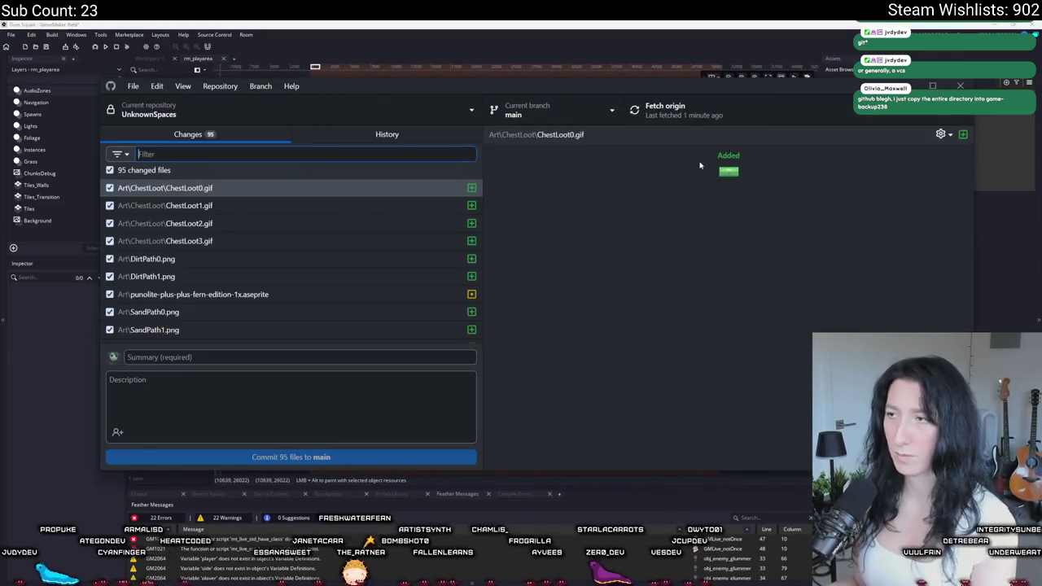
pyautogui.click(396, 24)
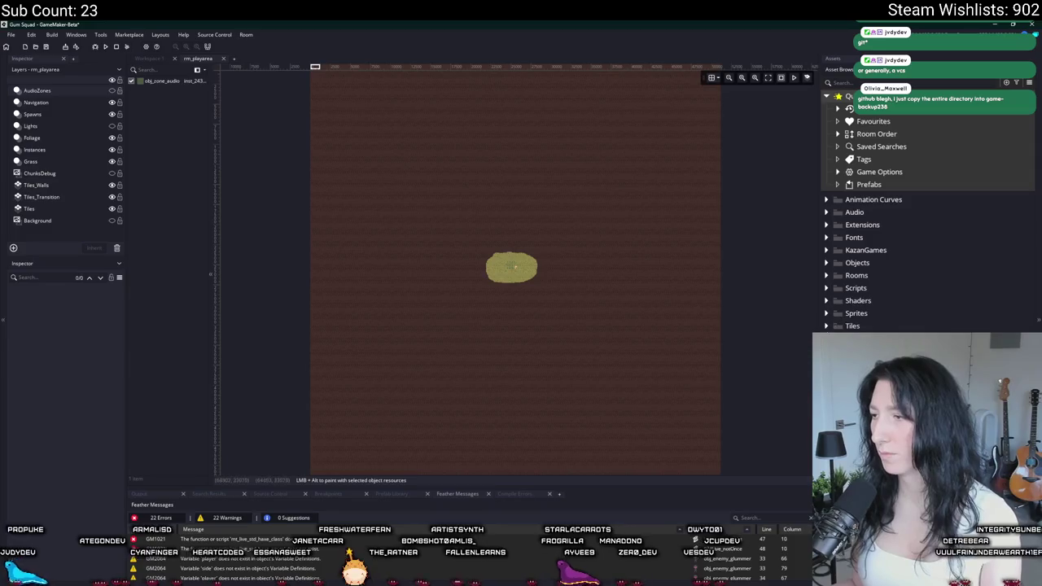
pyautogui.click(575, 321)
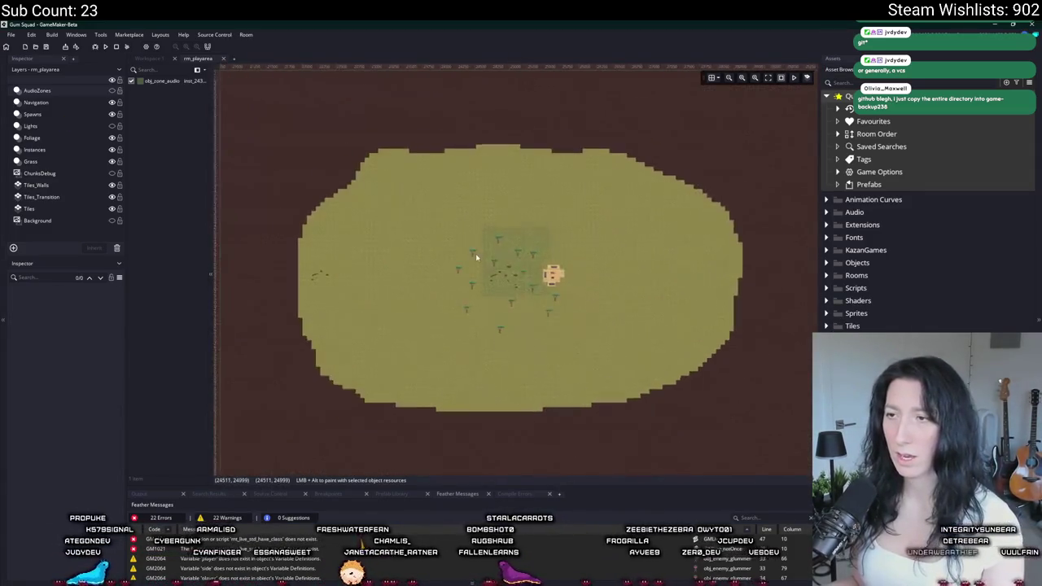
# - Undo the stray Instances_1 layer accidentally added above Foliage
pyautogui.scroll(5, 476, 257)
pyautogui.click(32, 138)
pyautogui.rightClick(88, 139)
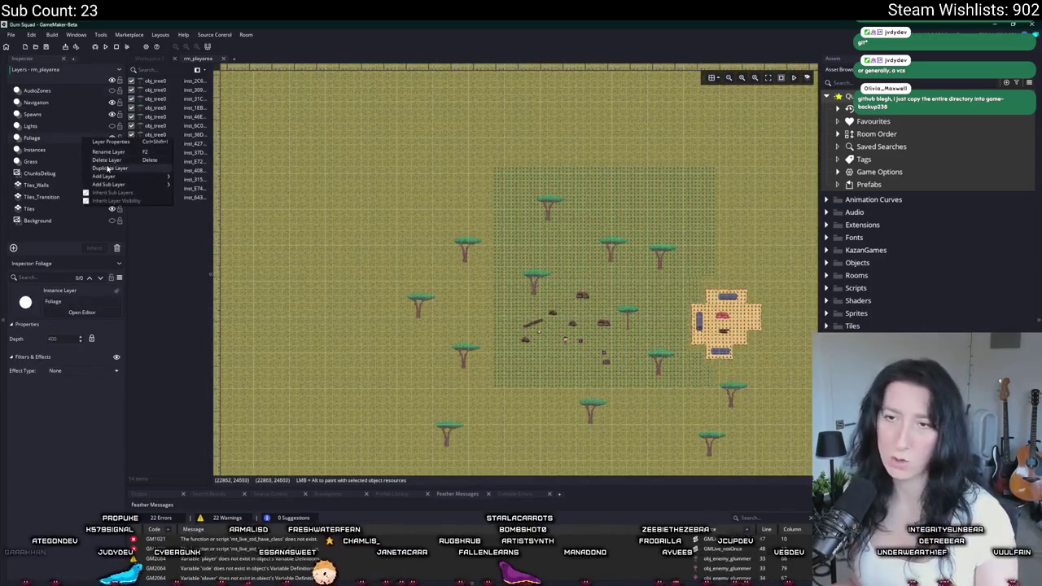
pyautogui.moveTo(103, 176)
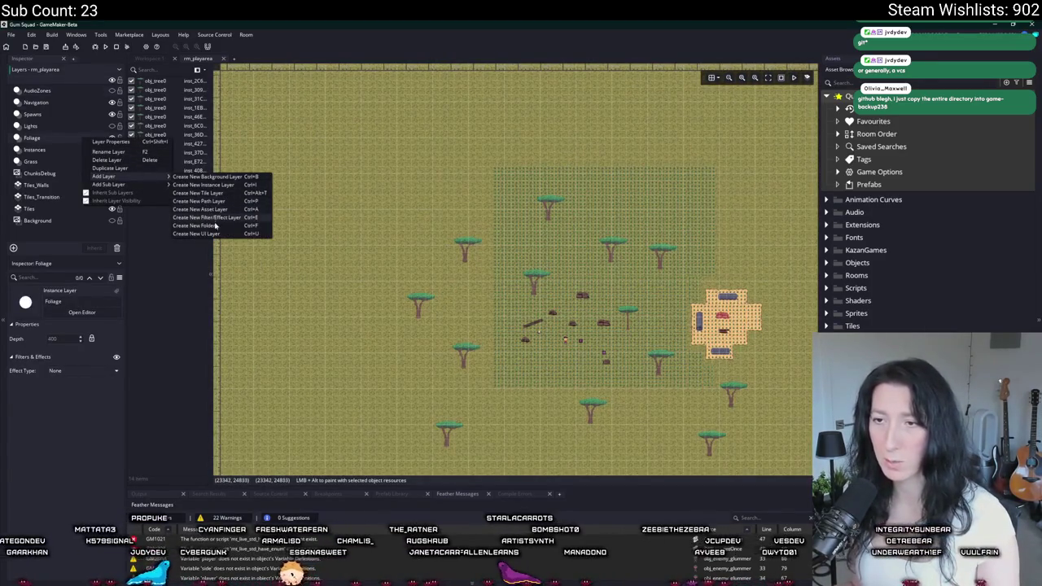
pyautogui.click(205, 185)
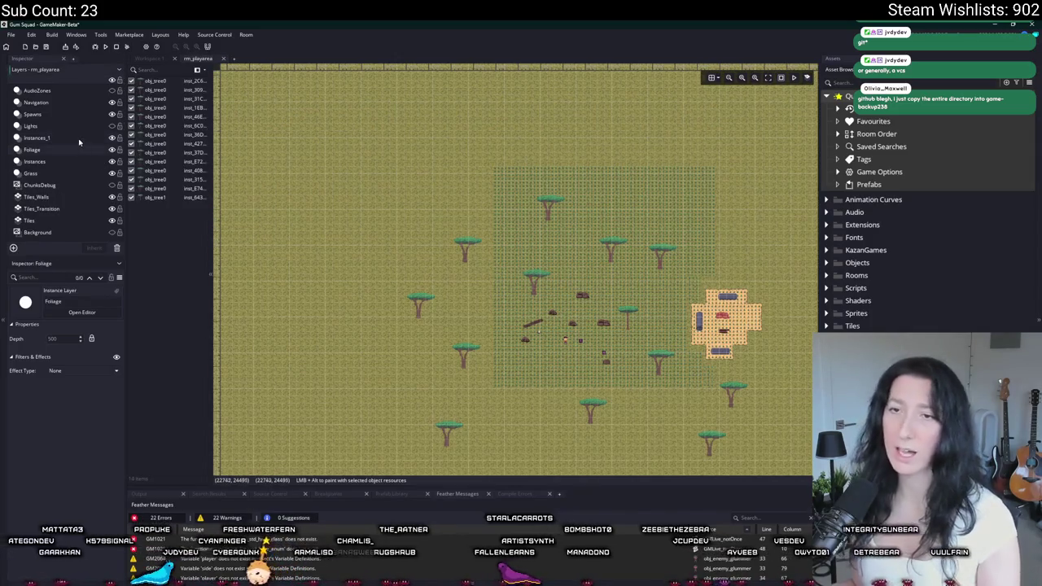
pyautogui.hotkey('ctrl', 'z')
pyautogui.hotkey('alt', 'Tab')
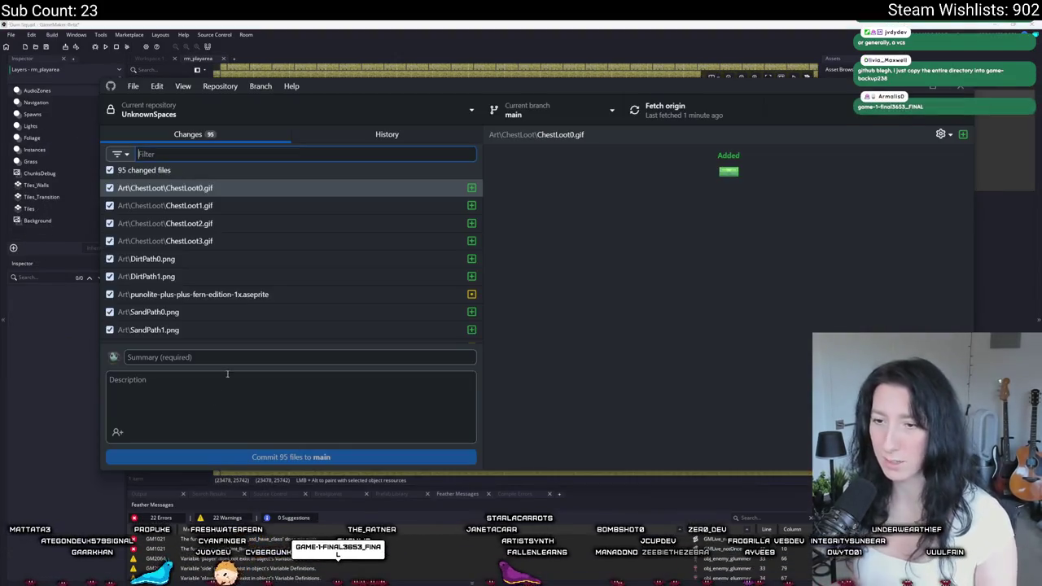
# - Commit the 95 files to main as 'Pushing some stuff' and push to origin
pyautogui.write('Pushing some stuff')
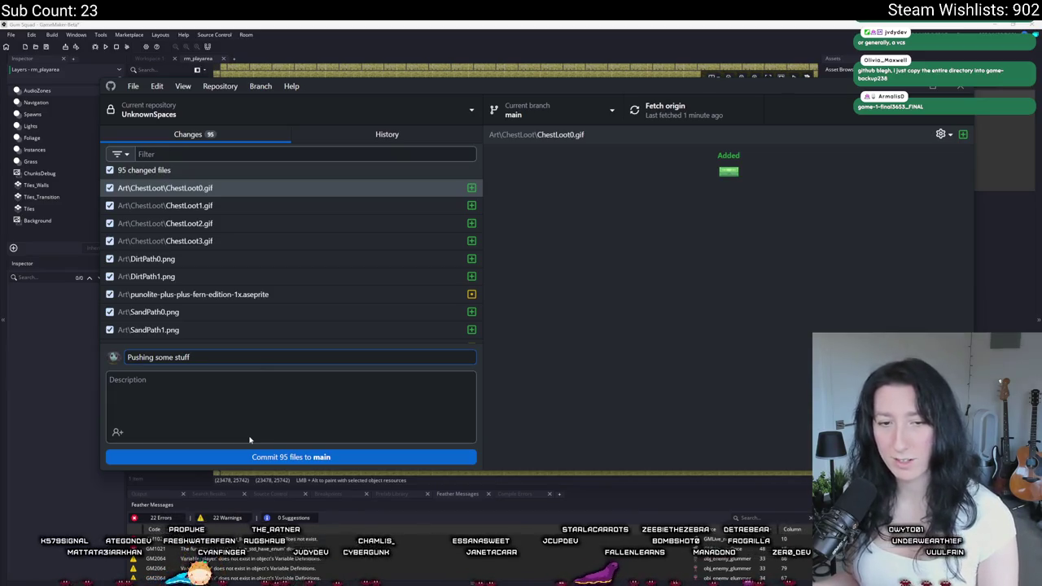
pyautogui.click(261, 456)
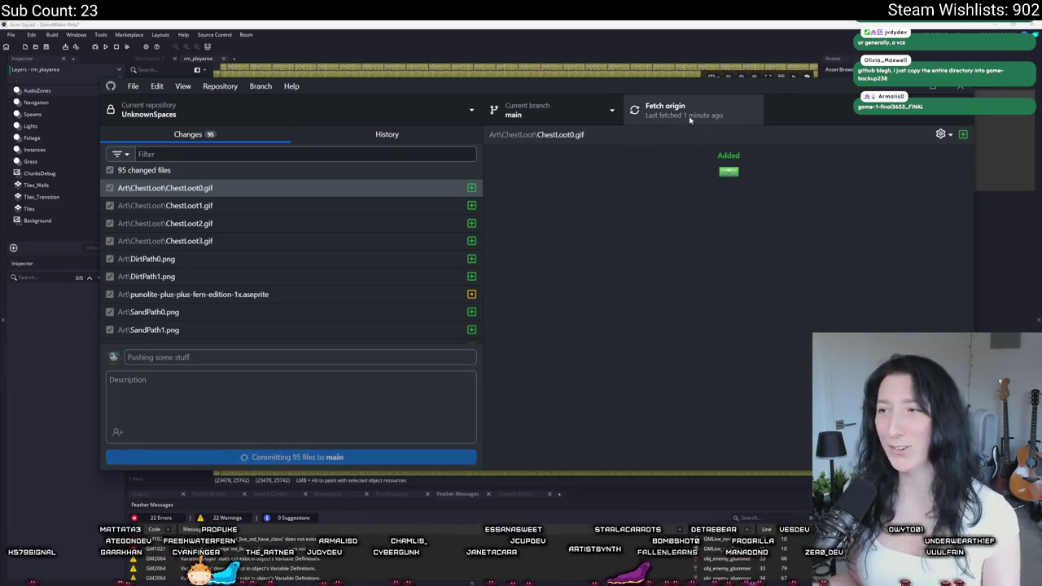
pyautogui.click(664, 110)
pyautogui.click(402, 137)
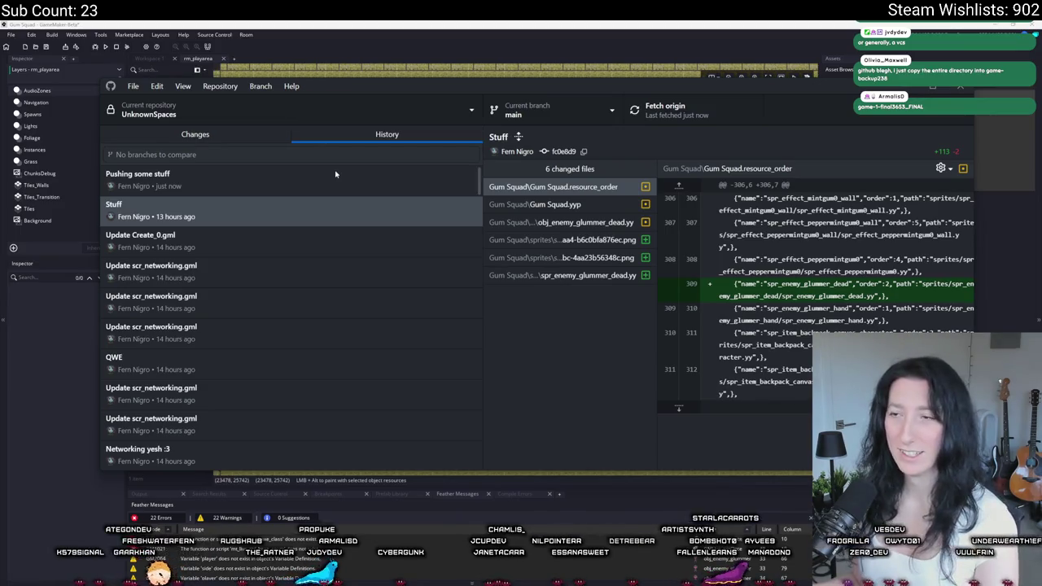
# - Check the rm_playarea room, then inspect the ChestLoot3.gif change in the pushed commit
pyautogui.click(284, 135)
pyautogui.click(377, 23)
pyautogui.scroll(5, 487, 204)
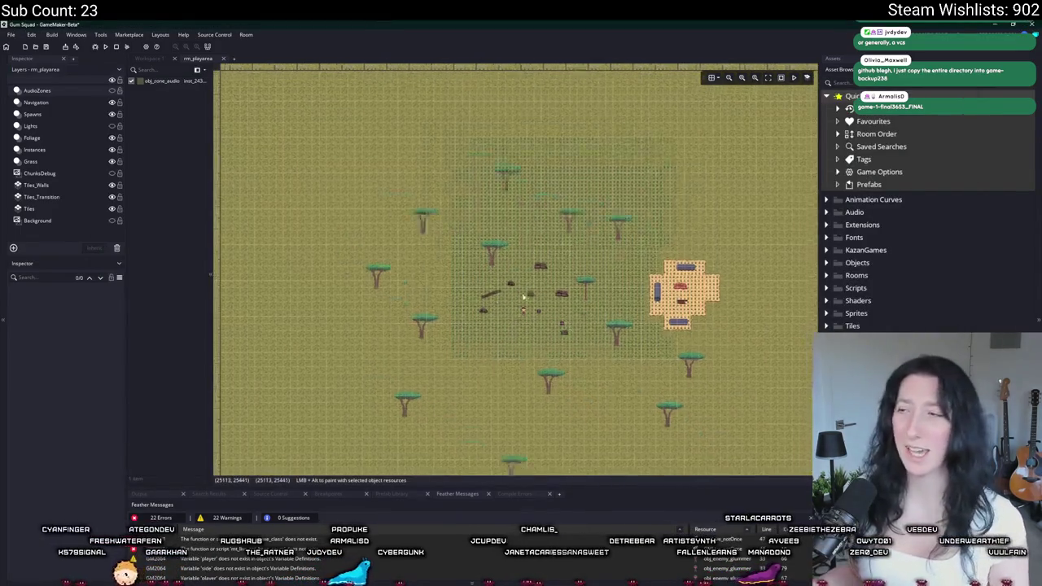
pyautogui.scroll(-3, 488, 204)
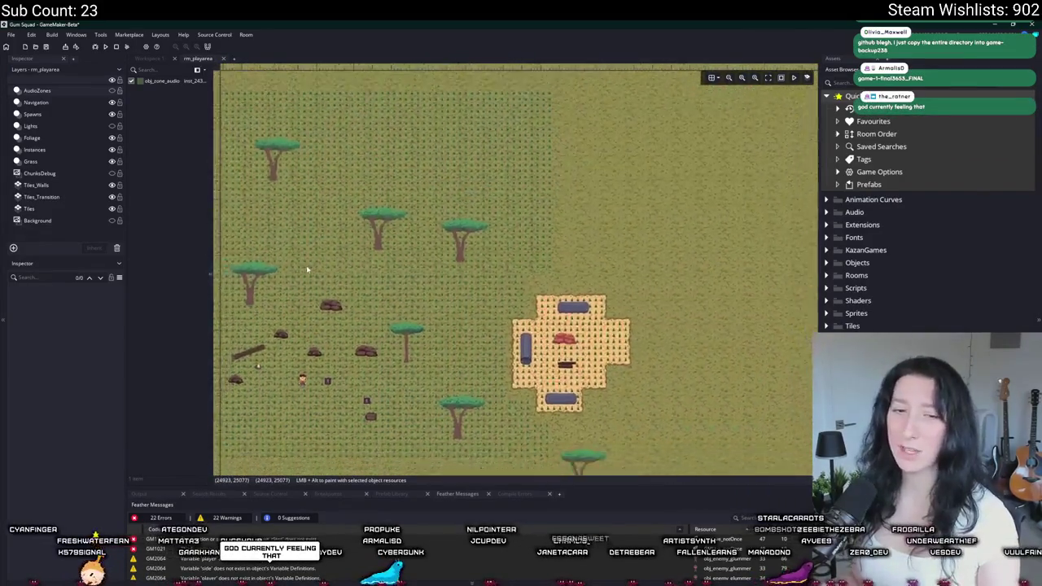
pyautogui.hotkey('alt', 'Tab')
pyautogui.click(536, 239)
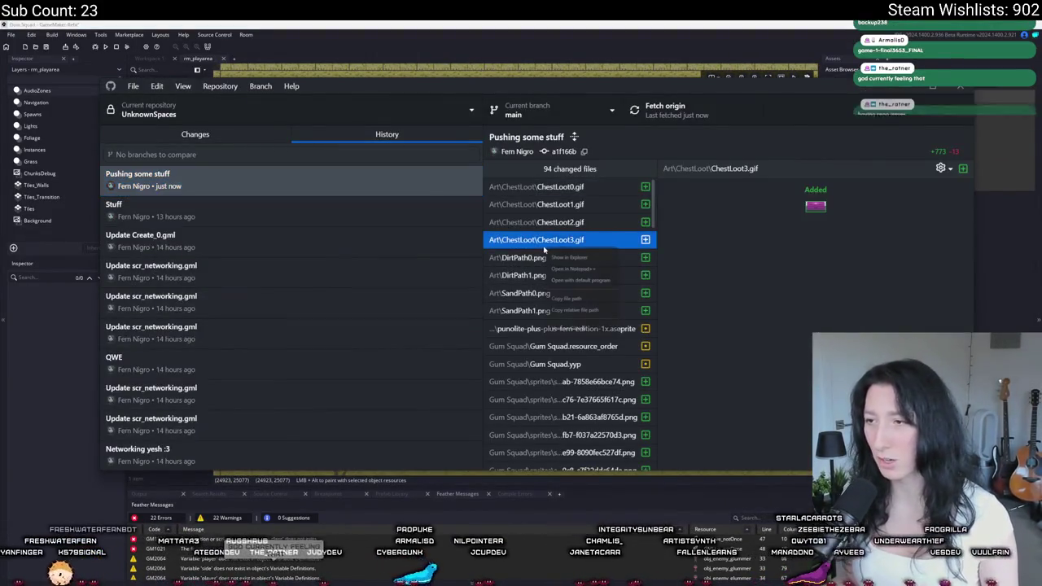
pyautogui.click(641, 23)
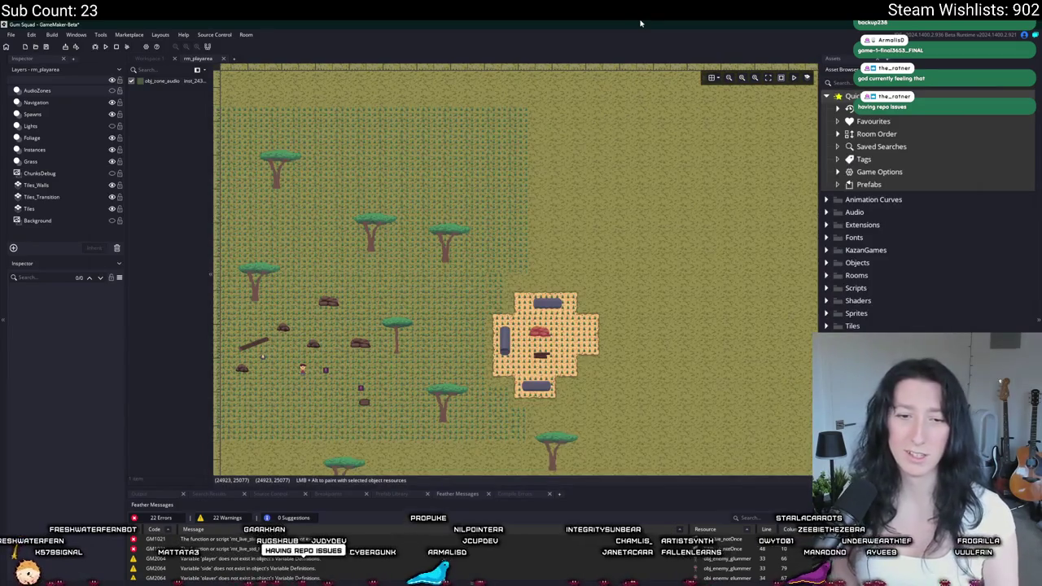
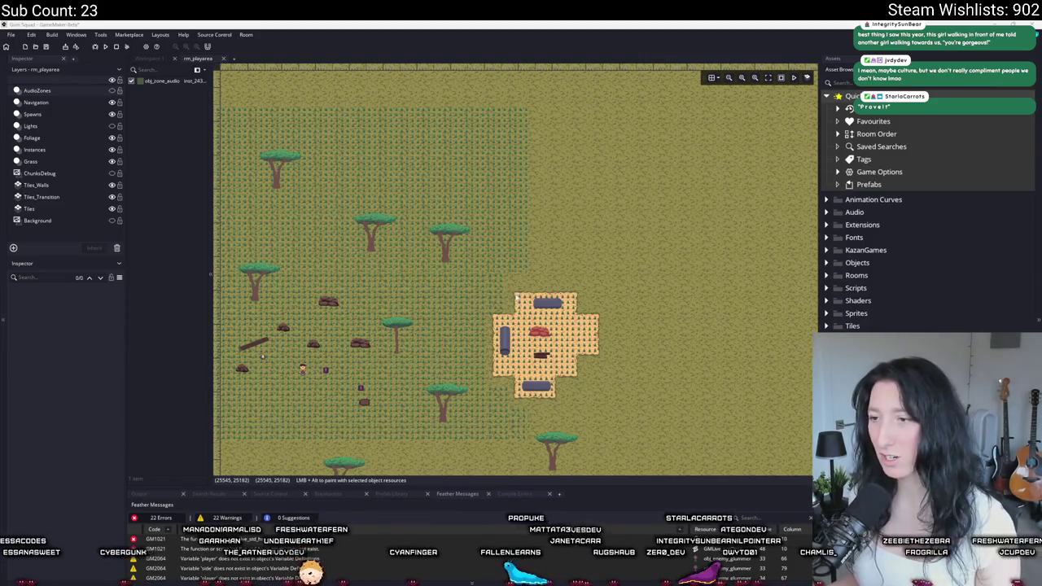
# - Scroll up and down through the Ko-fi supporters' coffee message feed
pyautogui.scroll(-2, 516, 300)
pyautogui.scroll(2, 500, 230)
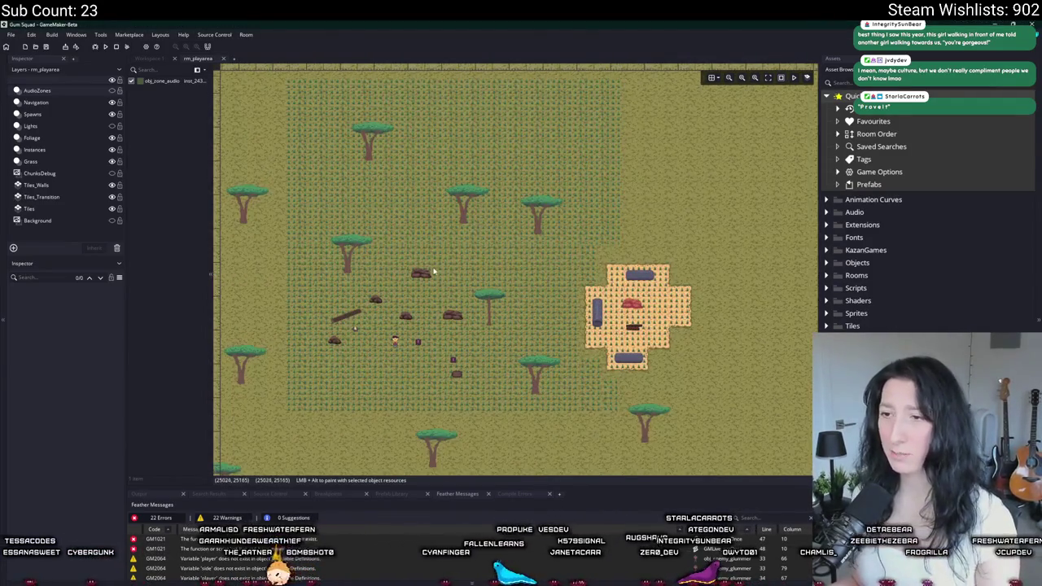
pyautogui.scroll(-2, 434, 272)
pyautogui.scroll(2, 478, 346)
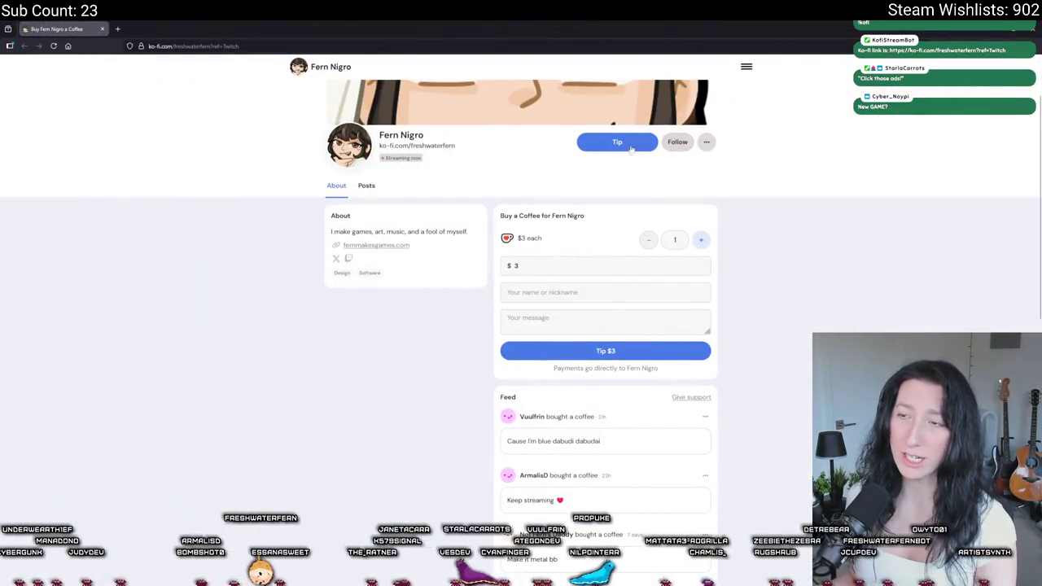
pyautogui.scroll(-2, 586, 374)
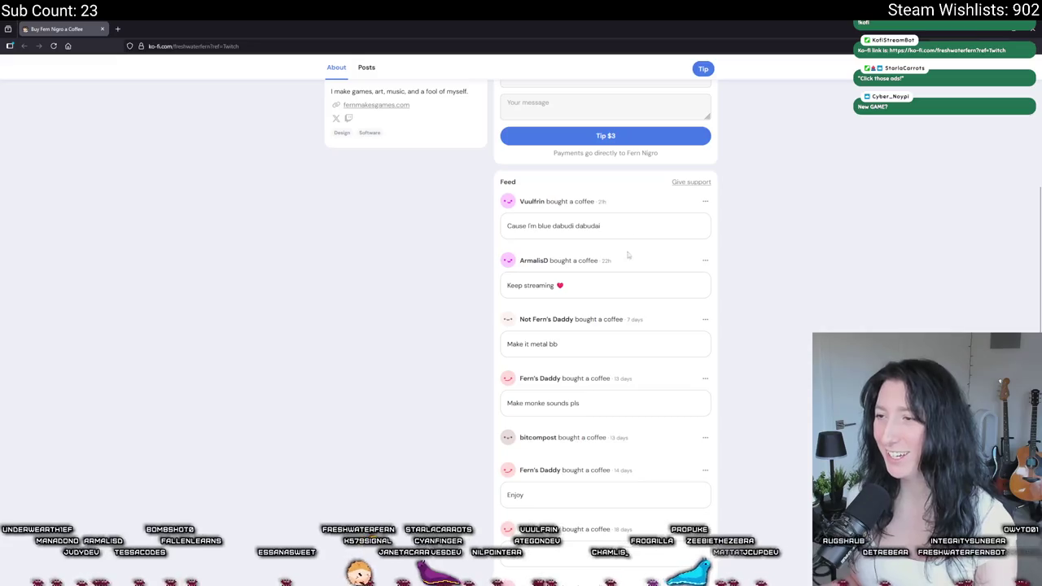
pyautogui.scroll(-2, 628, 255)
pyautogui.scroll(1, 596, 171)
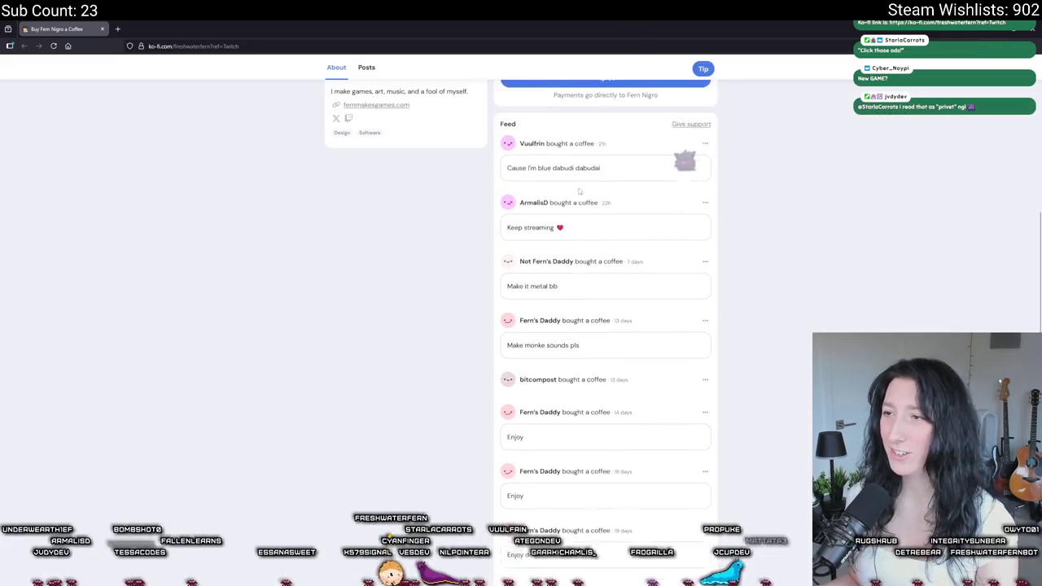
# - Select the 'Make monke sounds pls' message, scroll back to the top, and return to GameMaker
pyautogui.moveTo(616, 182); pyautogui.dragTo(537, 184)
pyautogui.moveTo(330, 88)
pyautogui.mouseDown()
pyautogui.moveTo(643, 278)
pyautogui.moveTo(578, 361)
pyautogui.moveTo(624, 380)
pyautogui.moveTo(596, 368)
pyautogui.moveTo(503, 365)
pyautogui.mouseUp()
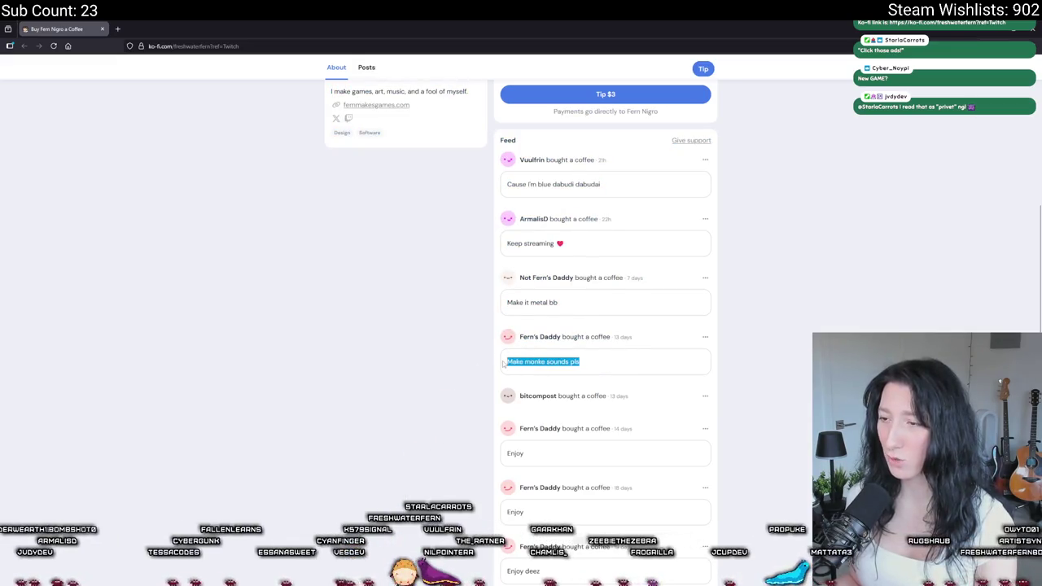
pyautogui.click(619, 364)
pyautogui.scroll(-4, 620, 364)
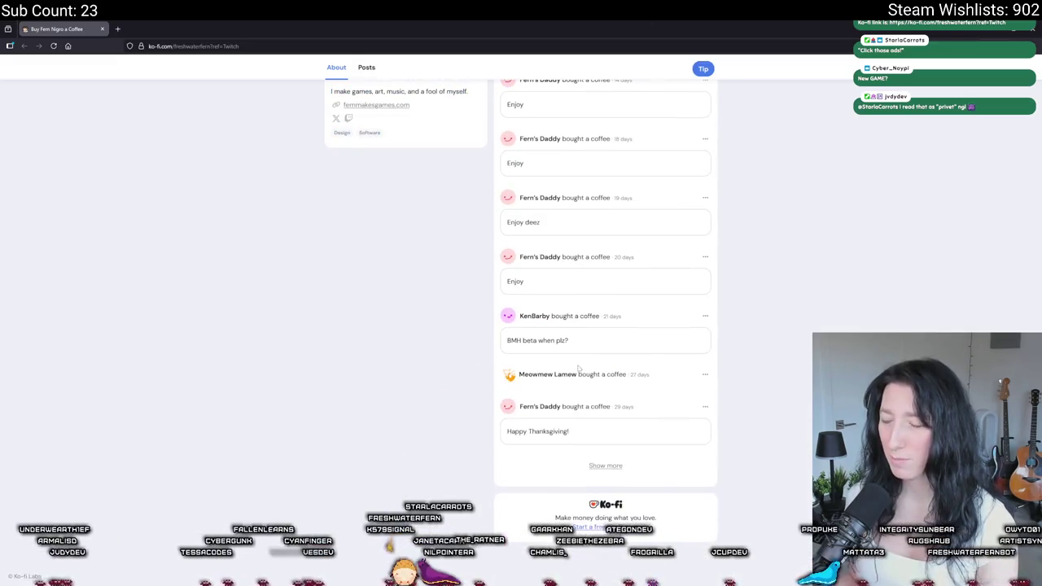
pyautogui.scroll(2, 555, 437)
pyautogui.scroll(3, 555, 437)
pyautogui.scroll(3, 477, 282)
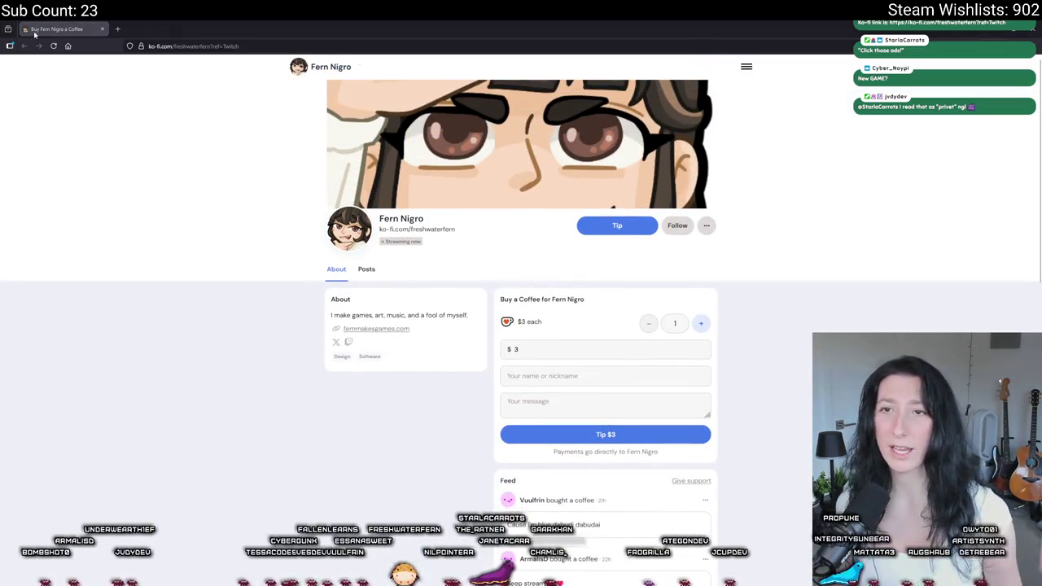
pyautogui.hotkey('alt', 'Tab')
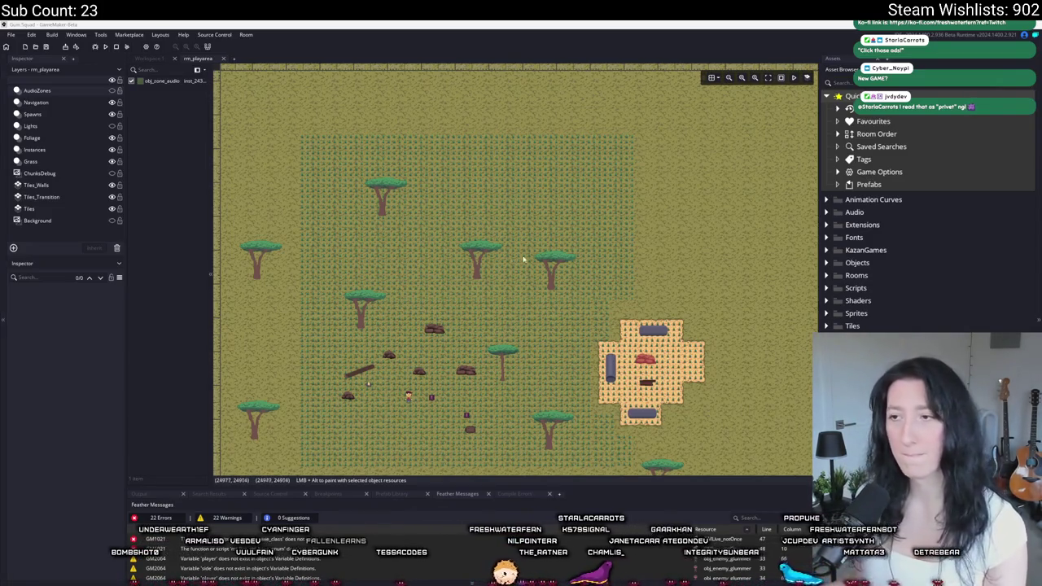
# - Build and run Gum Squad with F5, then start a lobby to enter the game world
pyautogui.press('F5')
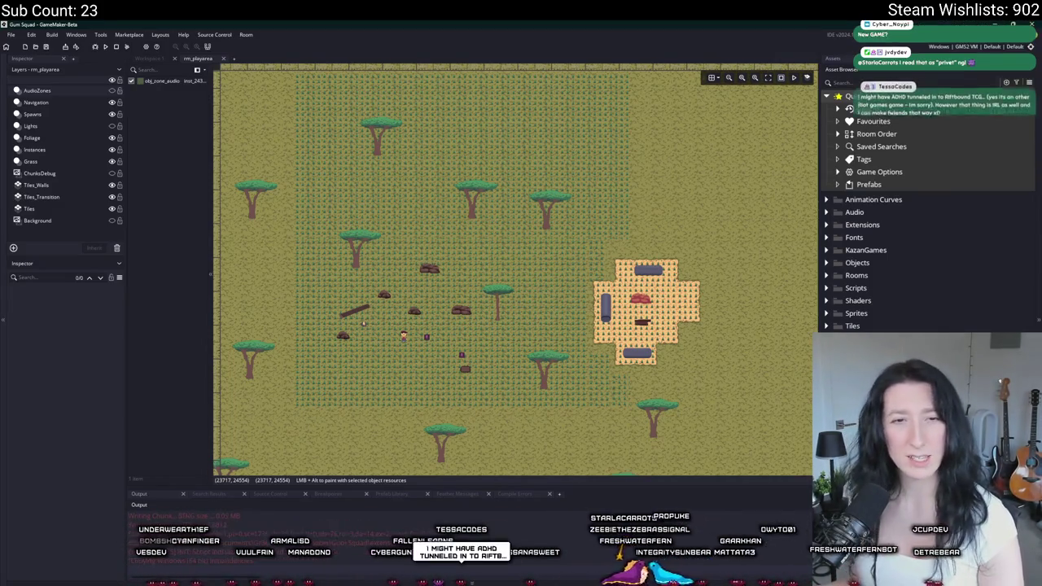
pyautogui.click(517, 287)
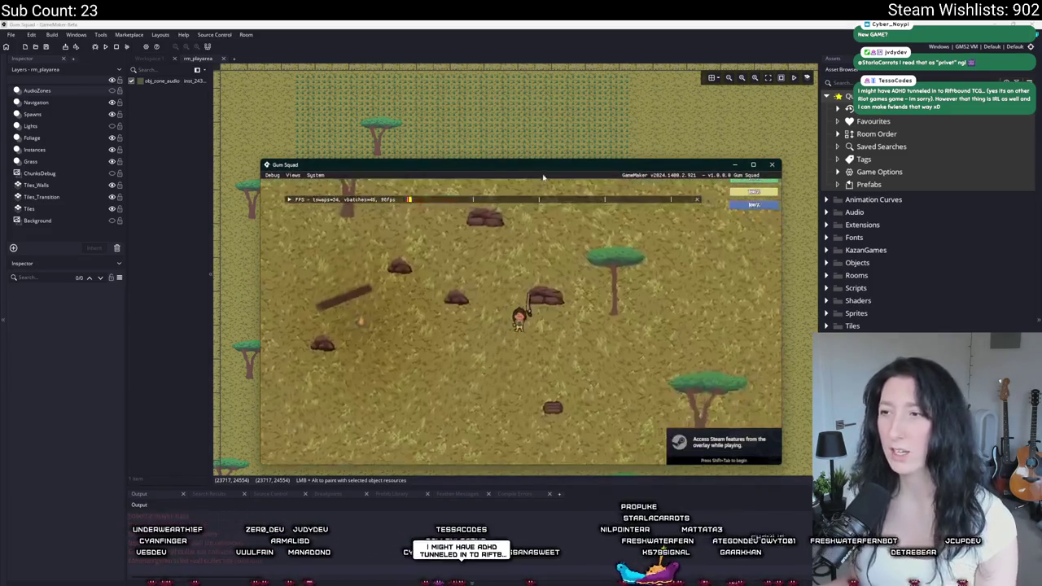
# - Equip the rifle and hat from the inventory, then open and close character customization
pyautogui.press('Tab')
pyautogui.click(195, 392)
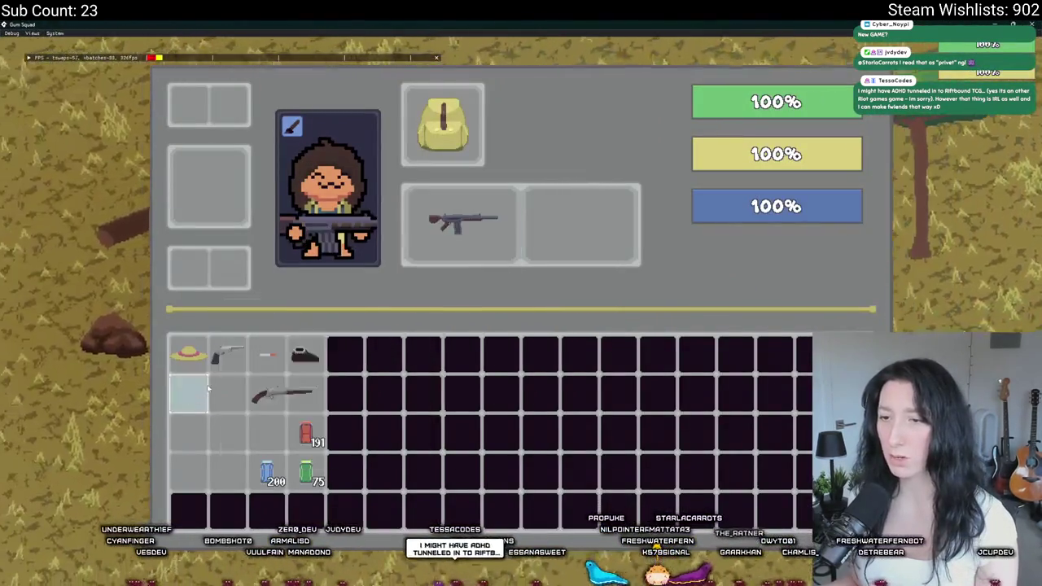
pyautogui.click(195, 349)
pyautogui.click(297, 132)
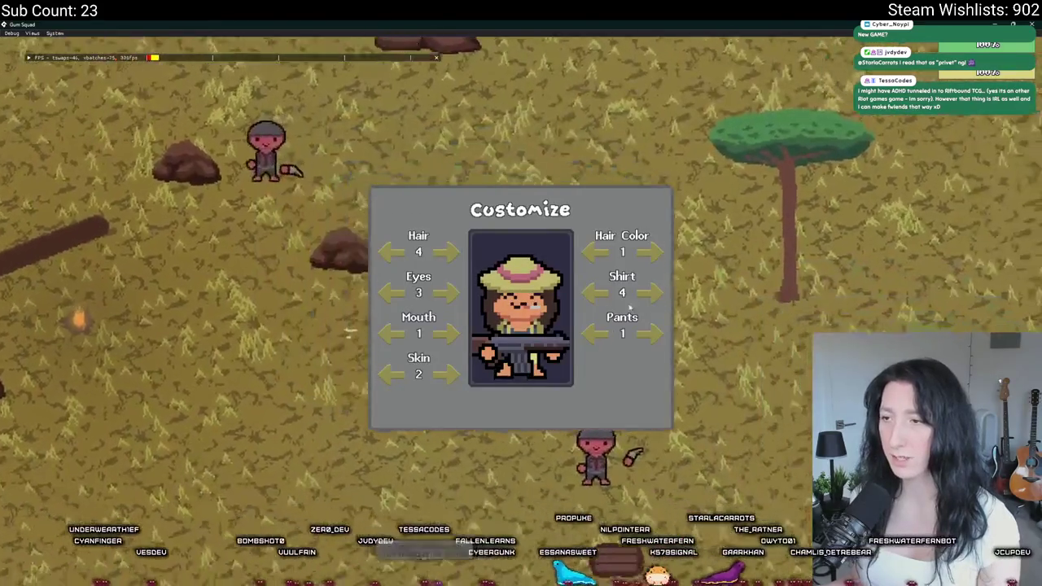
pyautogui.press('Escape')
# - Walk the character around the savanna and aim the rifle right
pyautogui.press('w')
pyautogui.press('a')
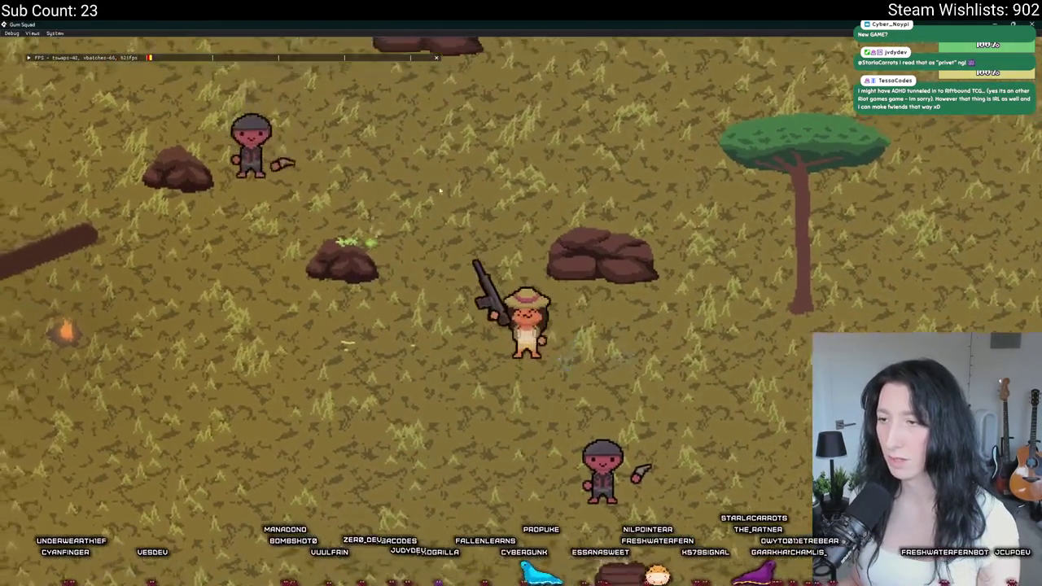
pyautogui.press('s')
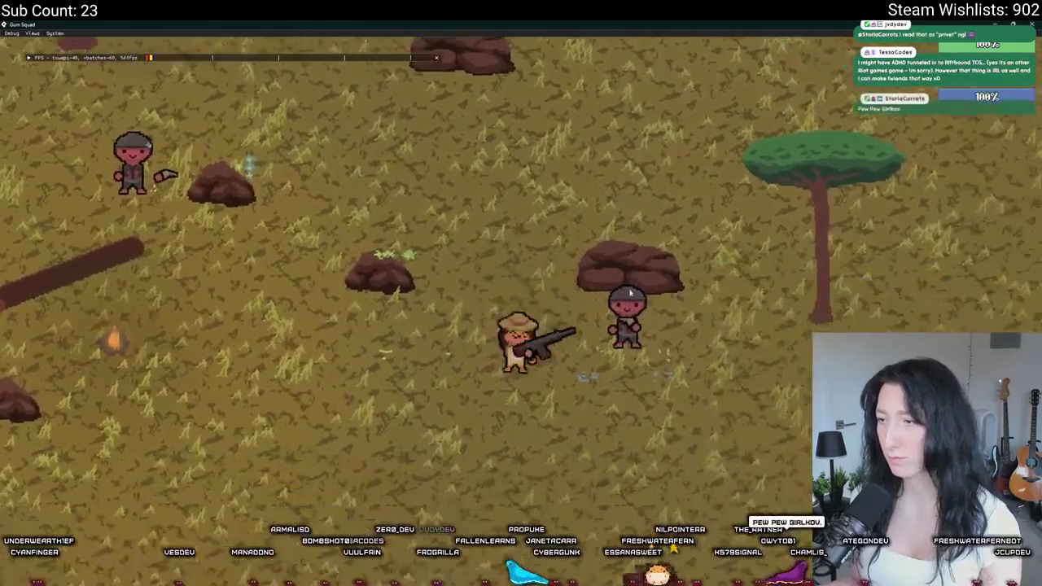
pyautogui.press('a')
pyautogui.press('w')
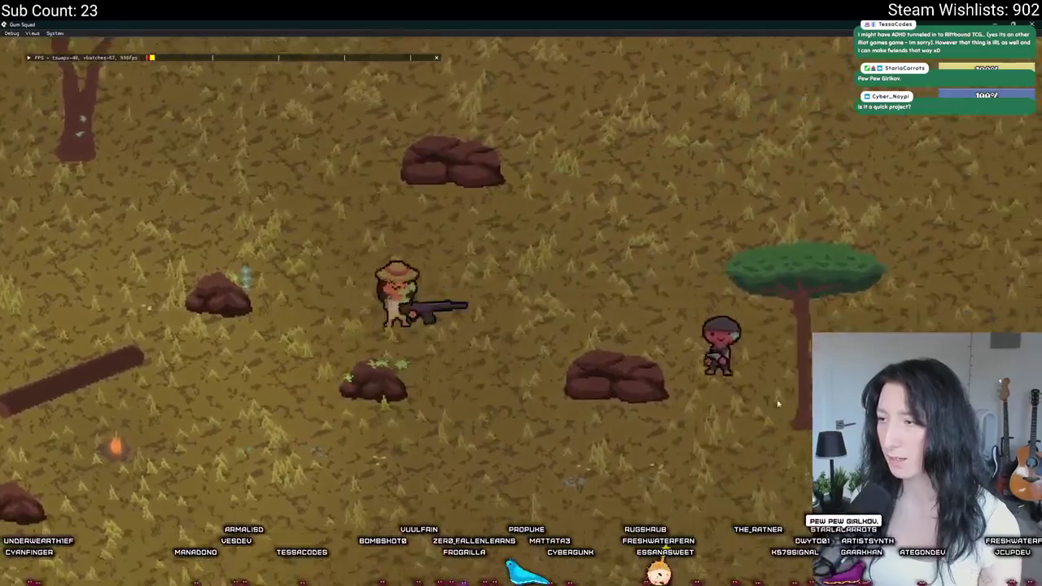
pyautogui.press('d')
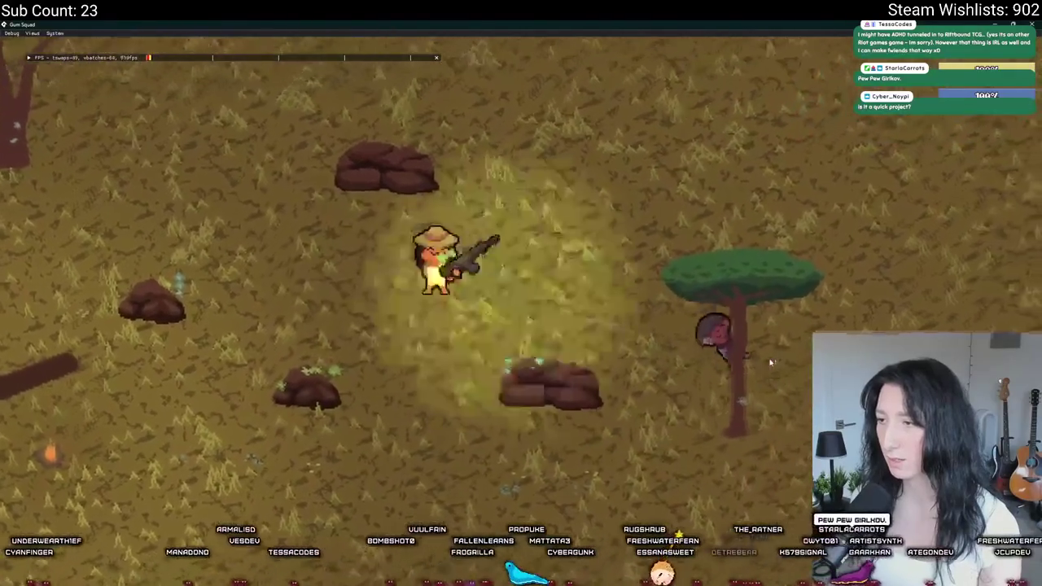
# - Equip the shotgun as the second weapon, fire it, and walk across new terrain
pyautogui.press('i')
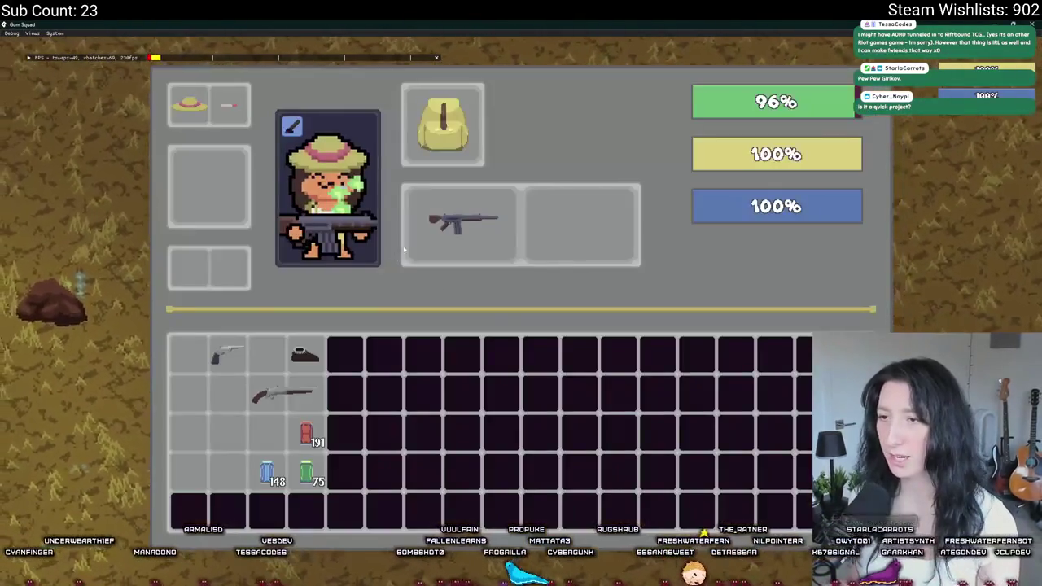
pyautogui.click(302, 395)
pyautogui.press('i')
pyautogui.press('s')
pyautogui.click(639, 339)
pyautogui.press('a')
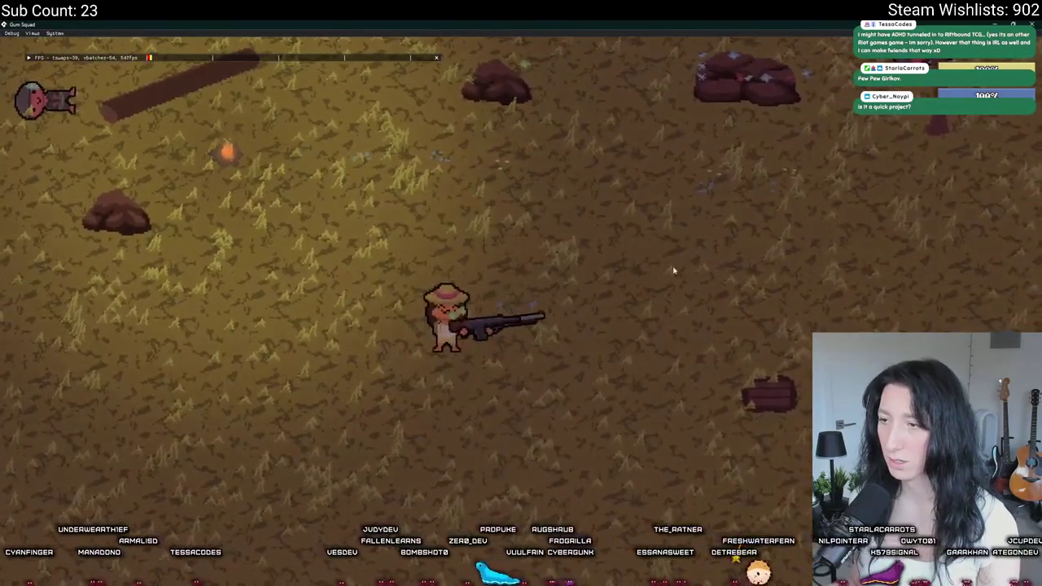
pyautogui.press('a')
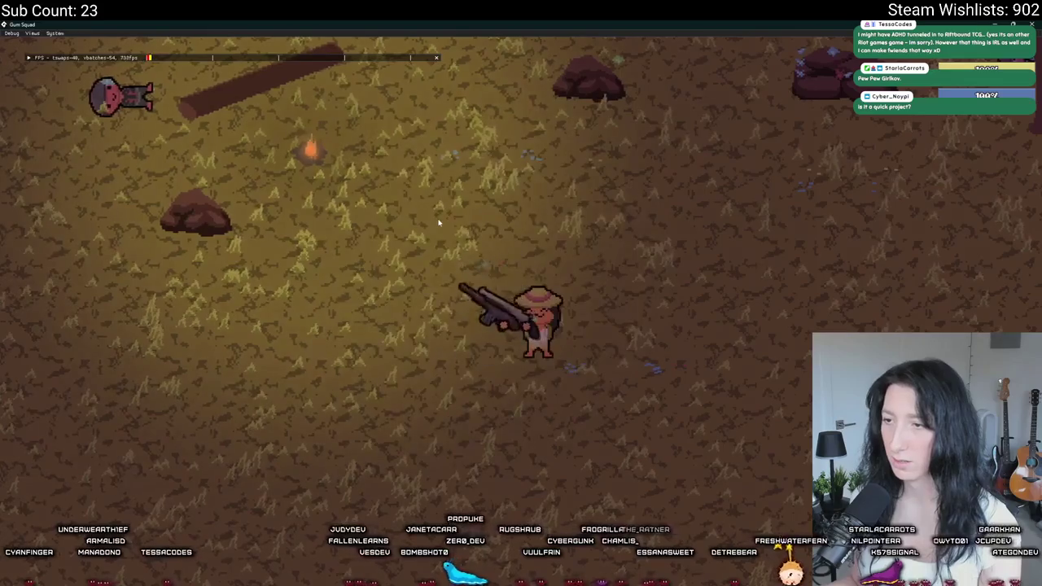
pyautogui.press('d')
# - Move the Cloth Backpack into the lower inventory slot and walk up onto the dirt
pyautogui.press('i')
pyautogui.moveTo(442, 122)
pyautogui.mouseDown()
pyautogui.moveTo(465, 222)
pyautogui.moveTo(464, 126)
pyautogui.mouseUp()
pyautogui.press('i')
pyautogui.press('i')
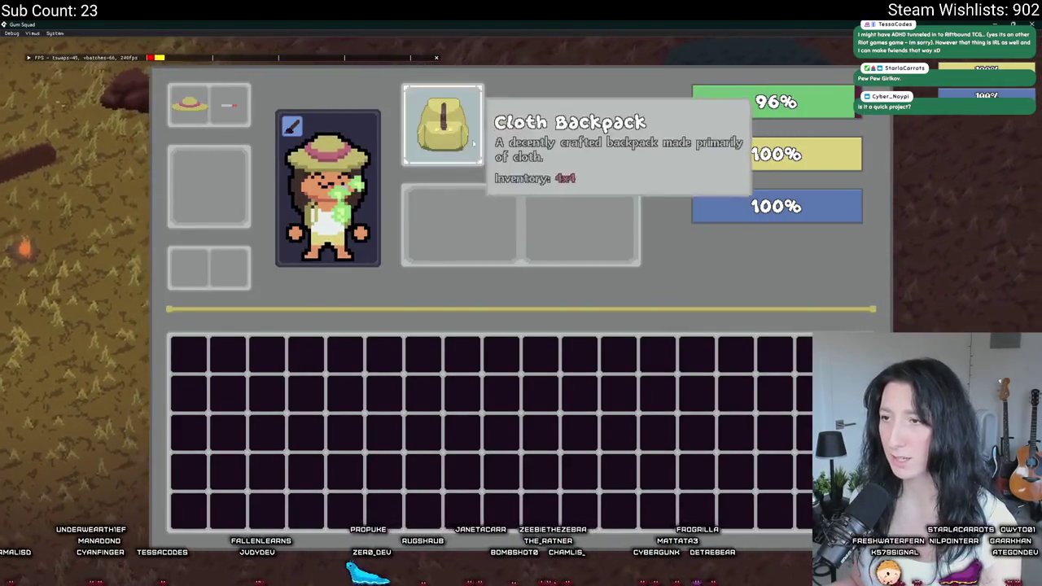
pyautogui.press('i')
pyautogui.press('d')
pyautogui.press('w')
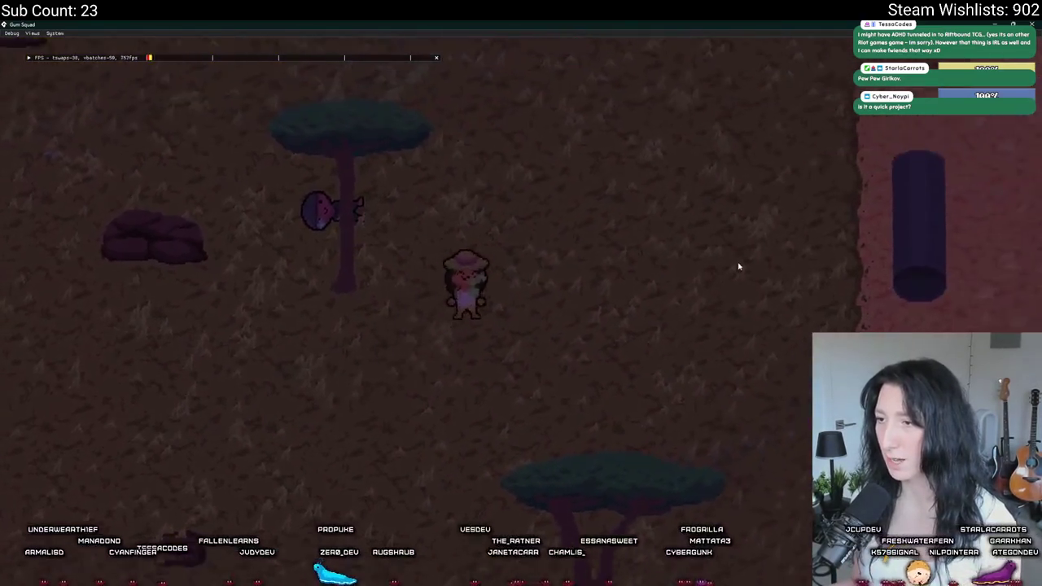
# - Move the pistol into the first slot, equip the shotgun in hand, and fire it
pyautogui.press('i')
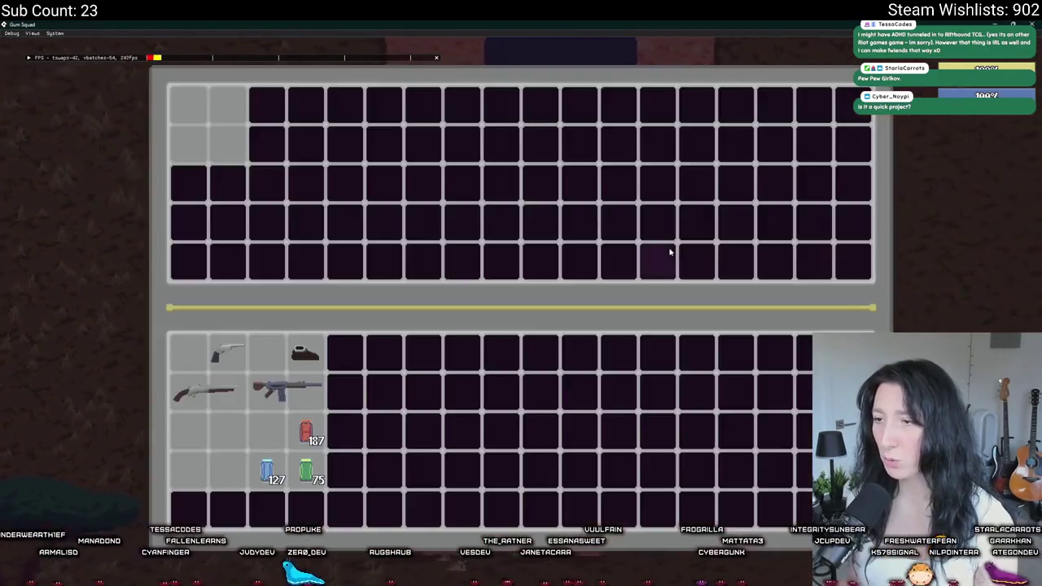
pyautogui.moveTo(228, 431); pyautogui.dragTo(214, 425)
pyautogui.press('i')
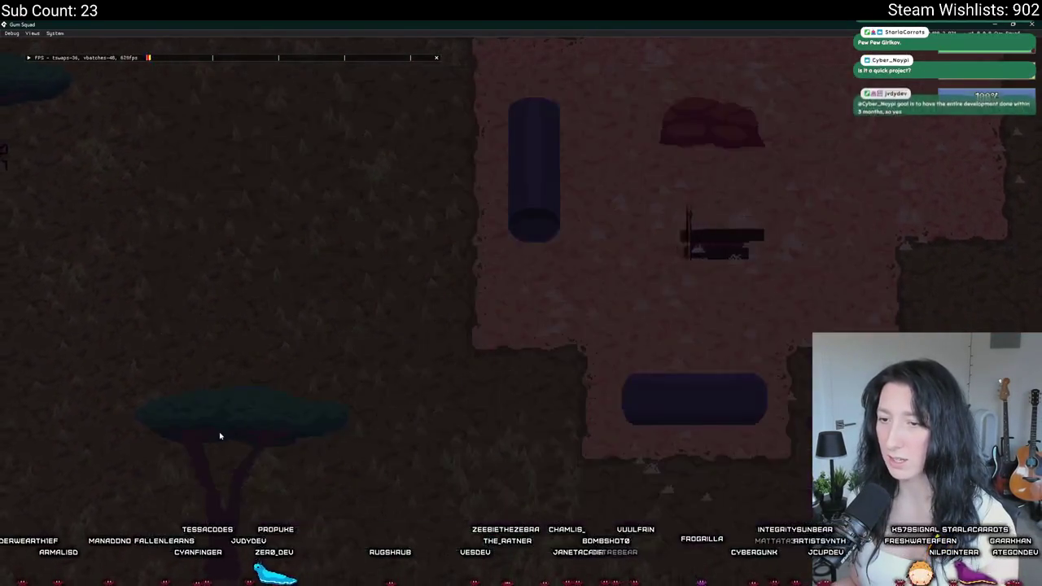
pyautogui.press('i')
pyautogui.click(225, 388)
pyautogui.press('i')
pyautogui.click(476, 248)
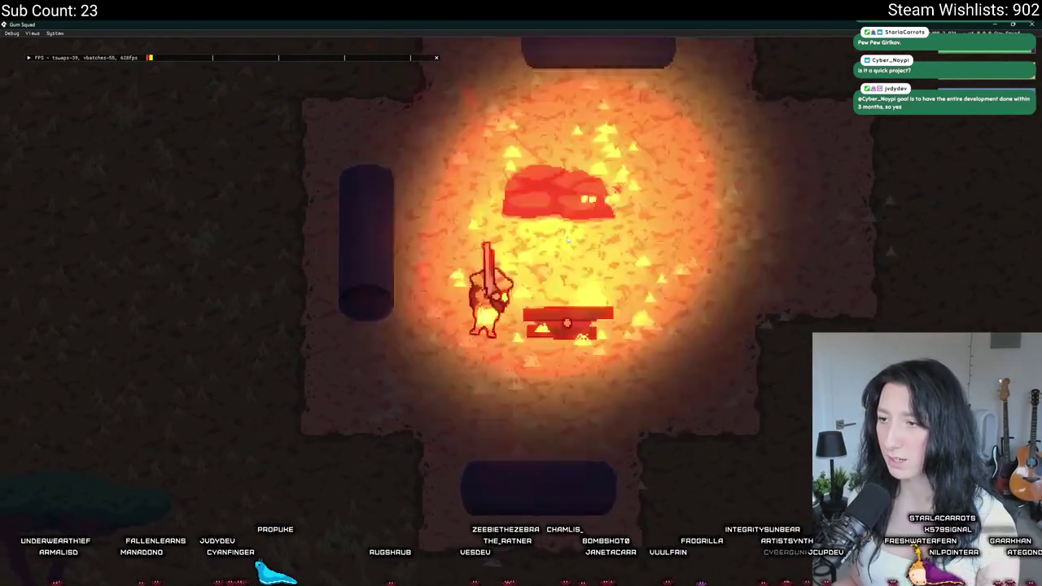
# - Walk left through the grassland, glance at the inventory, then quit the game with Escape
pyautogui.press('a')
pyautogui.press('a')
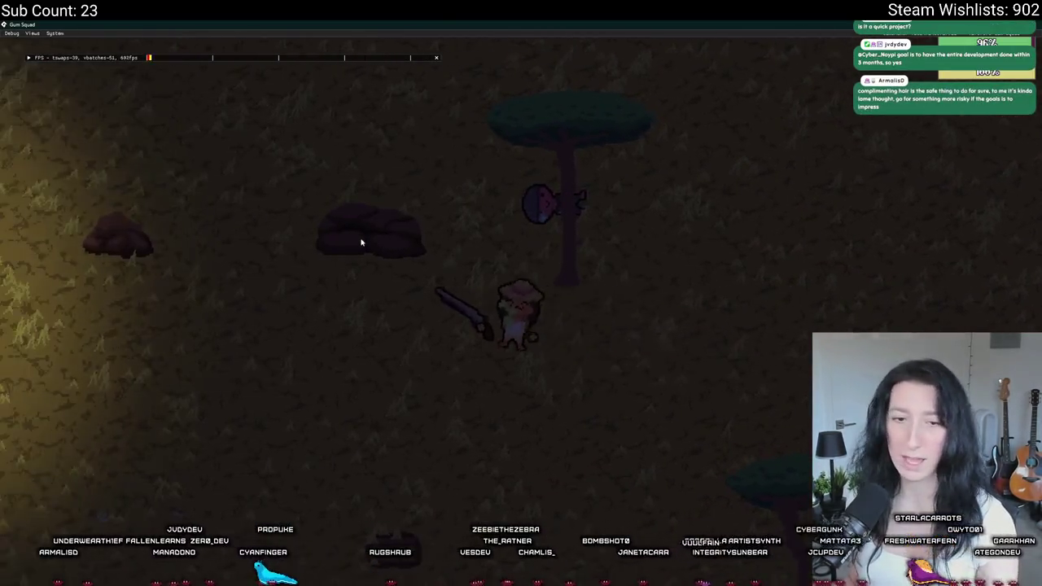
pyautogui.press('a')
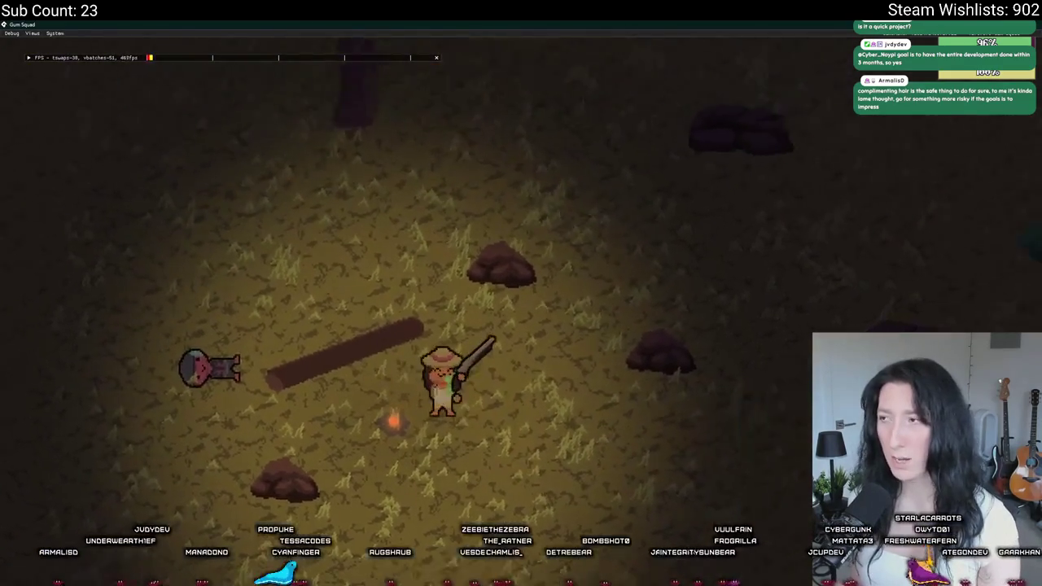
pyautogui.press('a')
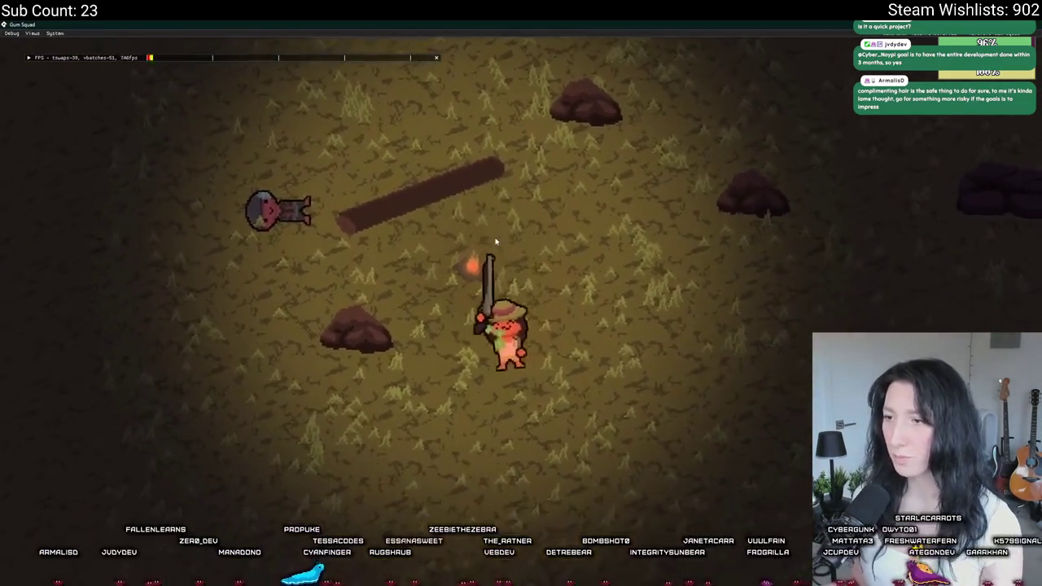
pyautogui.press('a')
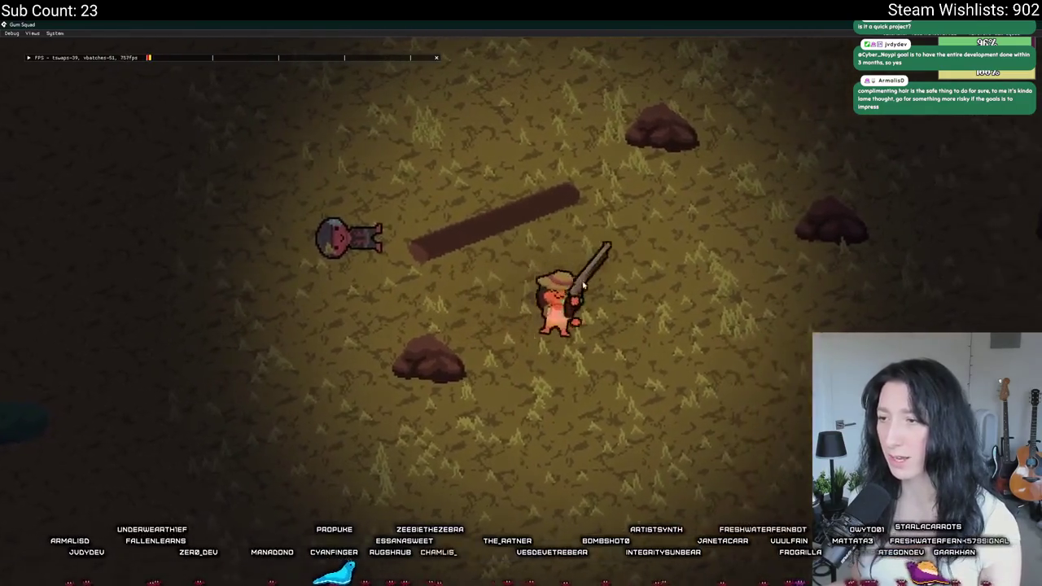
pyautogui.press('Tab')
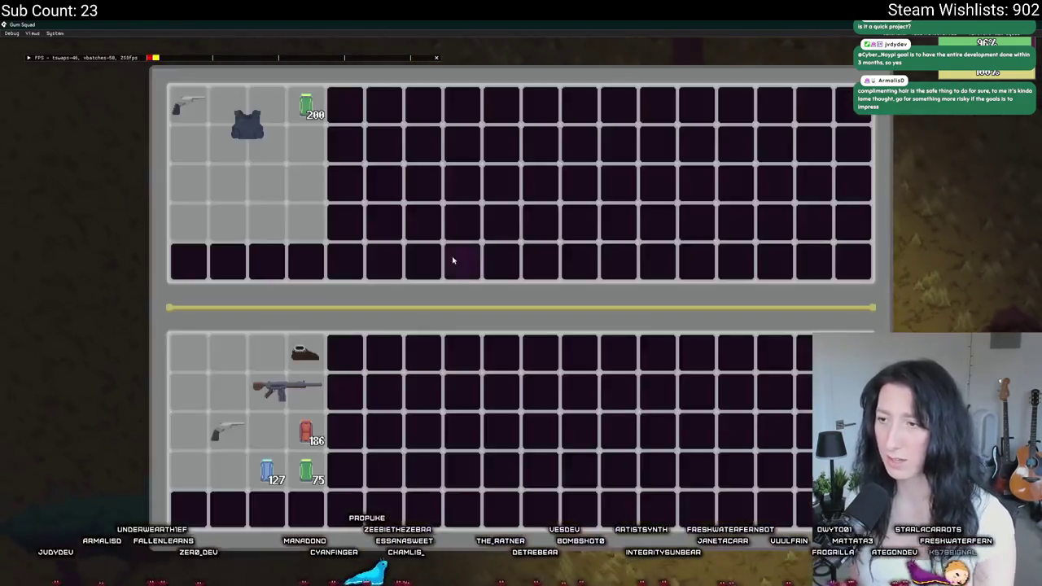
pyautogui.press('Tab')
pyautogui.press('d')
pyautogui.scroll(-5, 502, 256)
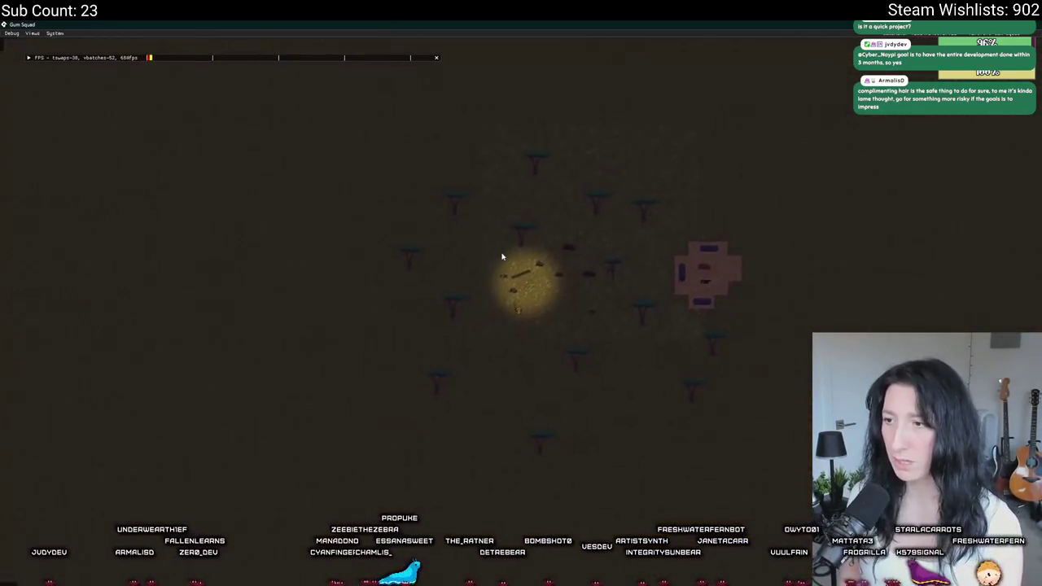
pyautogui.scroll(3, 502, 256)
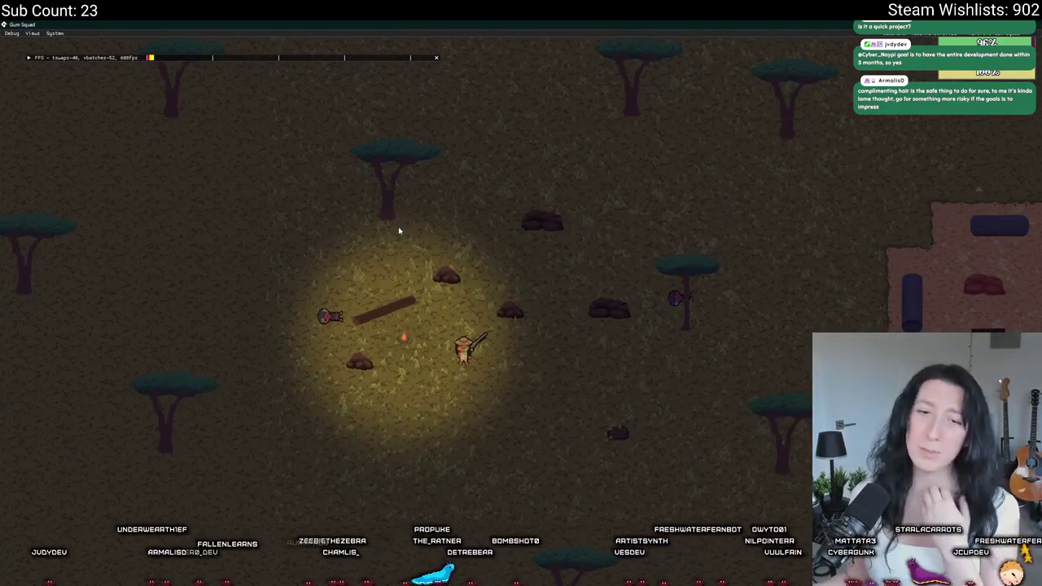
pyautogui.press('Escape')
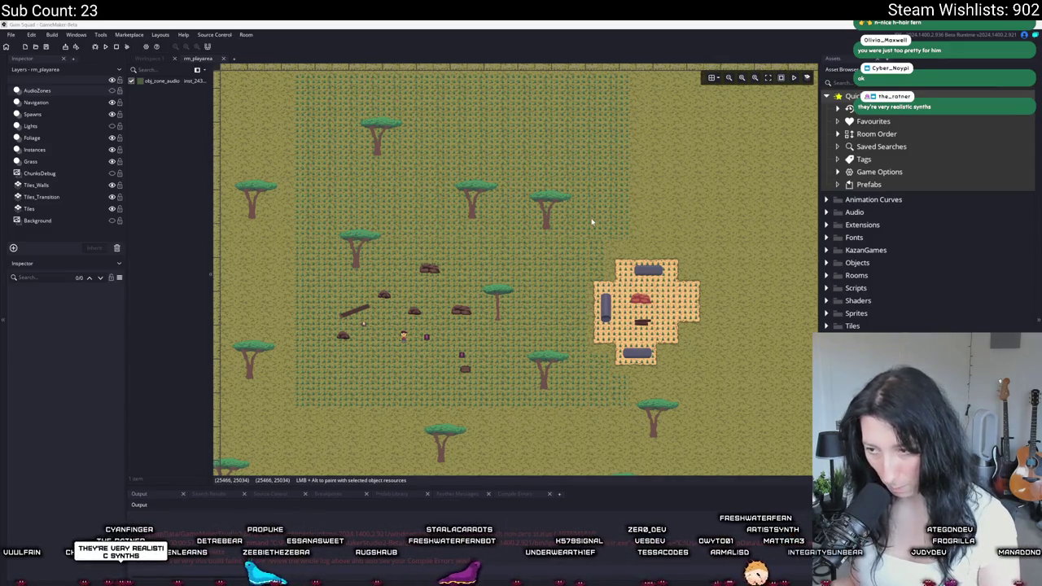
# - Create a new folder named 'Props' inside the Objects asset folder
pyautogui.moveTo(584, 226)
pyautogui.mouseDown()
pyautogui.moveTo(546, 222)
pyautogui.moveTo(625, 205)
pyautogui.mouseUp()
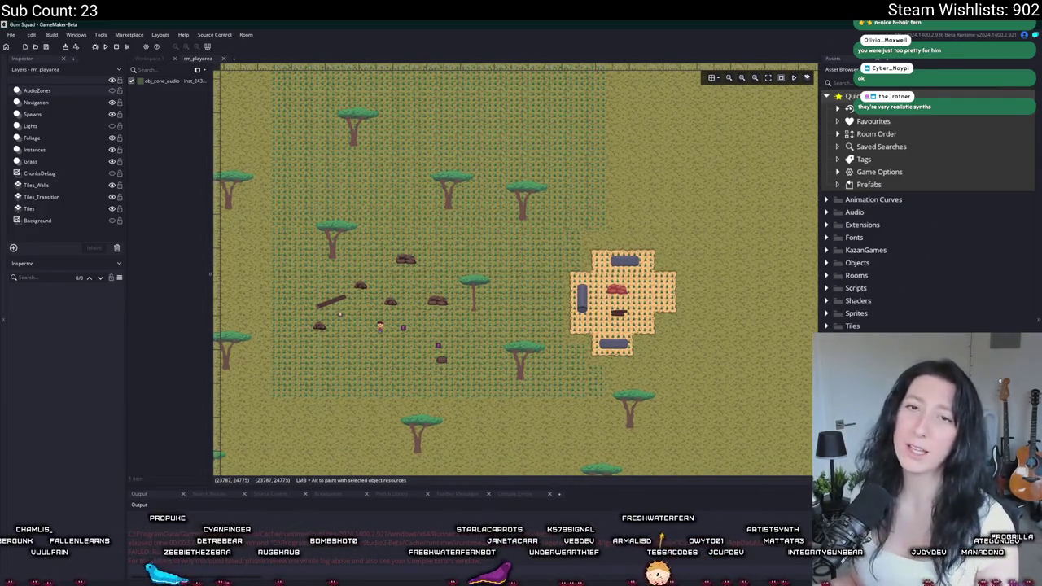
pyautogui.doubleClick(854, 262)
pyautogui.moveTo(768, 296); pyautogui.dragTo(676, 302)
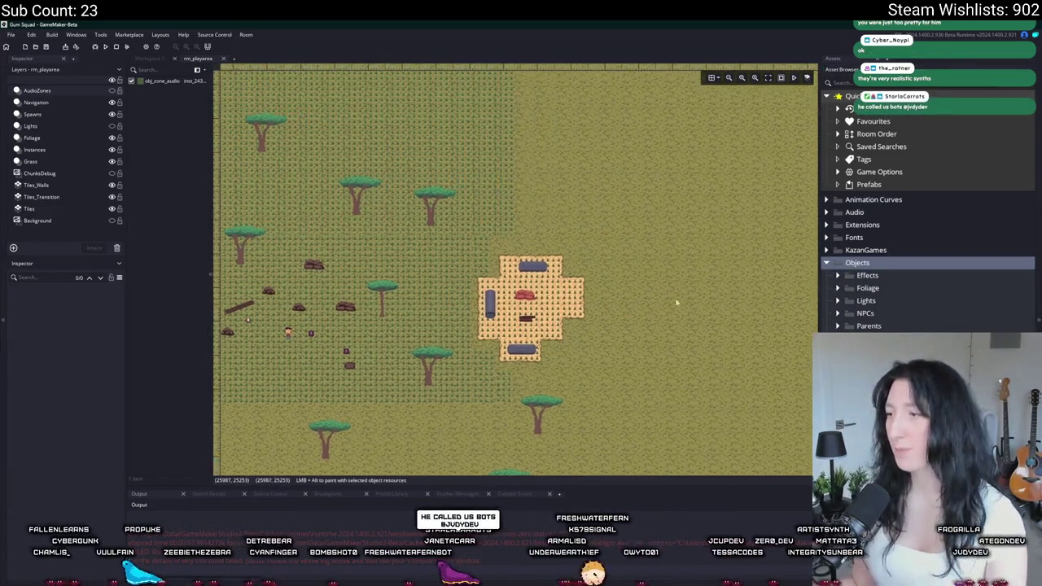
pyautogui.rightClick(846, 268)
pyautogui.click(875, 318)
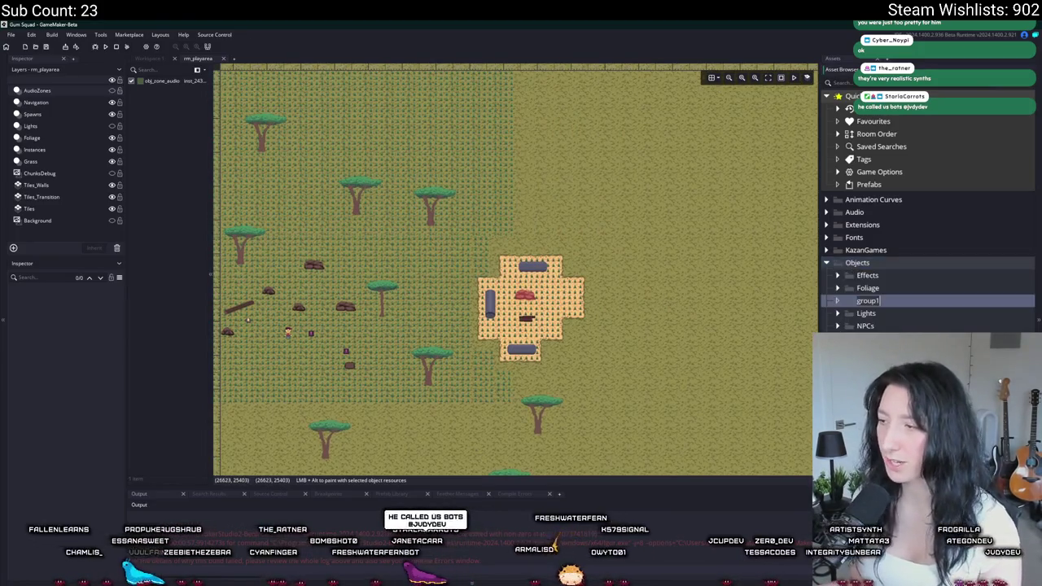
pyautogui.write('Props')
pyautogui.press('Return')
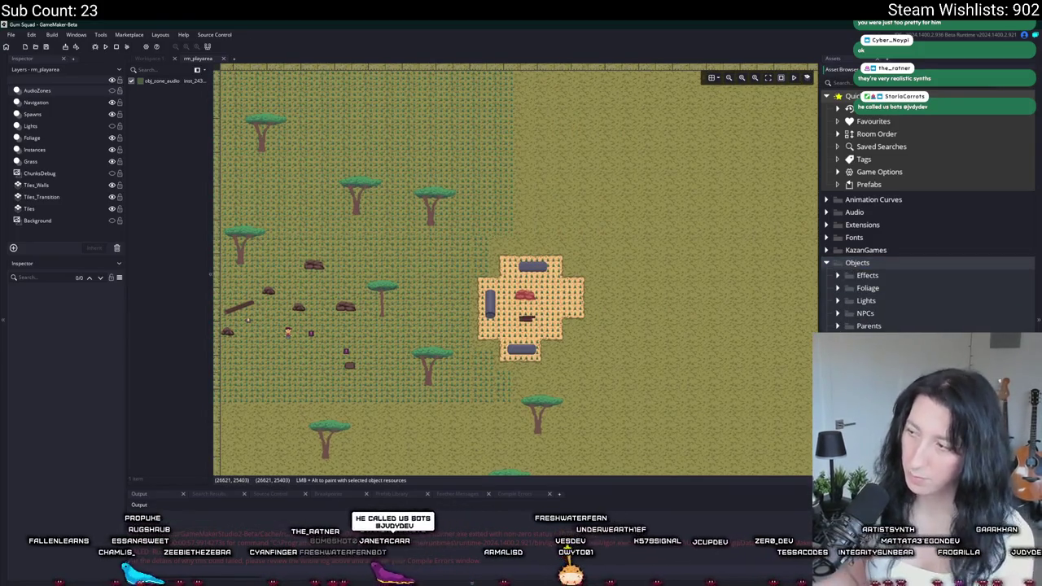
# - Assign spr_path_dirt0 as obj_dirt_path_node's sprite and add a node_index variable definition
pyautogui.click(341, 179)
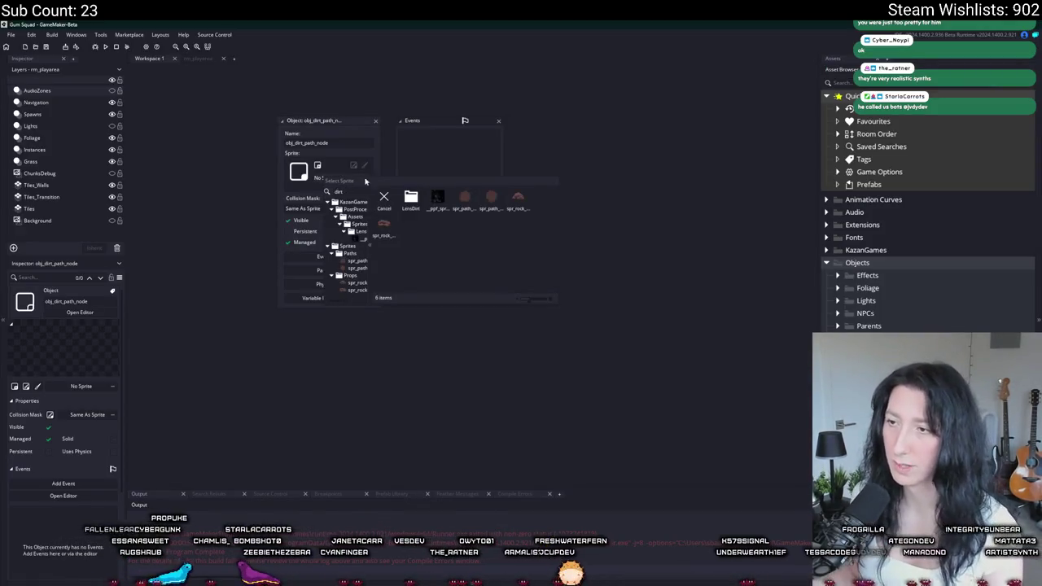
pyautogui.click(463, 200)
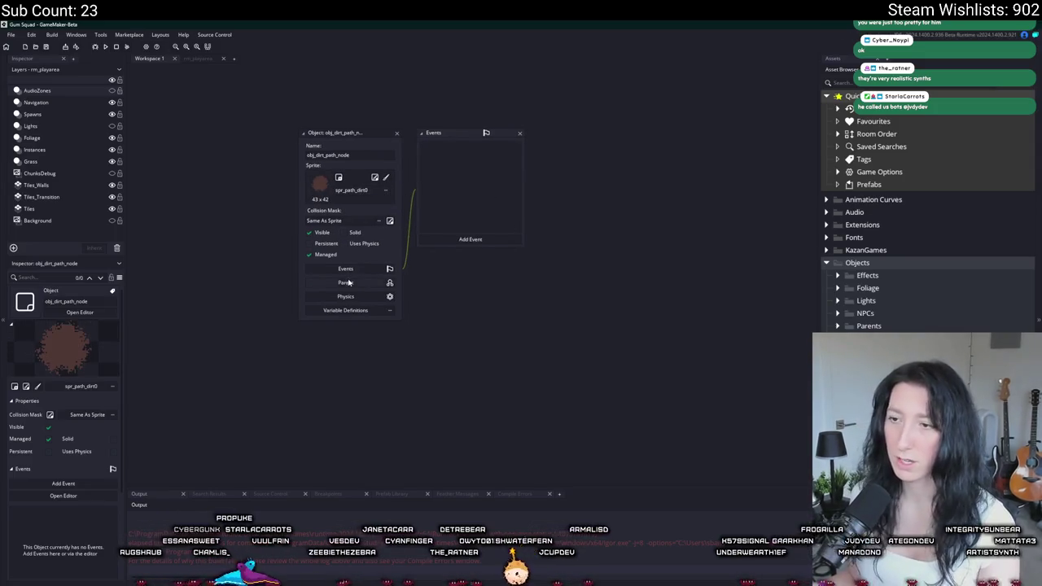
pyautogui.click(654, 350)
pyautogui.write('node_index')
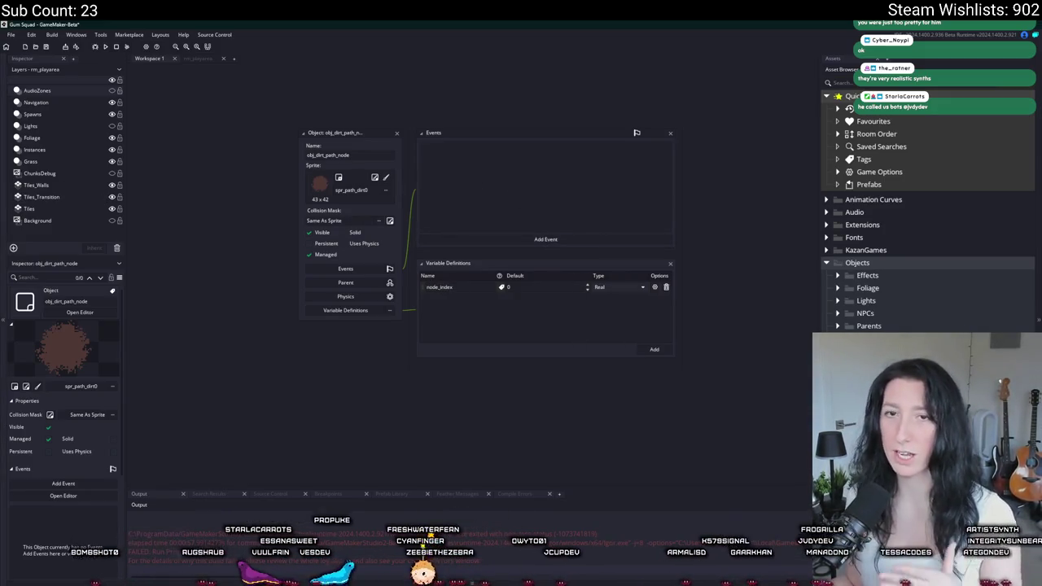
pyautogui.hscroll(3, 539, 217)
pyautogui.scroll(2, 540, 217)
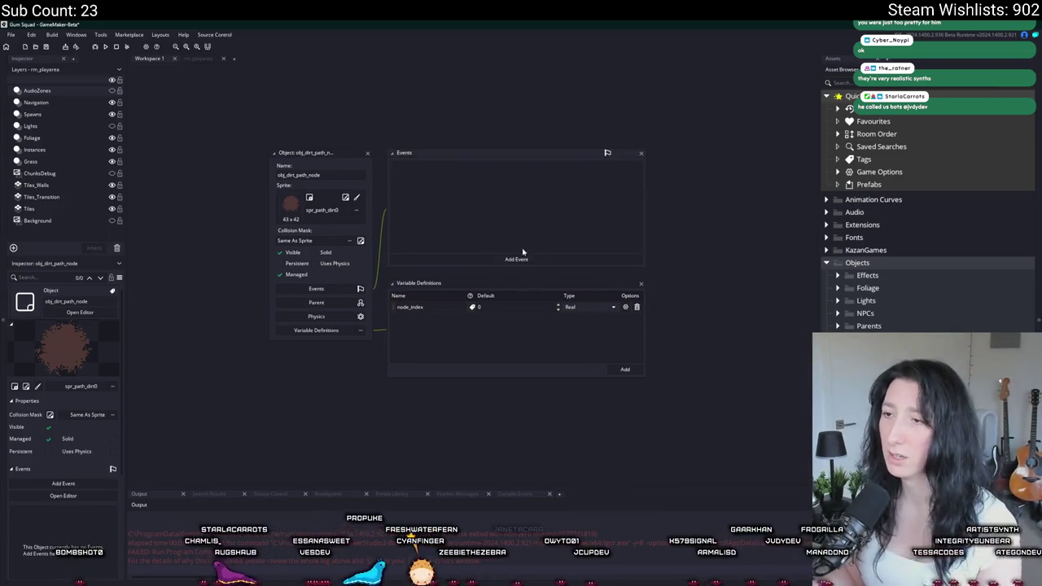
pyautogui.hscroll(2, 457, 217)
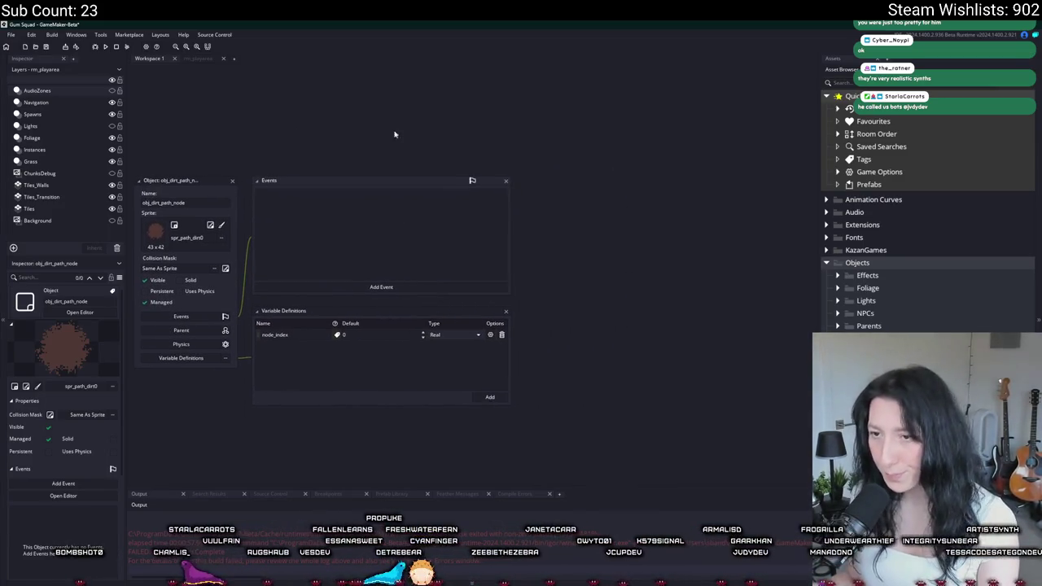
pyautogui.click(371, 286)
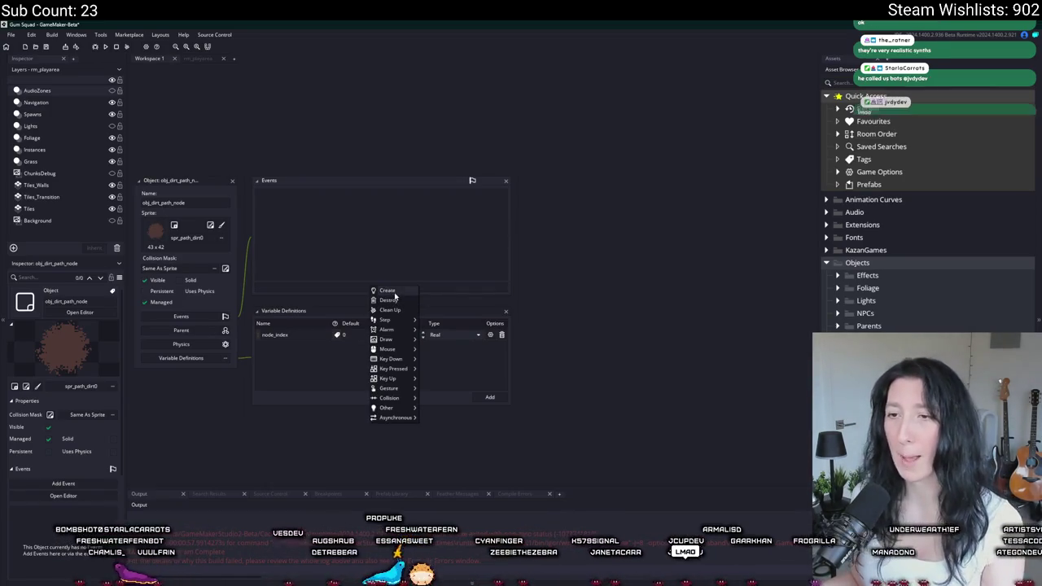
# - Add a Create event whose code reads path = path_add();
pyautogui.click(389, 292)
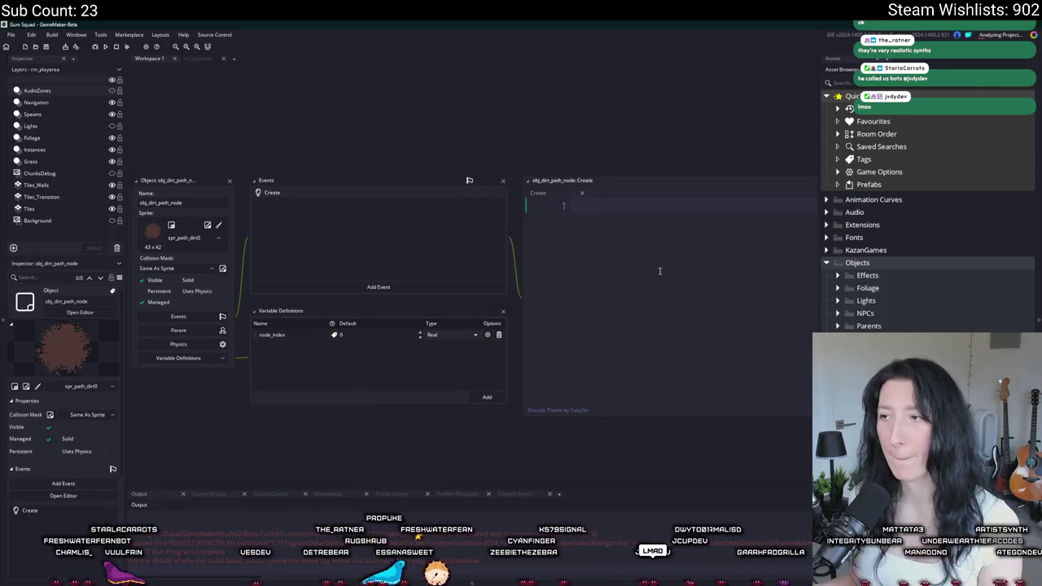
pyautogui.write('if')
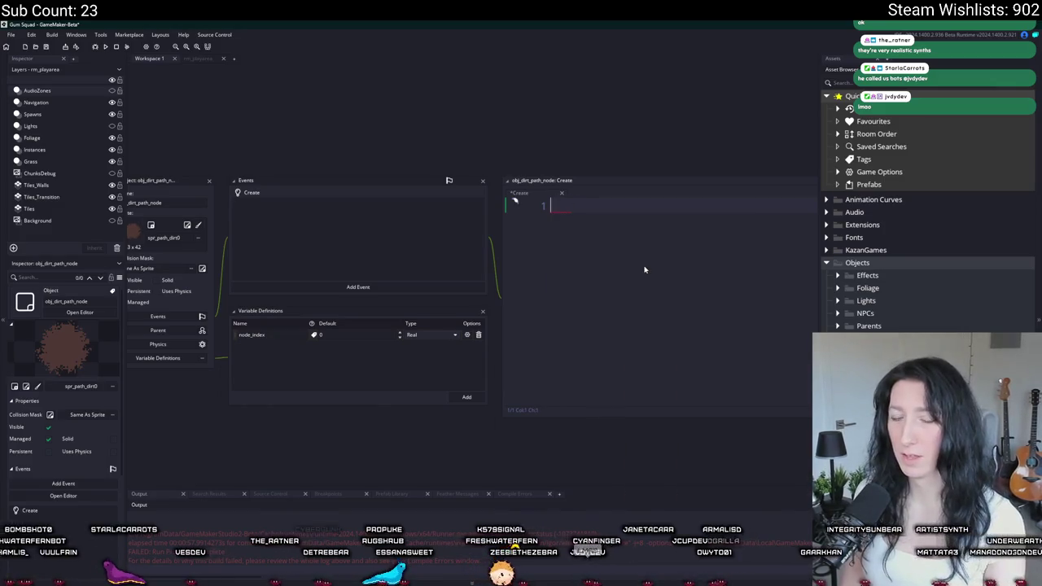
pyautogui.write(' = path')
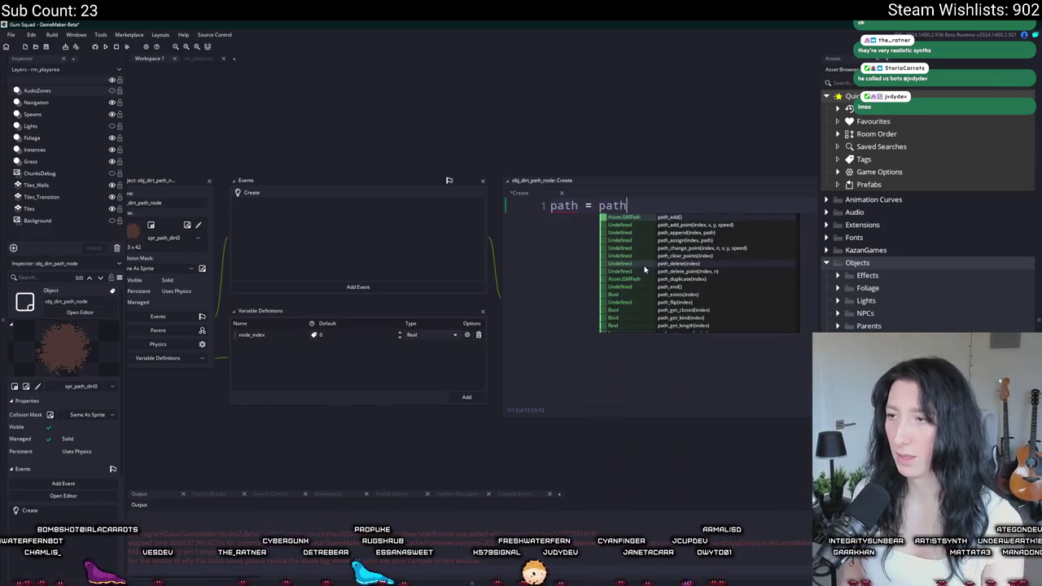
pyautogui.write('_create')
pyautogui.press('BackSpace')
pyautogui.press('BackSpace')
pyautogui.write('add')
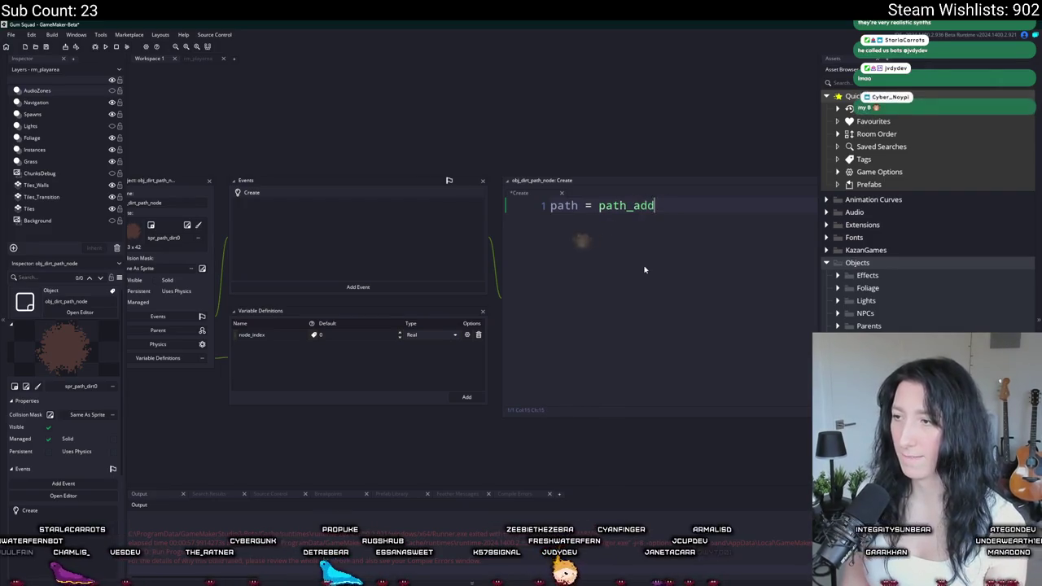
pyautogui.write('();')
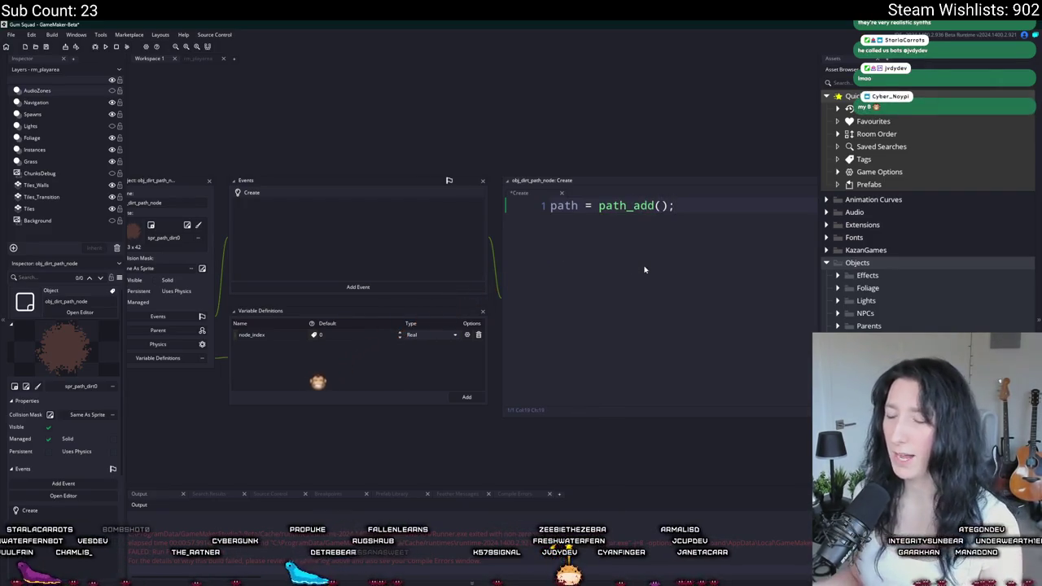
pyautogui.press('Home')
pyautogui.hotkey('ctrl', 'Right')
pyautogui.click(345, 291)
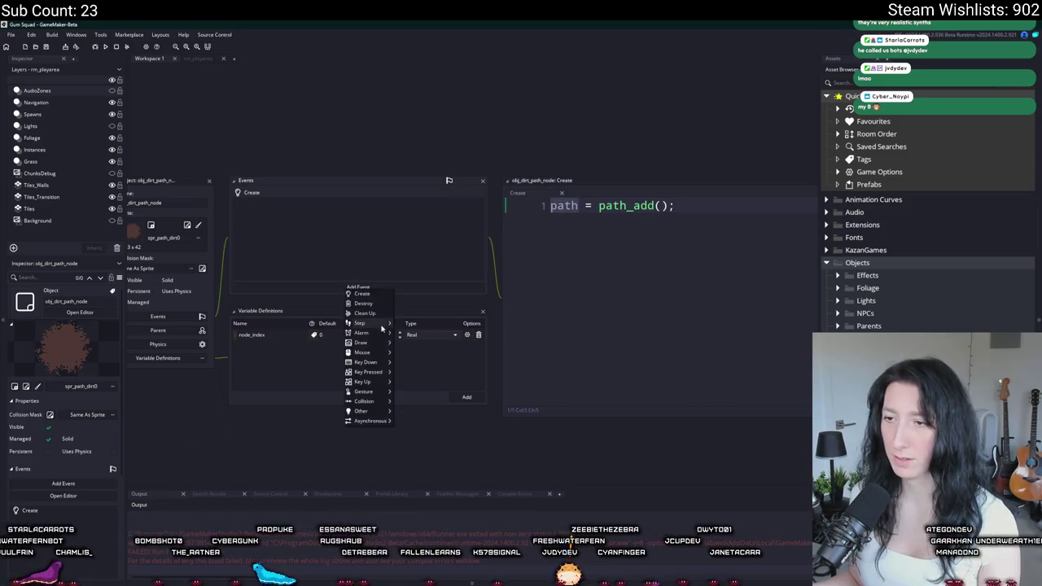
# - Add a Clean Up event with path_delete(path); and compare it against the Create code
pyautogui.click(366, 315)
pyautogui.write('path')
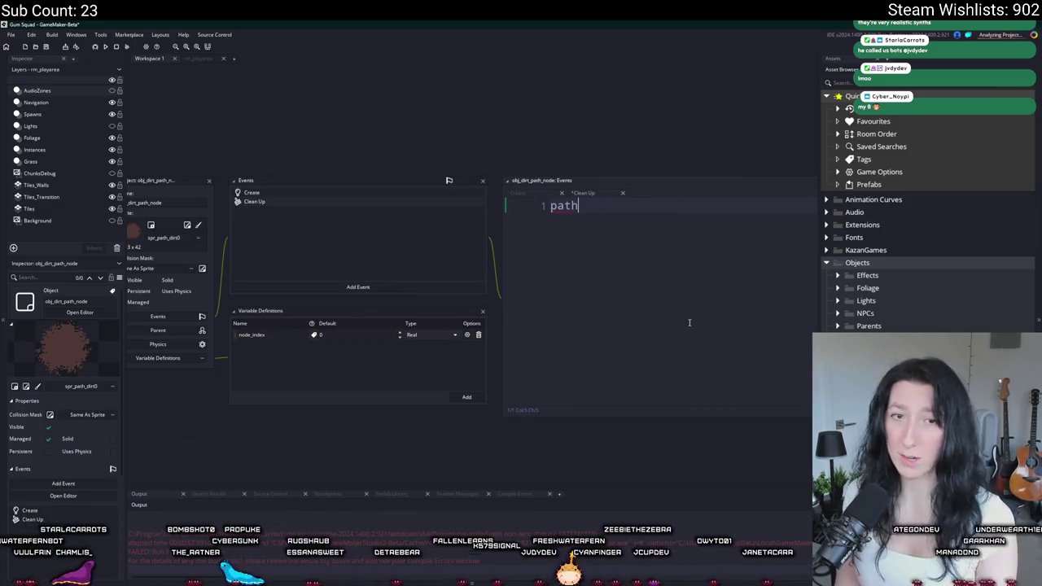
pyautogui.write('_delete(path);')
pyautogui.hotkey('ctrl', 'Tab')
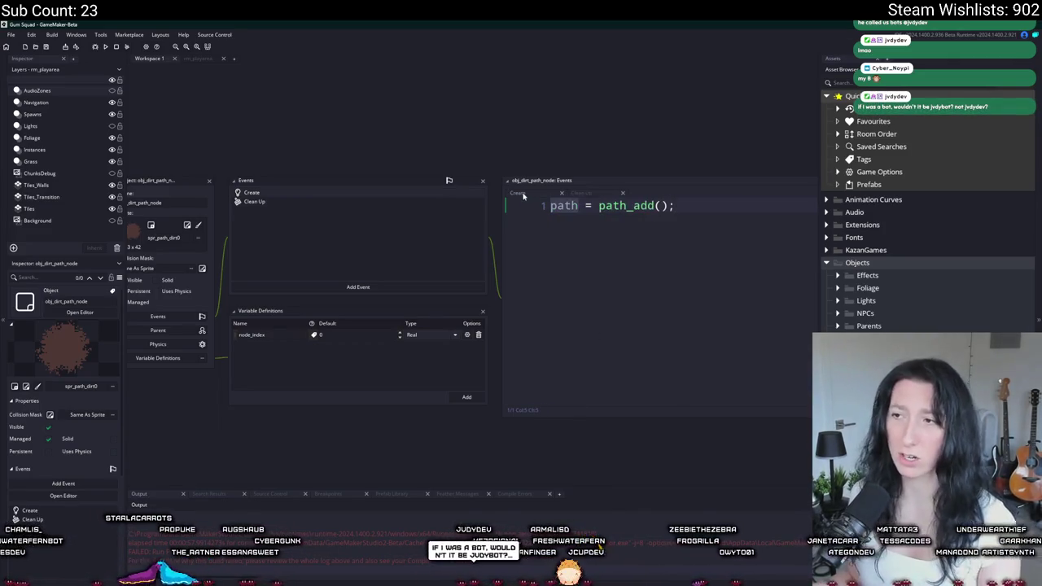
pyautogui.hotkey('ctrl', 'Tab')
pyautogui.hotkey('ctrl', 'Tab')
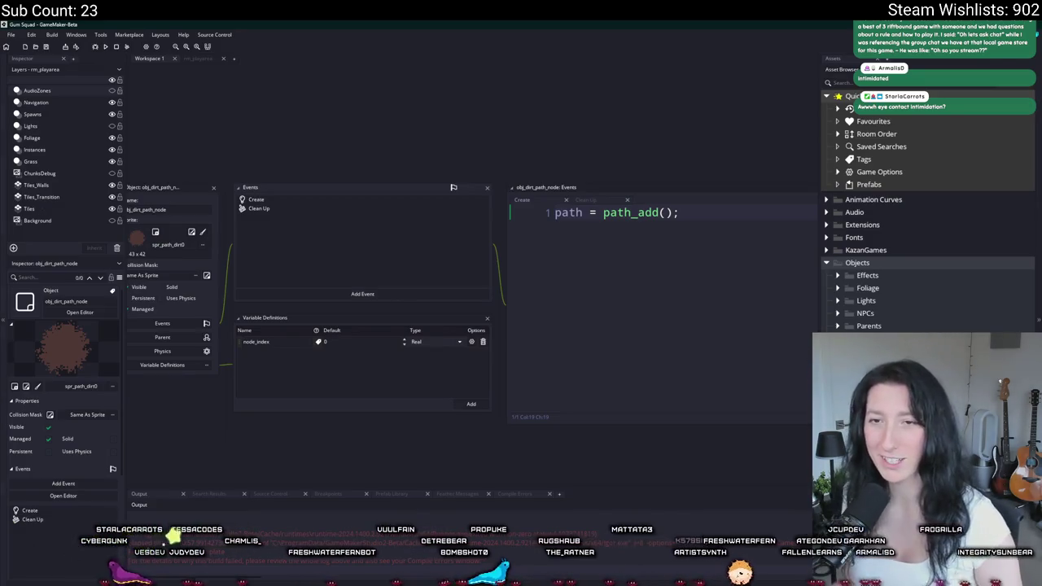
# - Add a '// Find next node' comment below the path creation line in the Create code
pyautogui.moveTo(382, 242); pyautogui.dragTo(336, 223)
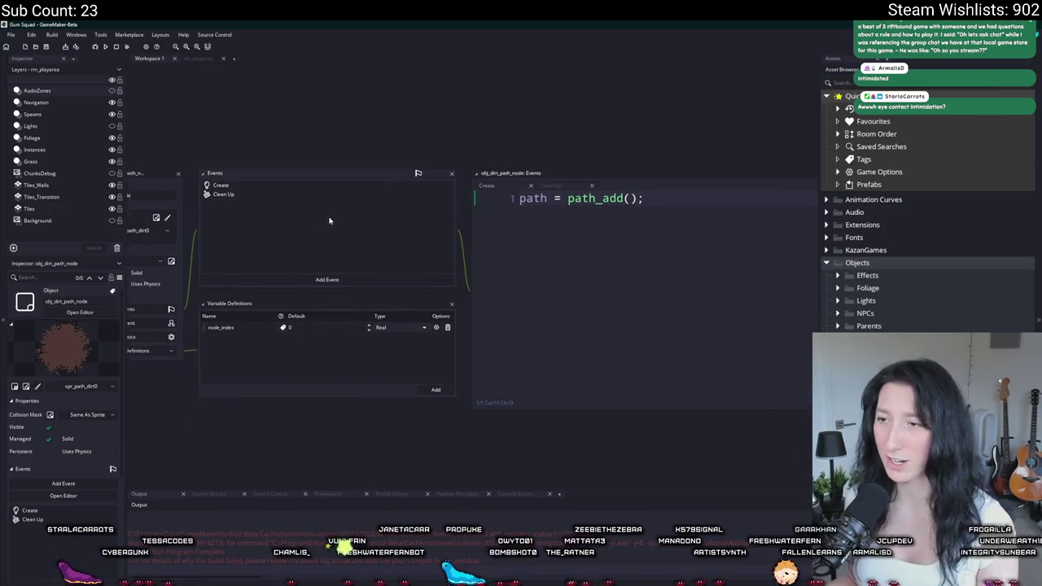
pyautogui.click(320, 273)
pyautogui.click(380, 236)
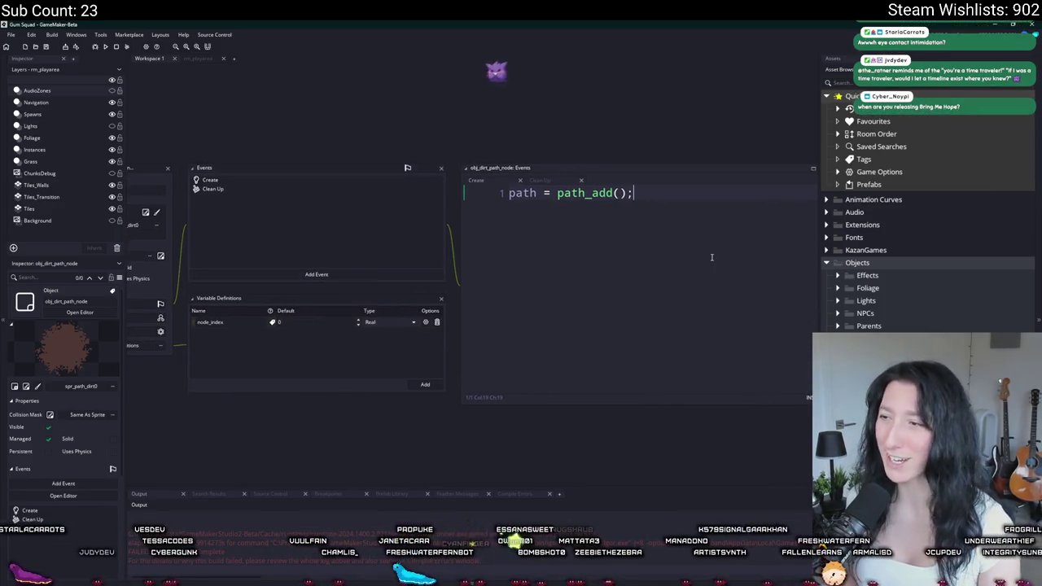
pyautogui.press('Return')
pyautogui.press('Return')
pyautogui.write('// Findk an')
pyautogui.press('BackSpace')
pyautogui.press('BackSpace')
pyautogui.press('BackSpace')
pyautogui.write('n ')
pyautogui.write('a')
pyautogui.press('BackSpace')
pyautogui.press('BackSpace')
pyautogui.press('BackSpace')
pyautogui.write('next node')
pyautogui.press('Return')
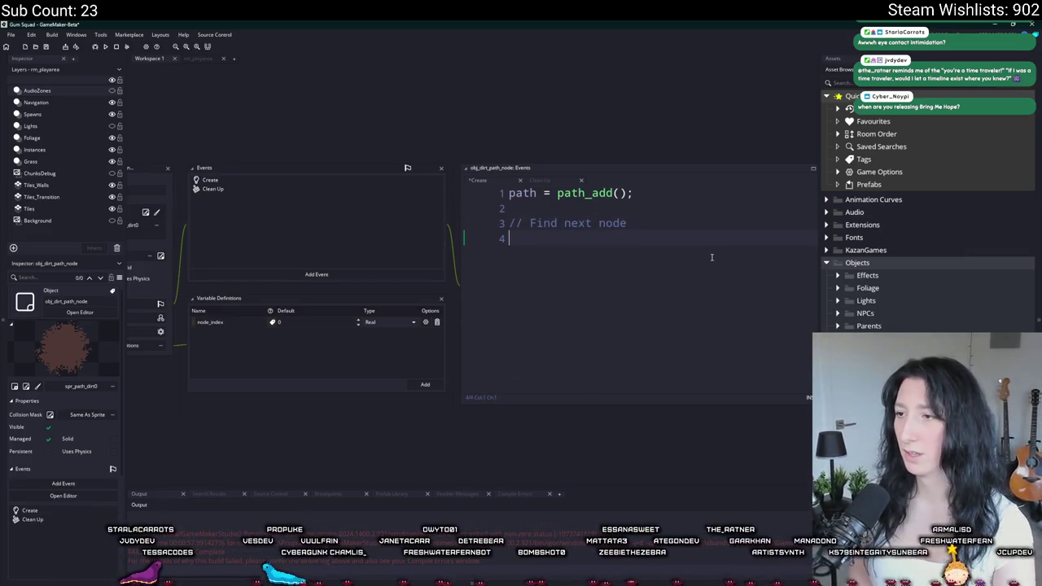
pyautogui.press('BackSpace')
# - Insert a path_add_point() call and begin partial 'with ( point_' and 'if ( nod' lines
pyautogui.write('path_add')
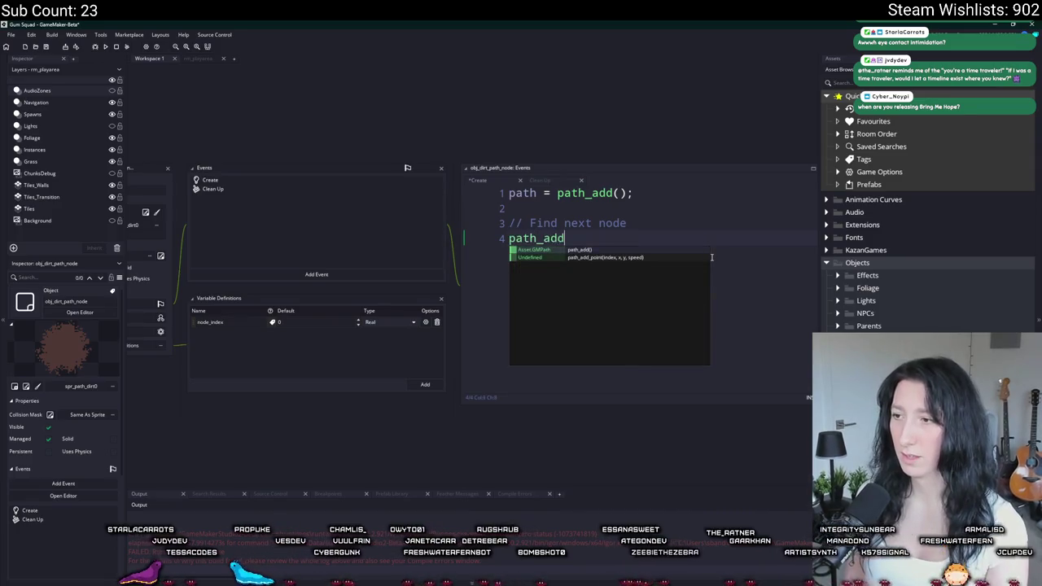
pyautogui.press('Down')
pyautogui.press('Return')
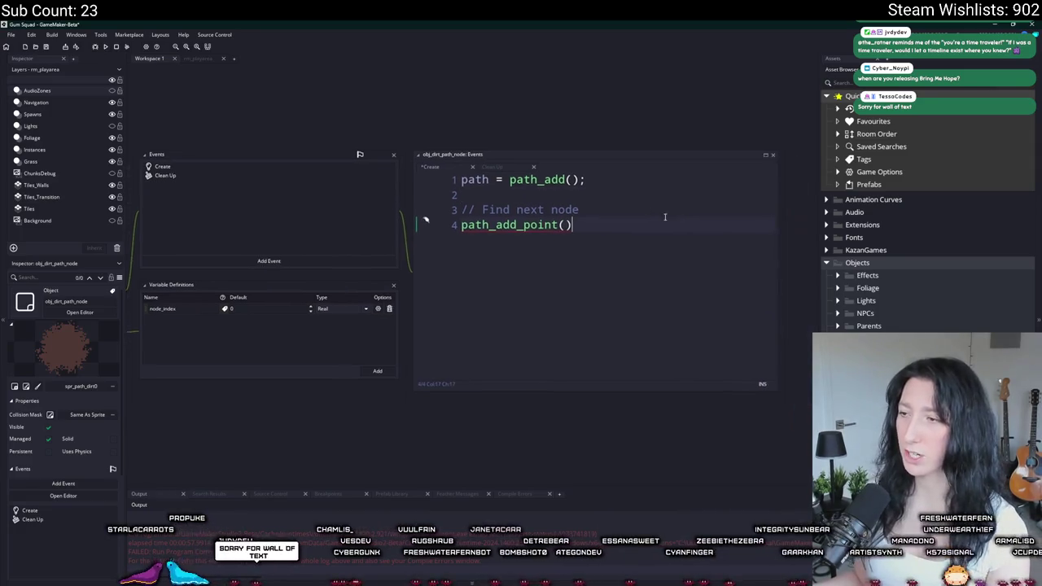
pyautogui.click(625, 203)
pyautogui.press('Return')
pyautogui.write('with ( point_')
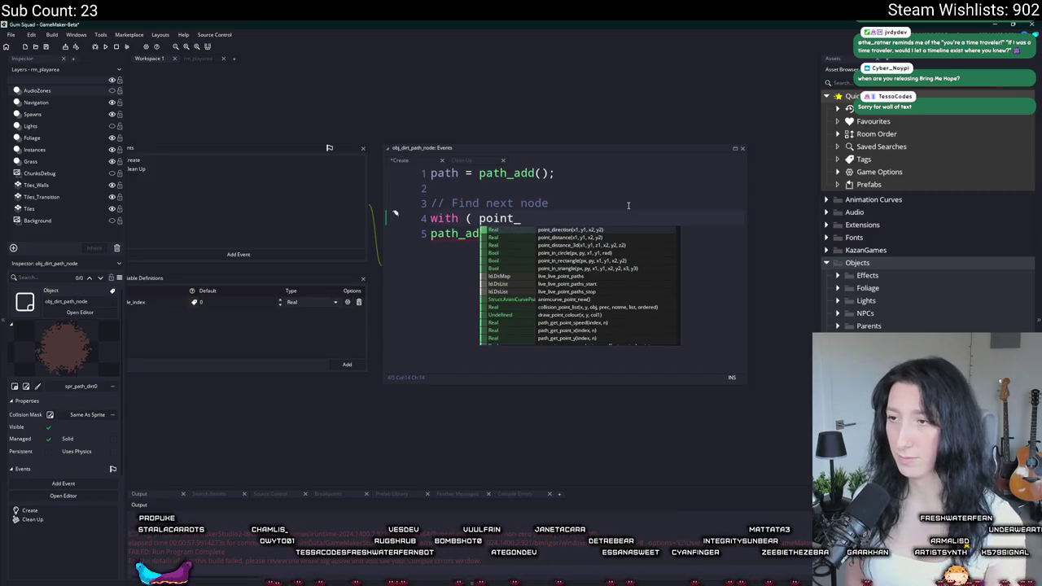
pyautogui.press('Escape')
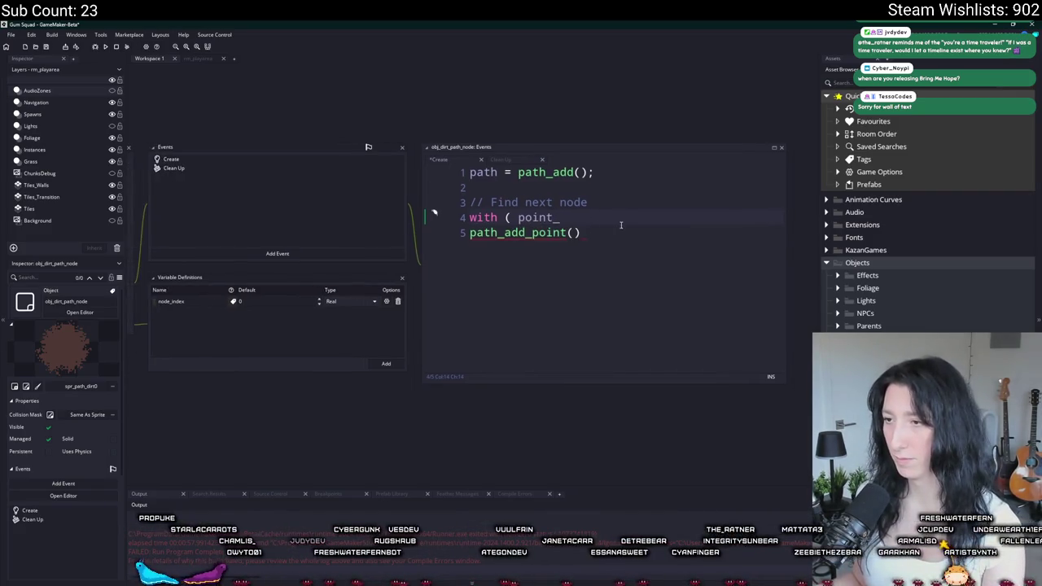
pyautogui.moveTo(612, 220); pyautogui.dragTo(708, 192)
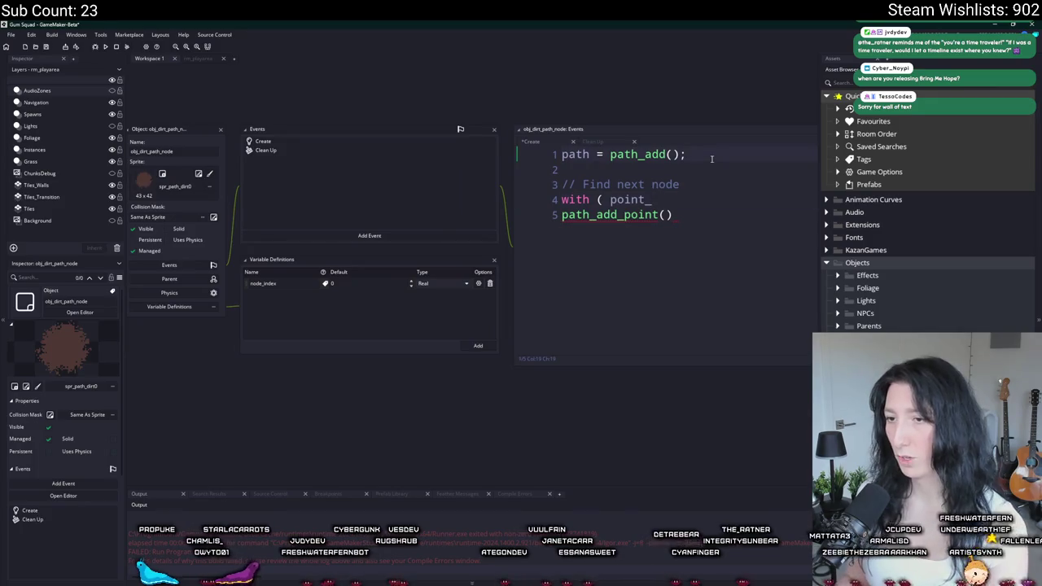
pyautogui.press('Return')
pyautogui.press('Return')
pyautogui.write('if (')
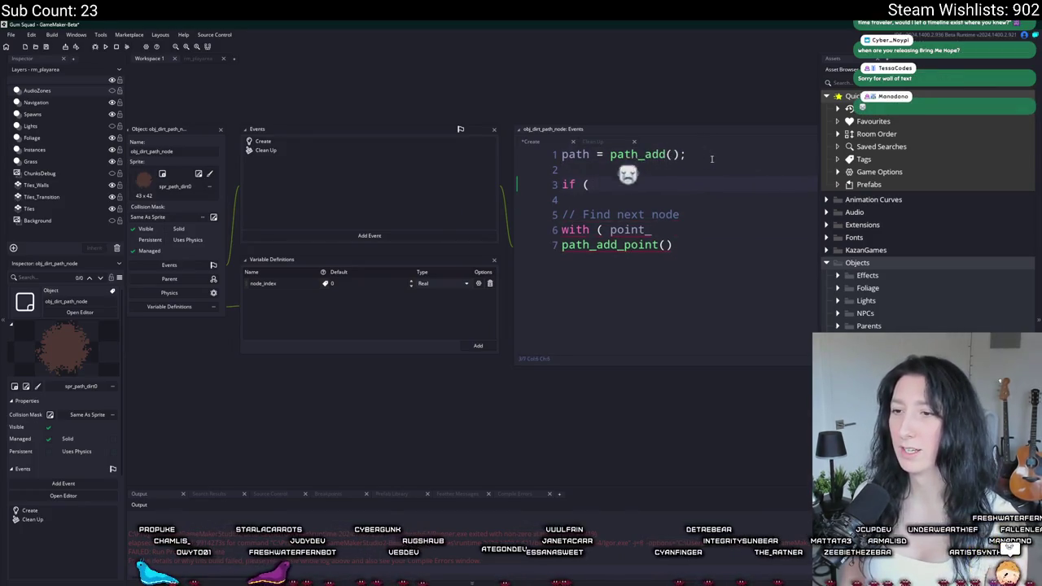
pyautogui.write(' nod')
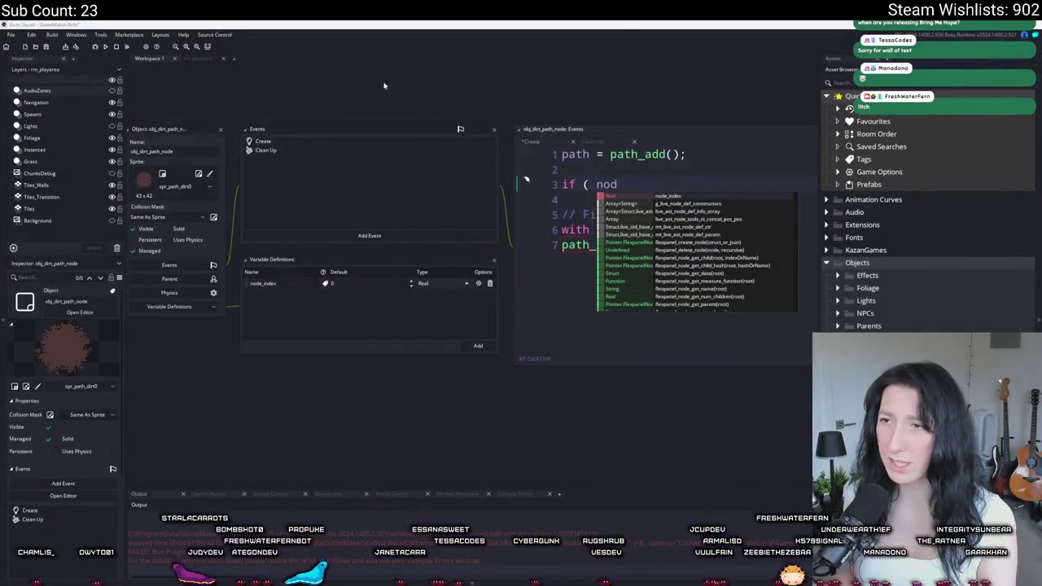
# - On the Bring Me Hope itch.io page, claim the Steam key and reveal it
pyautogui.hotkey('alt', 'Tab')
pyautogui.scroll(5, 547, 180)
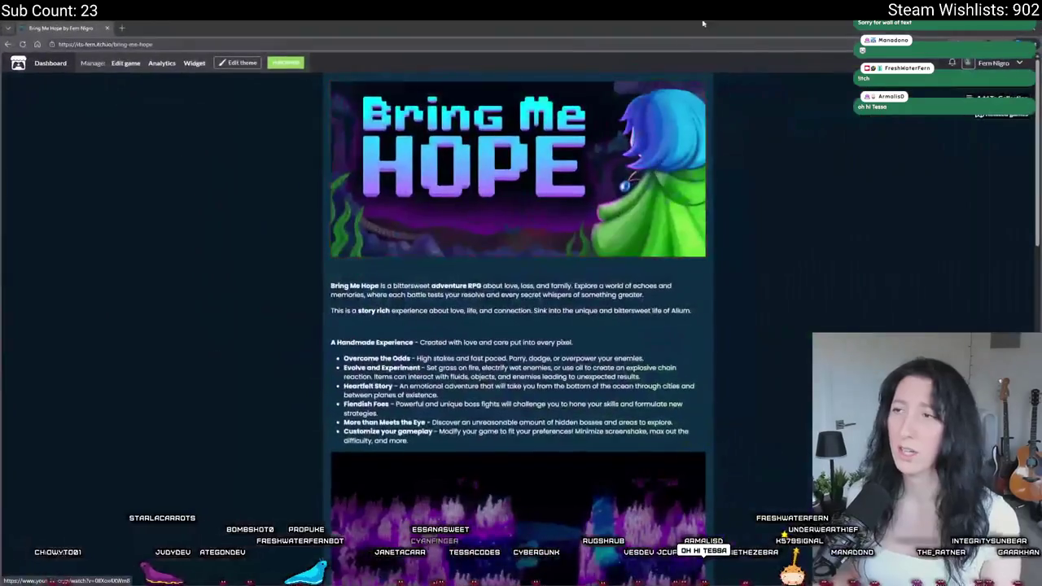
pyautogui.scroll(-8, 545, 179)
pyautogui.click(363, 397)
pyautogui.scroll(-5, 365, 399)
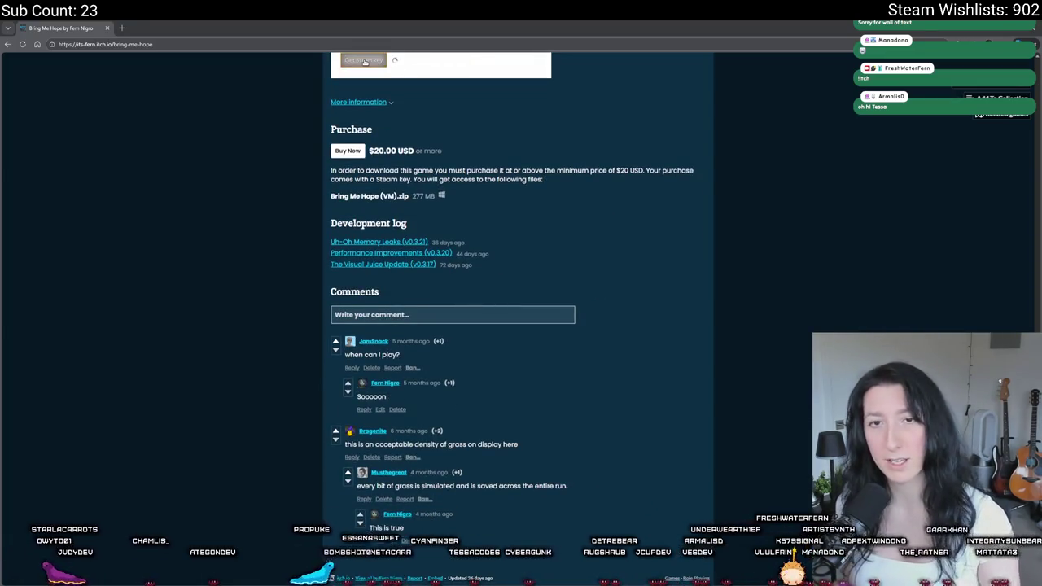
pyautogui.click(364, 62)
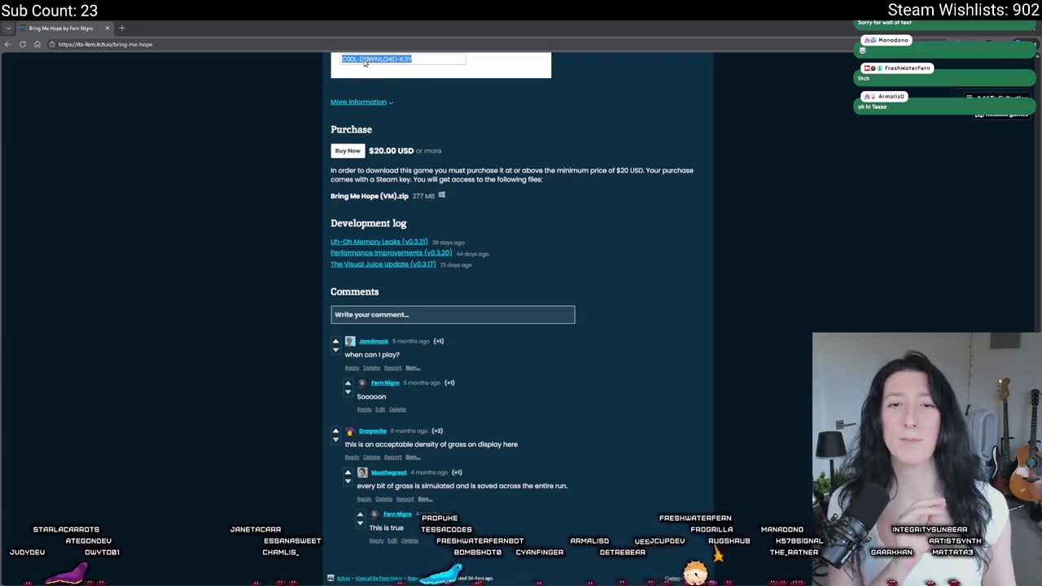
pyautogui.click(365, 62)
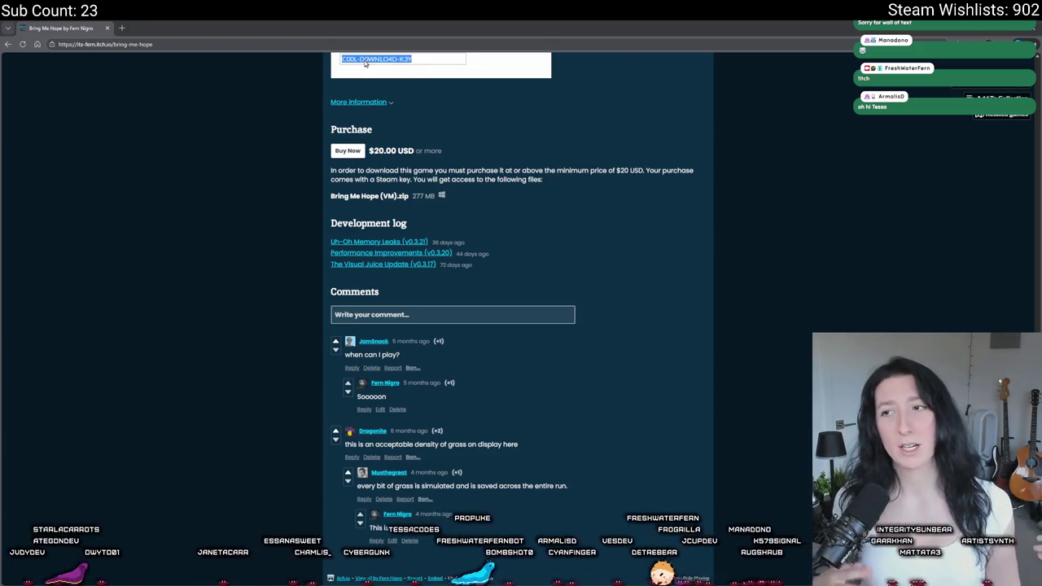
pyautogui.click(365, 62)
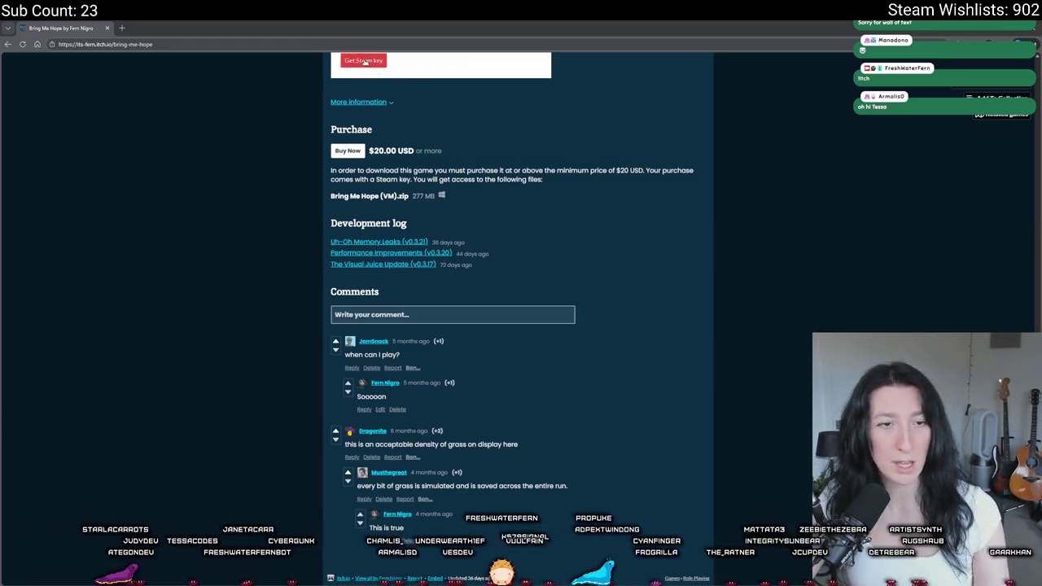
pyautogui.click(371, 61)
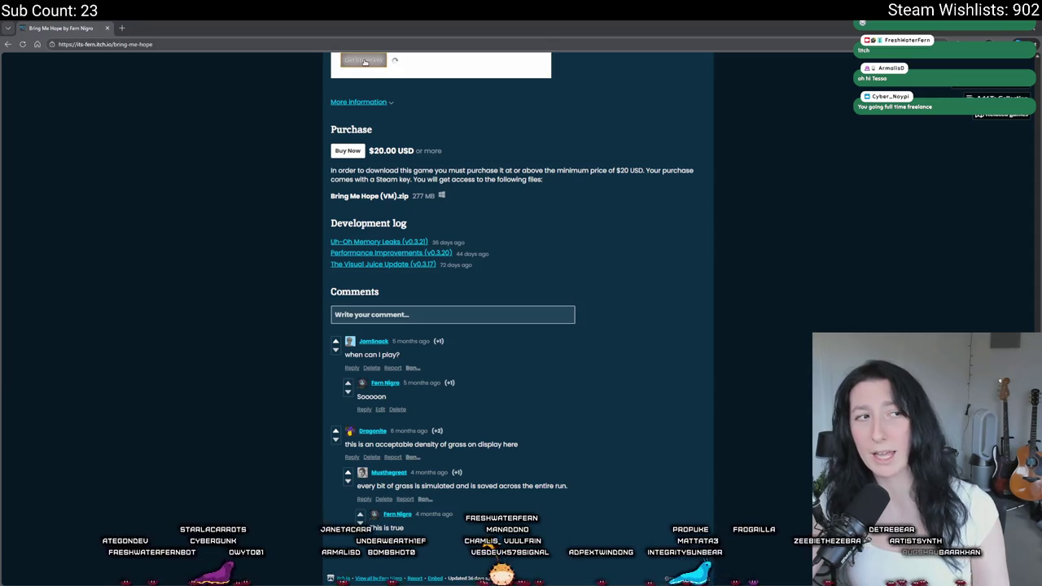
# - Re-trigger the Steam key claim repeatedly, scroll back to the top, and return to GameMaker
pyautogui.click(364, 62)
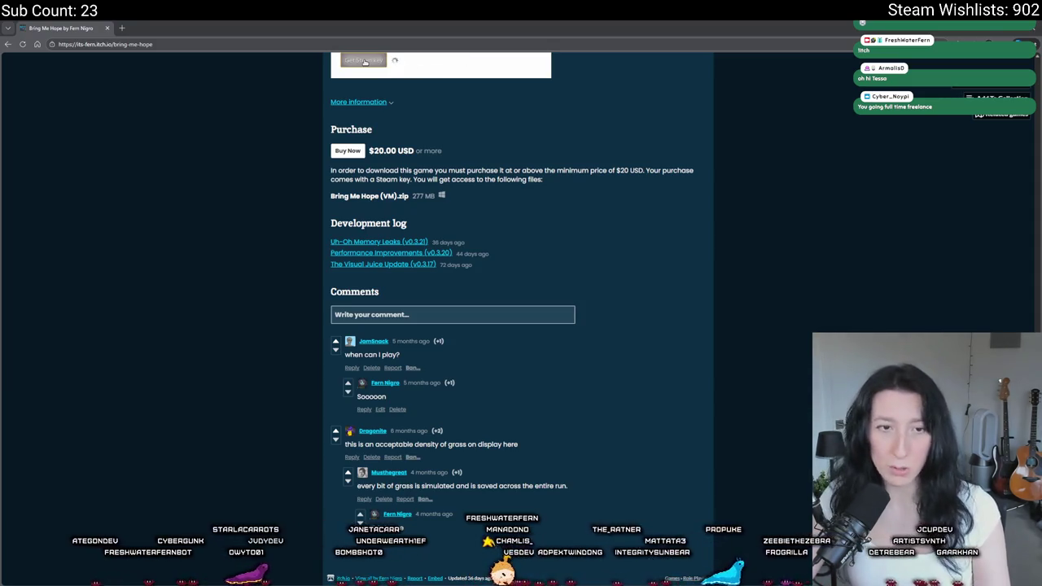
pyautogui.click(365, 62)
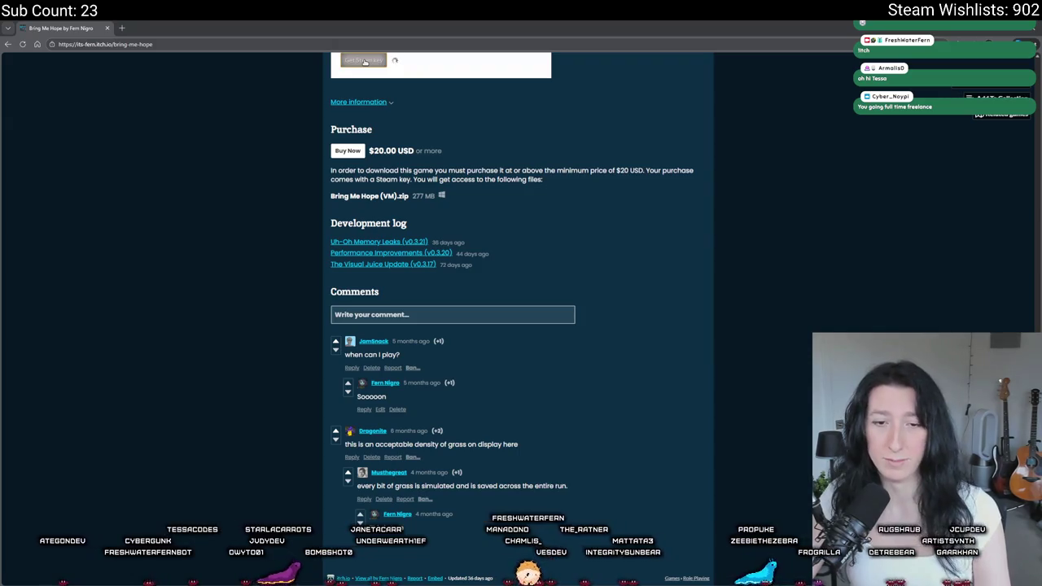
pyautogui.click(365, 61)
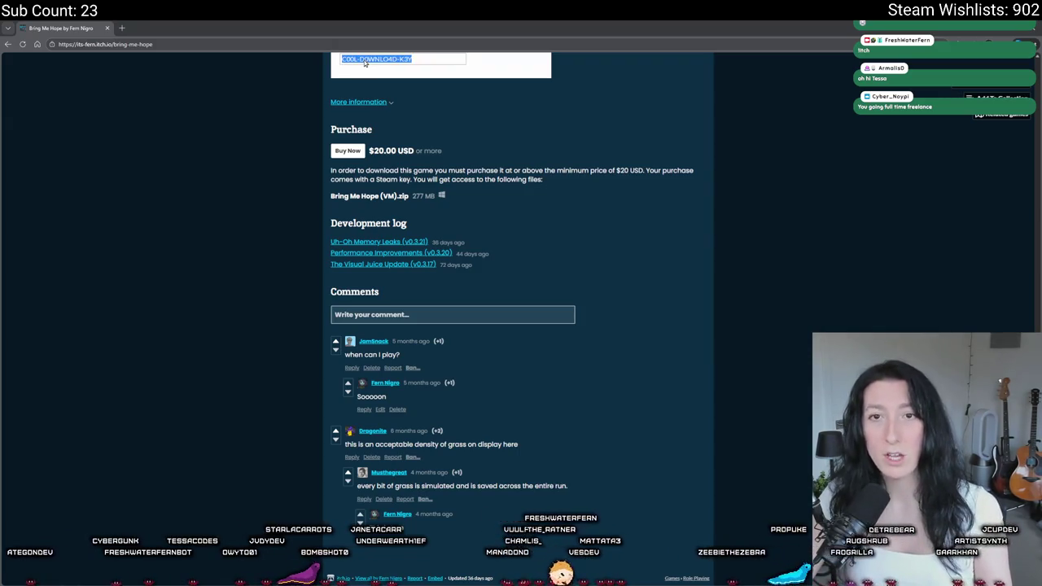
pyautogui.click(365, 62)
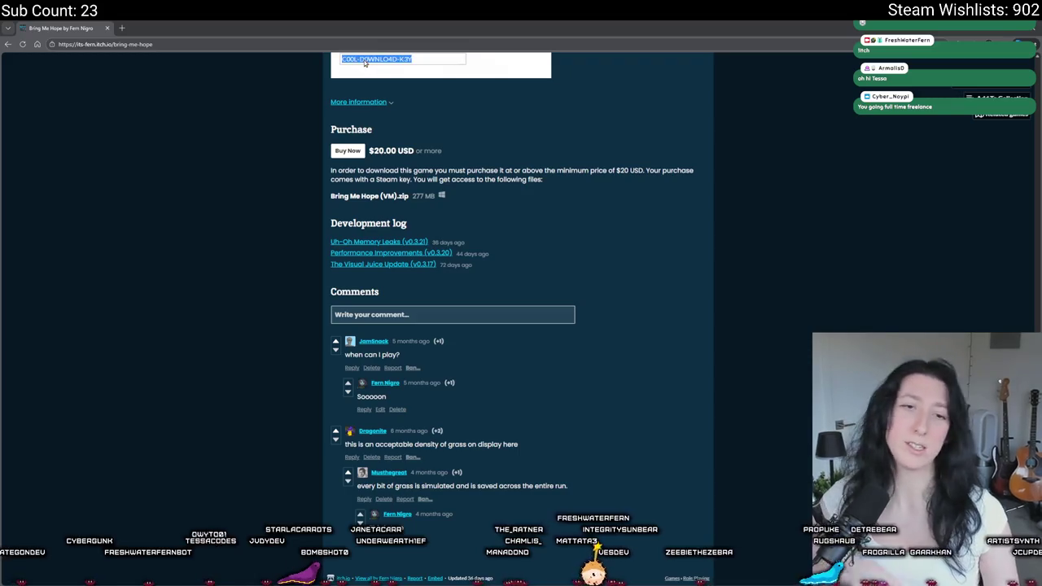
pyautogui.click(365, 64)
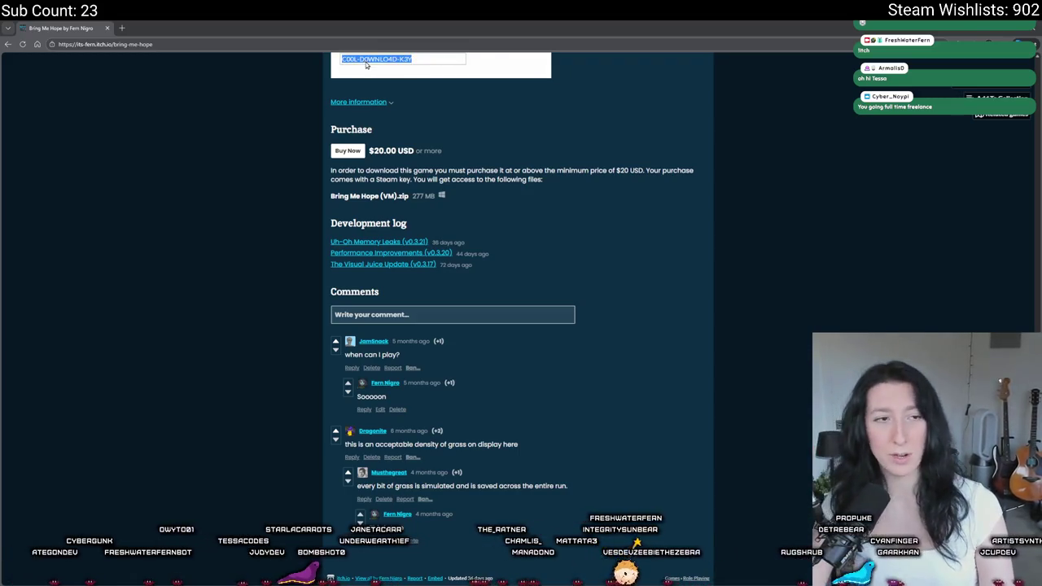
pyautogui.click(365, 62)
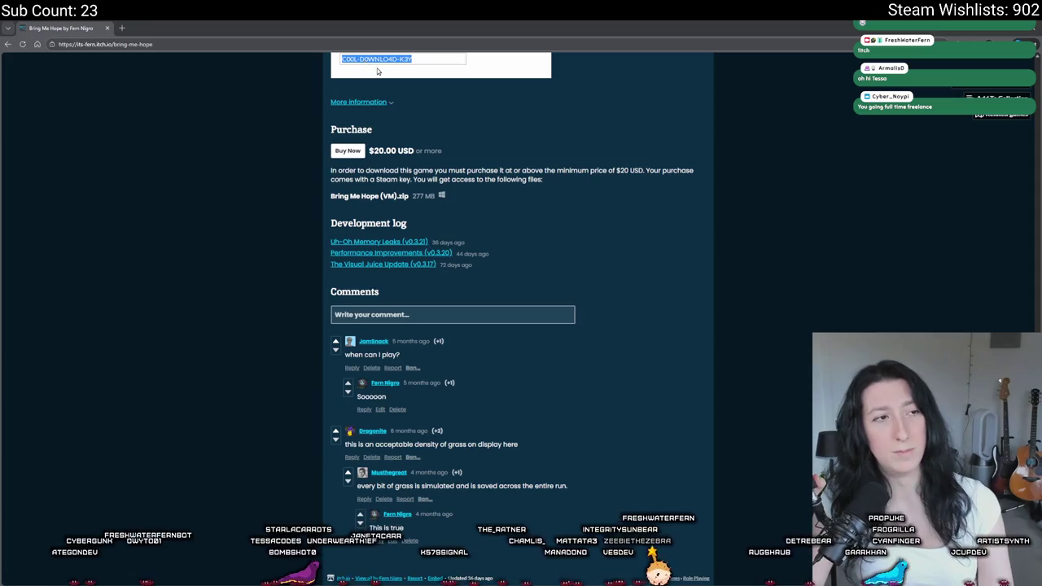
pyautogui.click(365, 62)
pyautogui.click(364, 63)
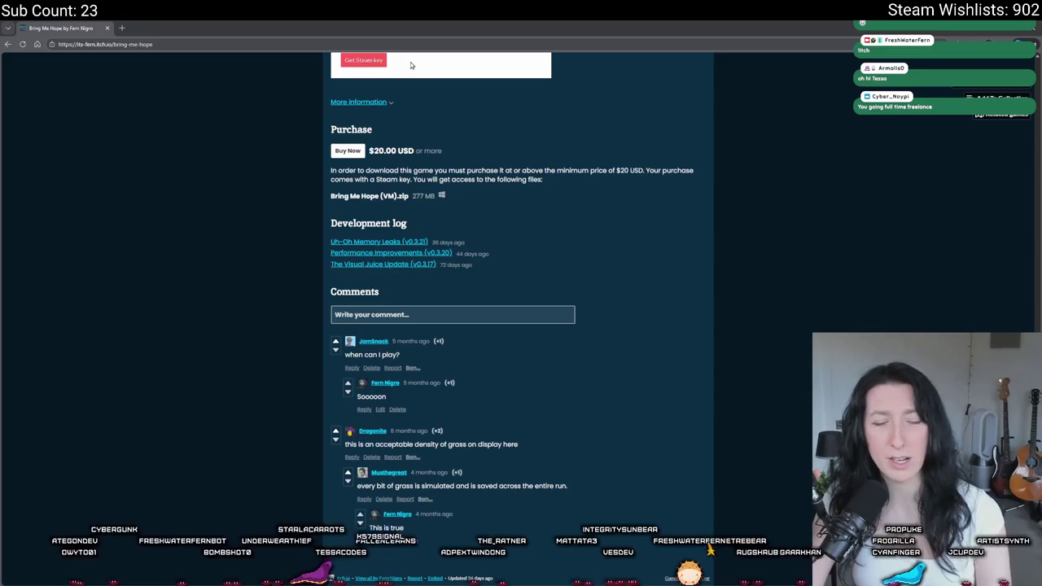
pyautogui.click(365, 62)
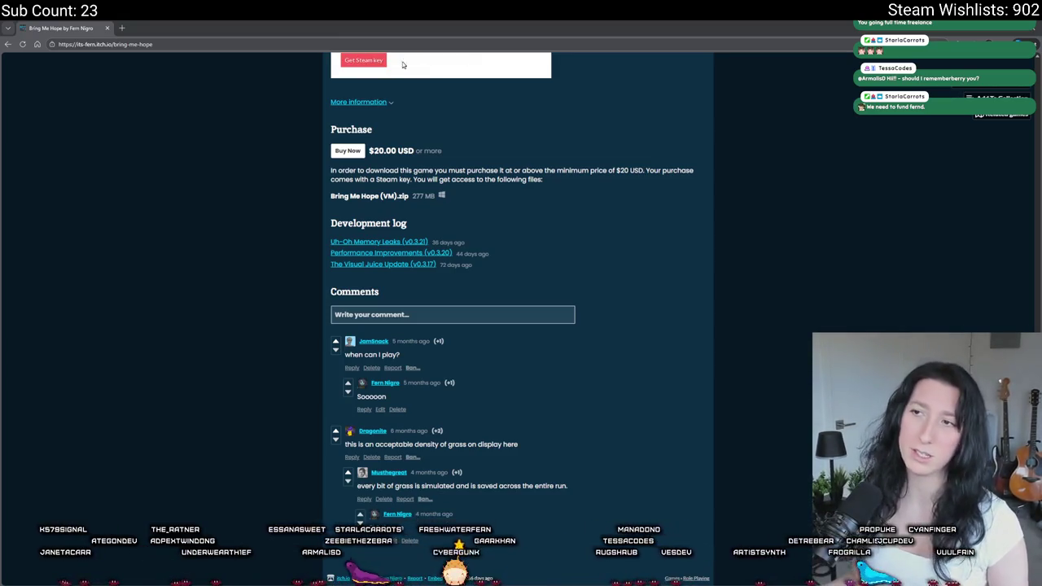
pyautogui.scroll(5, 518, 285)
pyautogui.scroll(5, 575, 286)
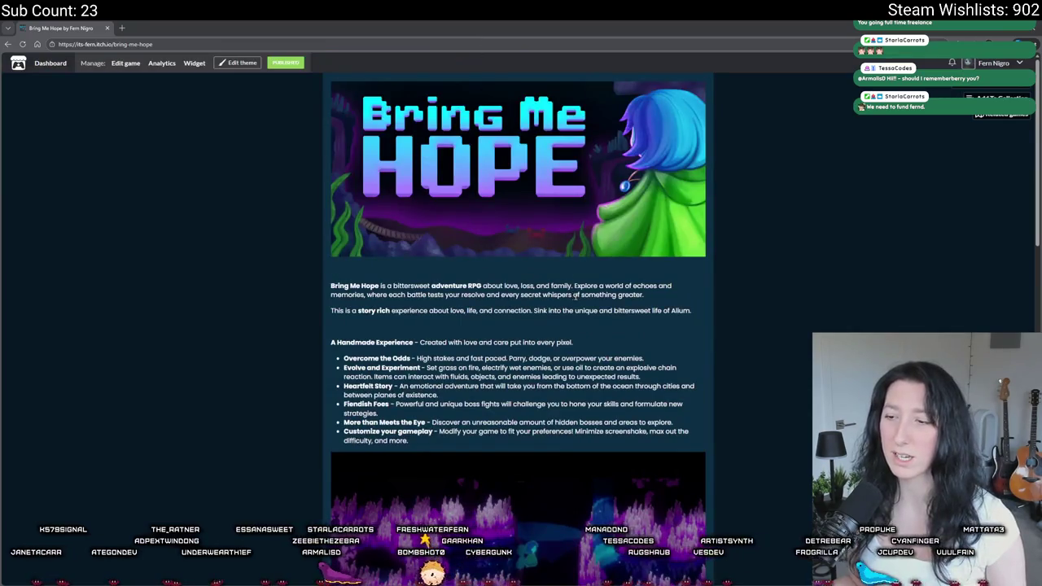
pyautogui.scroll(-5, 575, 296)
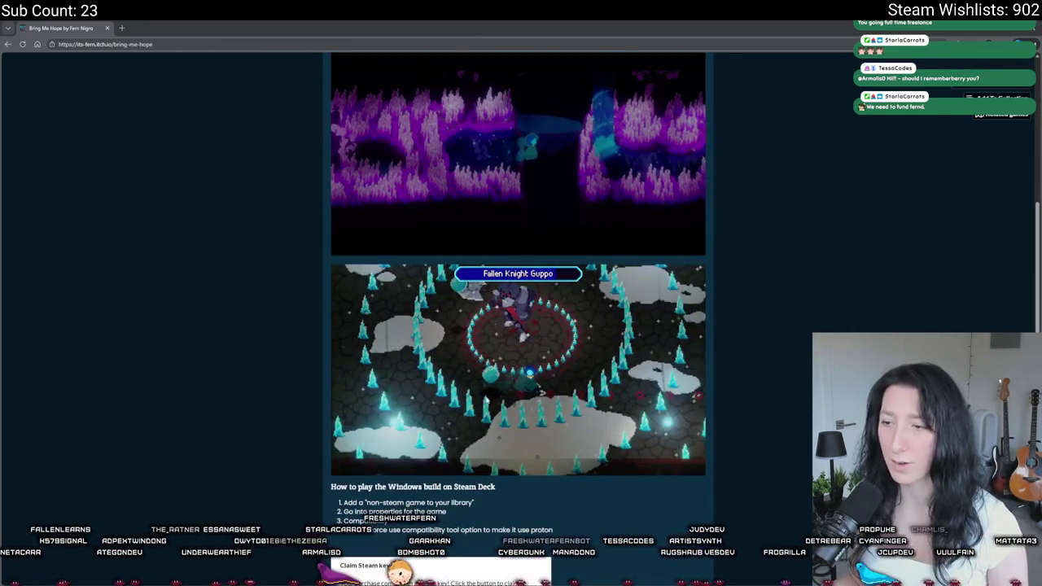
pyautogui.scroll(8, 492, 405)
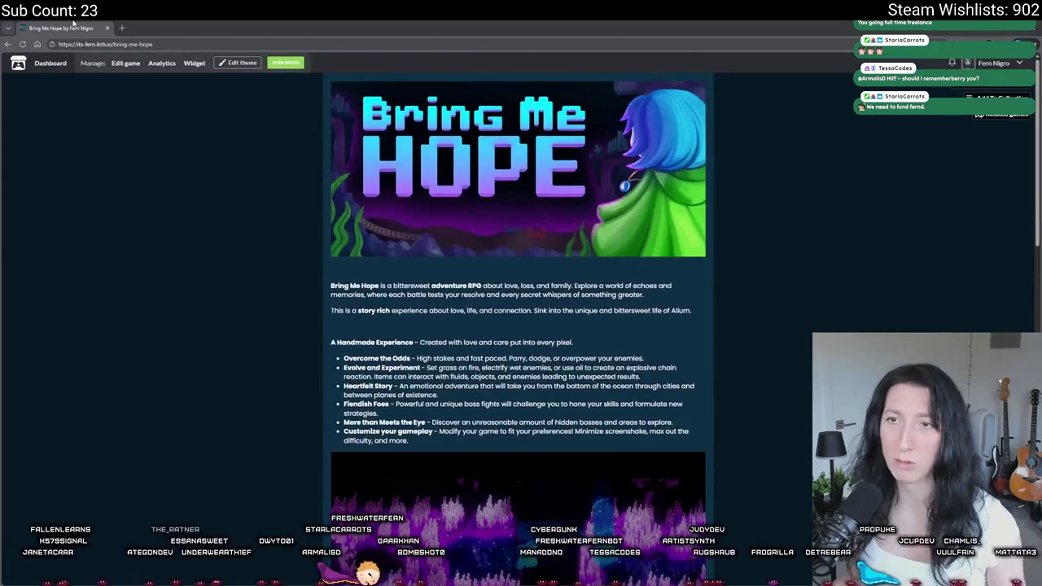
pyautogui.hotkey('alt', 'Tab')
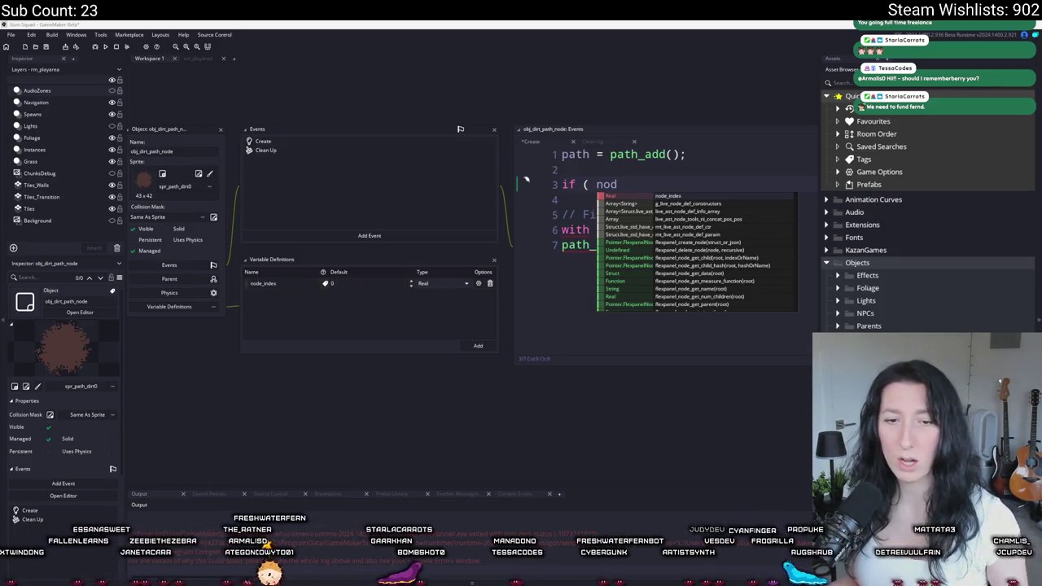
# - Dismiss the code suggestions and switch to the rm_playarea room editor
pyautogui.press('Escape')
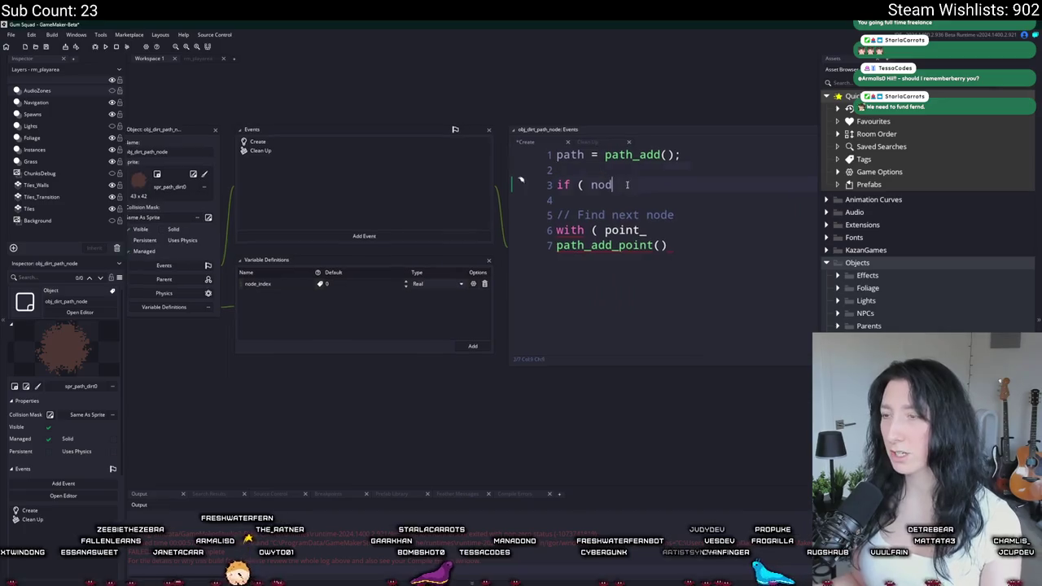
pyautogui.hscroll(1, 611, 179)
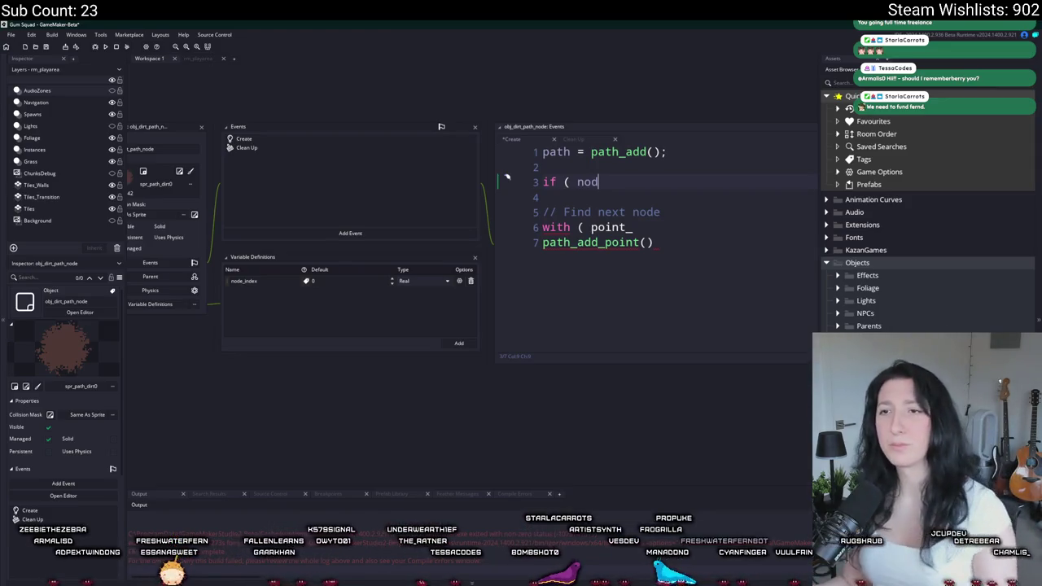
pyautogui.click(195, 59)
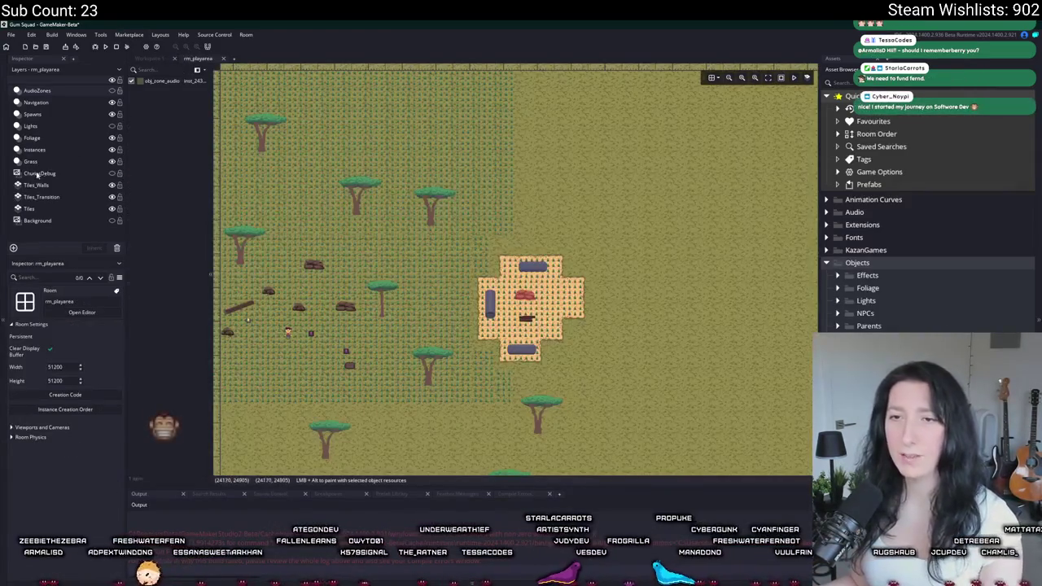
# - Show the ChunksDebug chunk grid, inspect the map's upper area, then return to obj_dirt_path_node's code
pyautogui.click(111, 173)
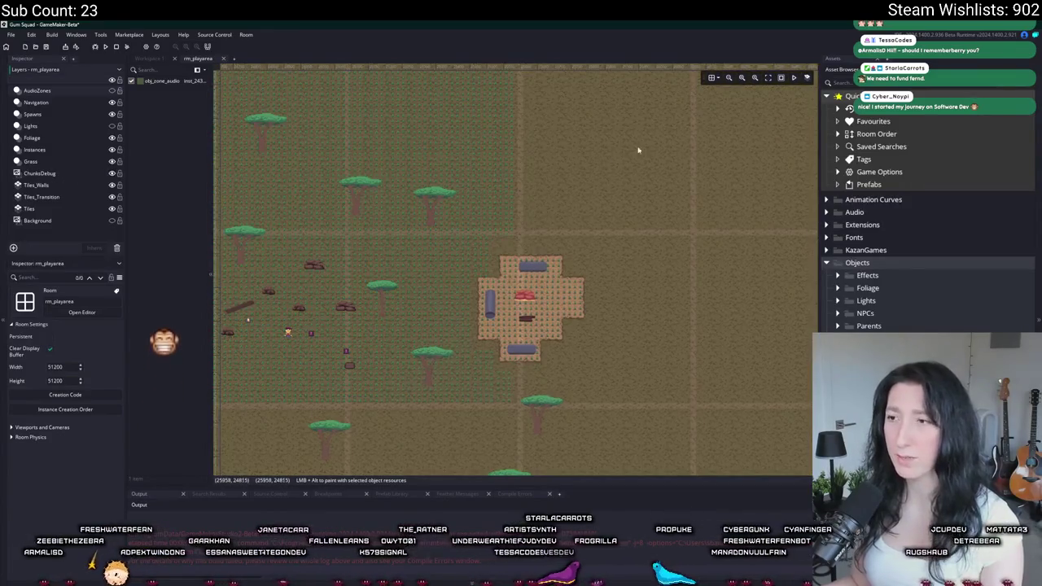
pyautogui.moveTo(613, 220); pyautogui.dragTo(564, 306)
pyautogui.moveTo(556, 169); pyautogui.dragTo(492, 342)
pyautogui.scroll(-5, 512, 308)
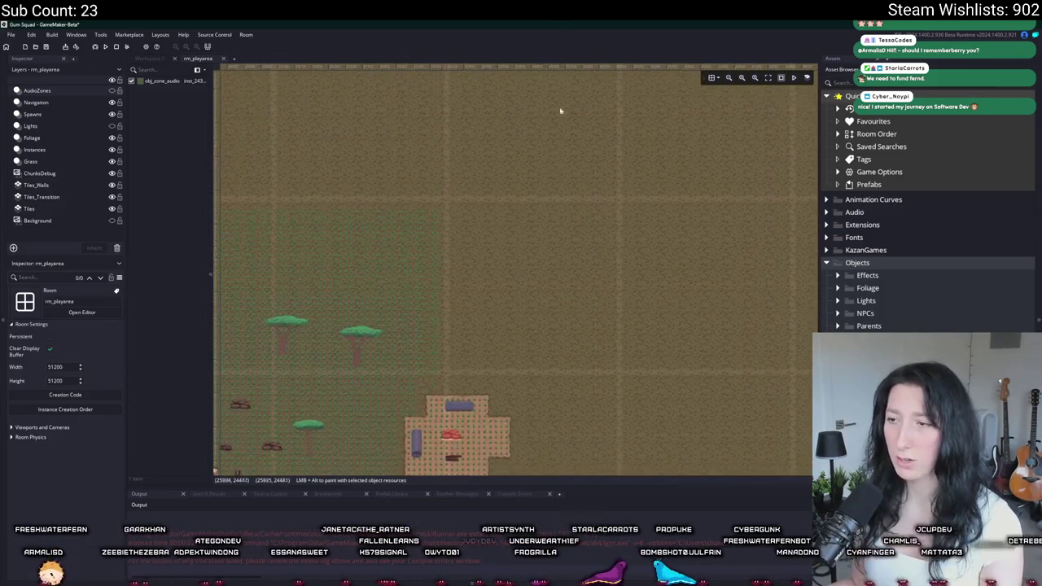
pyautogui.scroll(2, 515, 326)
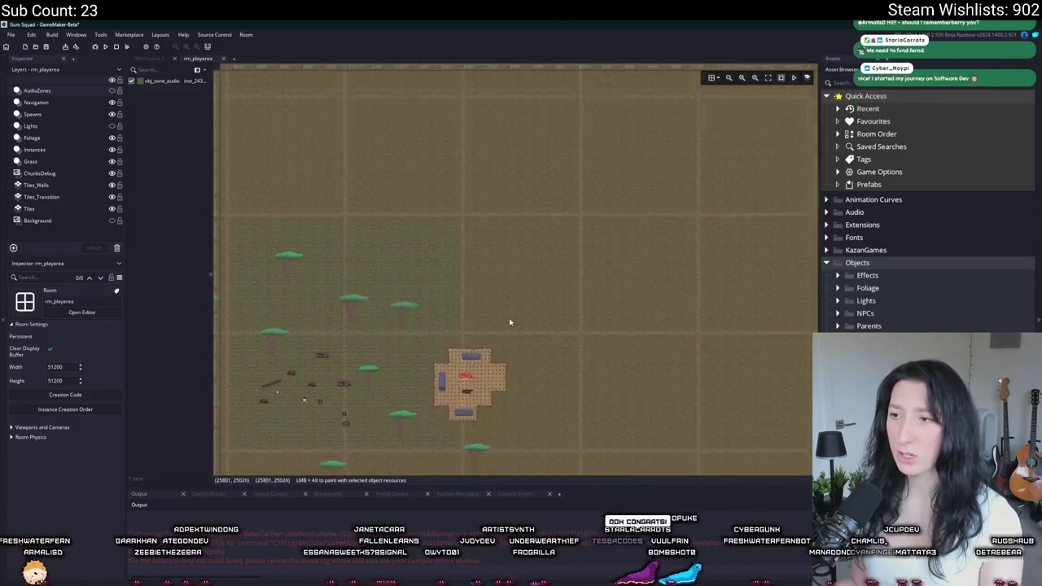
pyautogui.scroll(2, 523, 184)
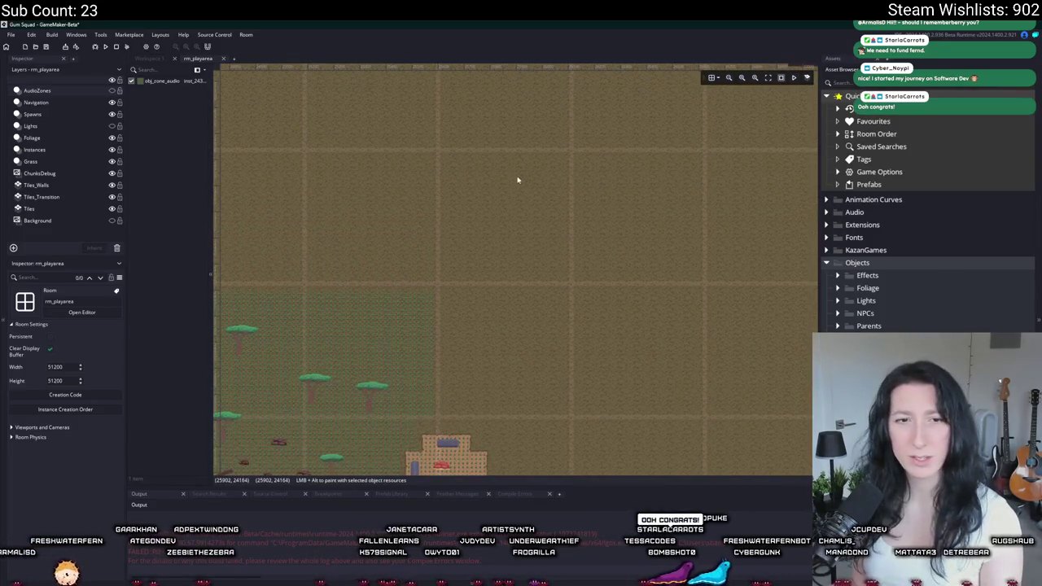
pyautogui.scroll(-3, 517, 180)
pyautogui.click(149, 59)
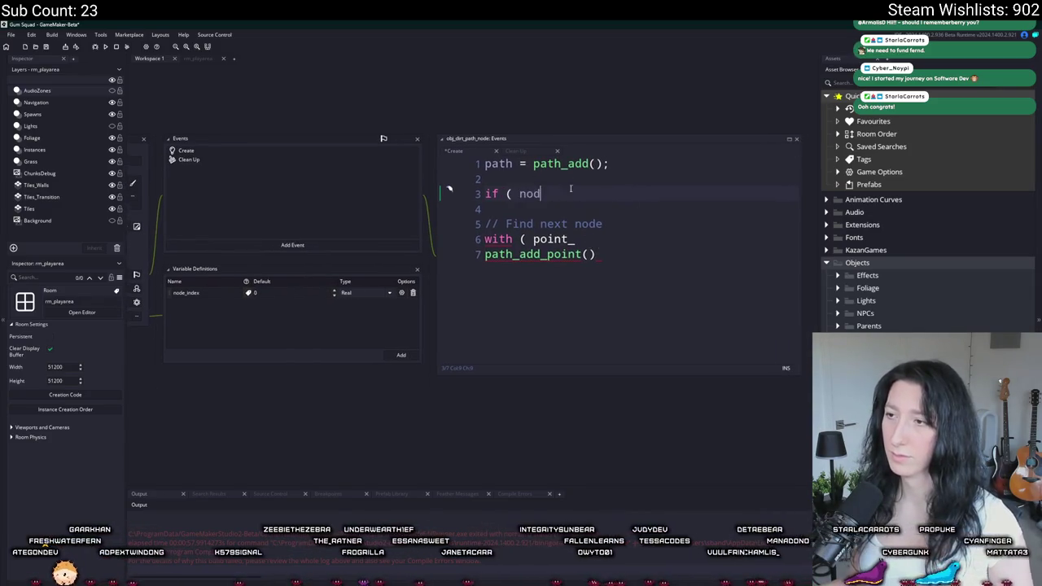
# - Add a path_clear_points() line above the if statement via autocomplete
pyautogui.press('Up')
pyautogui.press('Return')
pyautogui.press('Return')
pyautogui.press('Up')
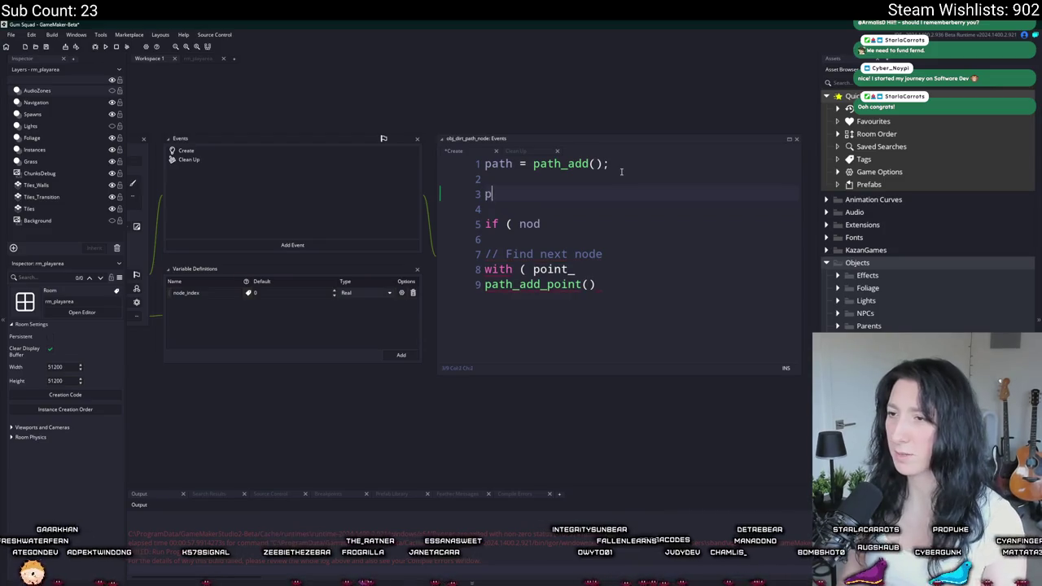
pyautogui.write('ath_c')
pyautogui.press('Down')
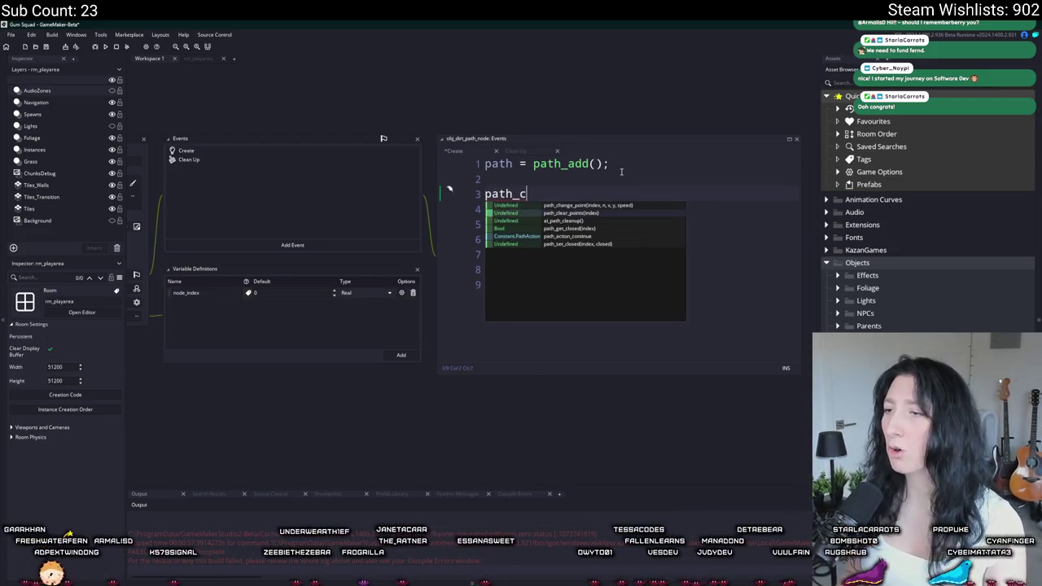
pyautogui.press('Return')
# - Replace the code below path_add() with an empty rebuild = function() { } block, then create a new object
pyautogui.tripleClick(633, 196)
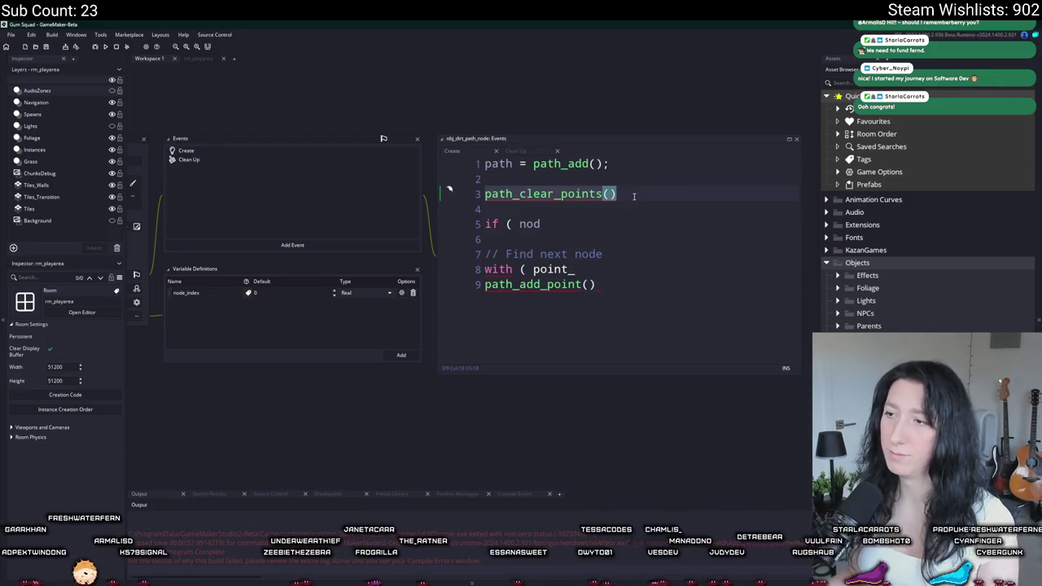
pyautogui.press('Delete')
pyautogui.press('BackSpace')
pyautogui.press('BackSpace')
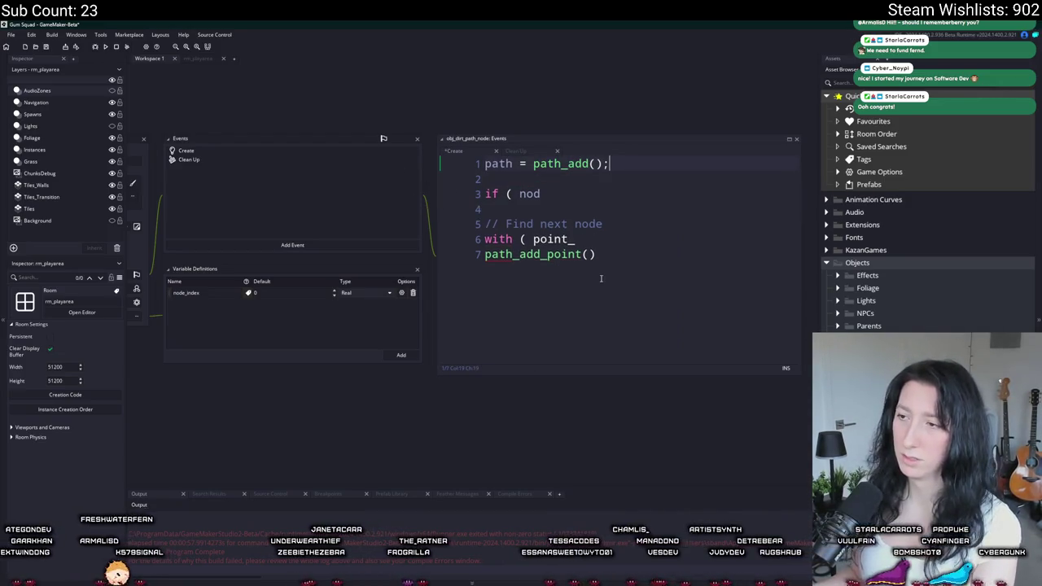
pyautogui.moveTo(600, 278); pyautogui.dragTo(466, 178)
pyautogui.press('Delete')
pyautogui.write('rebuild')
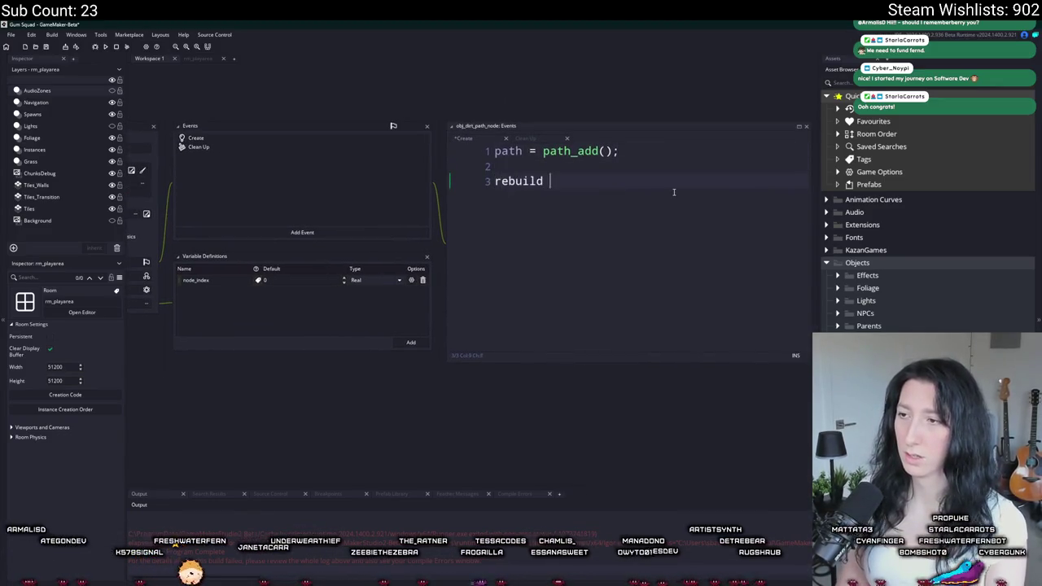
pyautogui.write('= function() {')
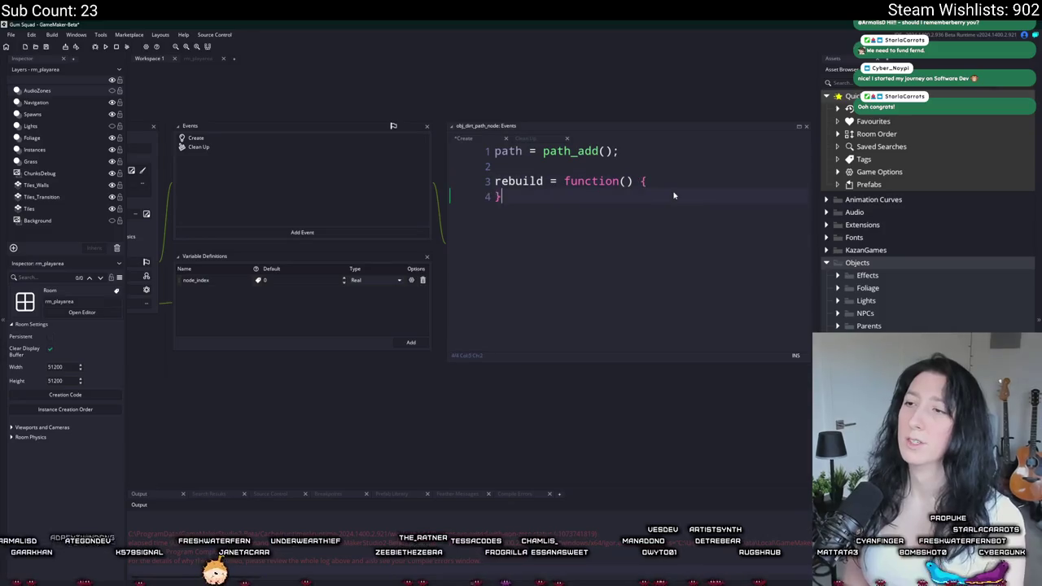
pyautogui.press('Return')
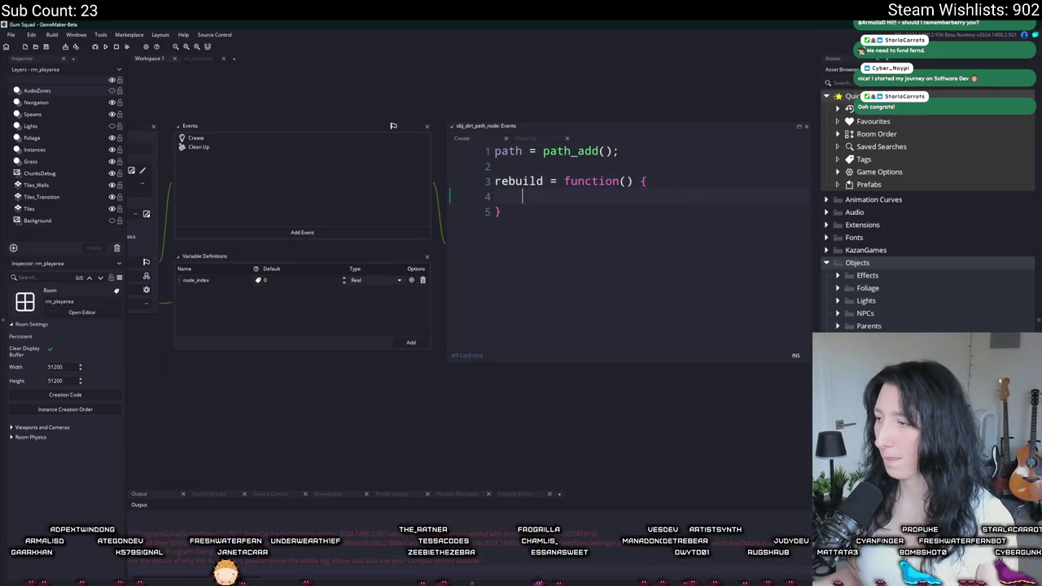
pyautogui.hotkey('alt', 'o')
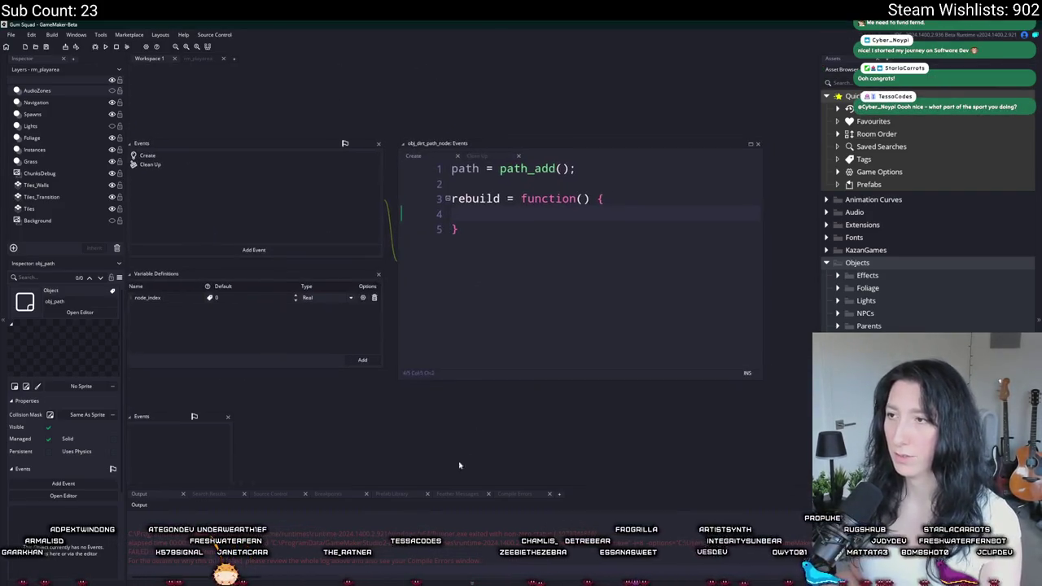
# - Replace all of obj_dirt_path_node's Create code with event_inherited();
pyautogui.moveTo(578, 246); pyautogui.dragTo(401, 147)
pyautogui.write('event_in')
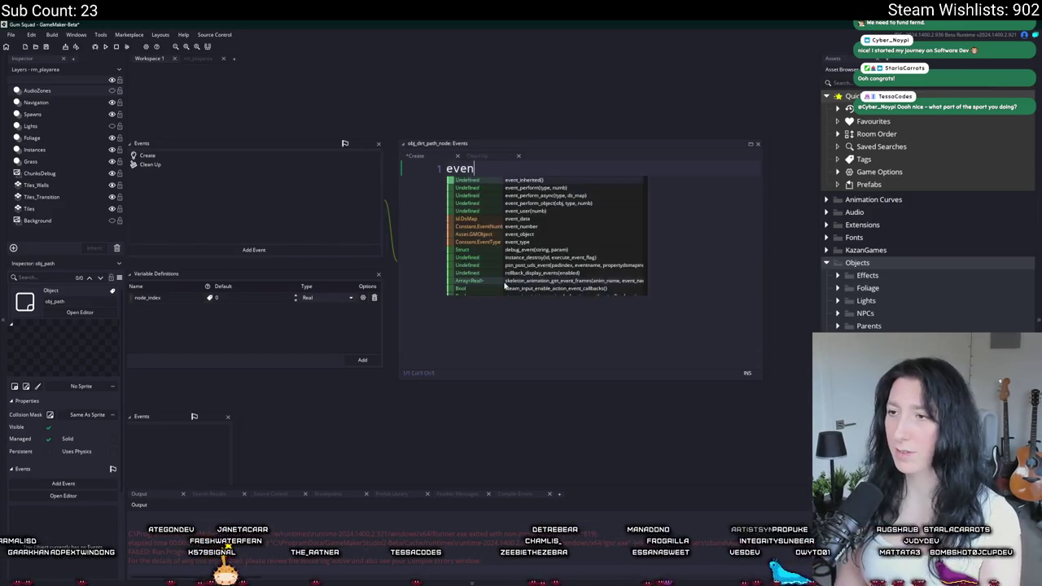
pyautogui.press('Return')
pyautogui.write("';")
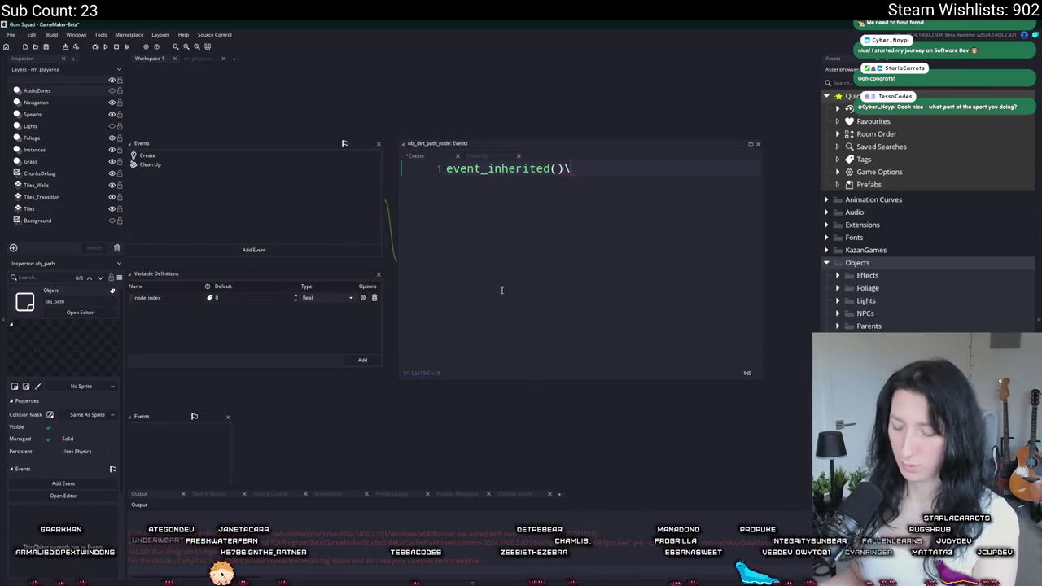
pyautogui.press('BackSpace')
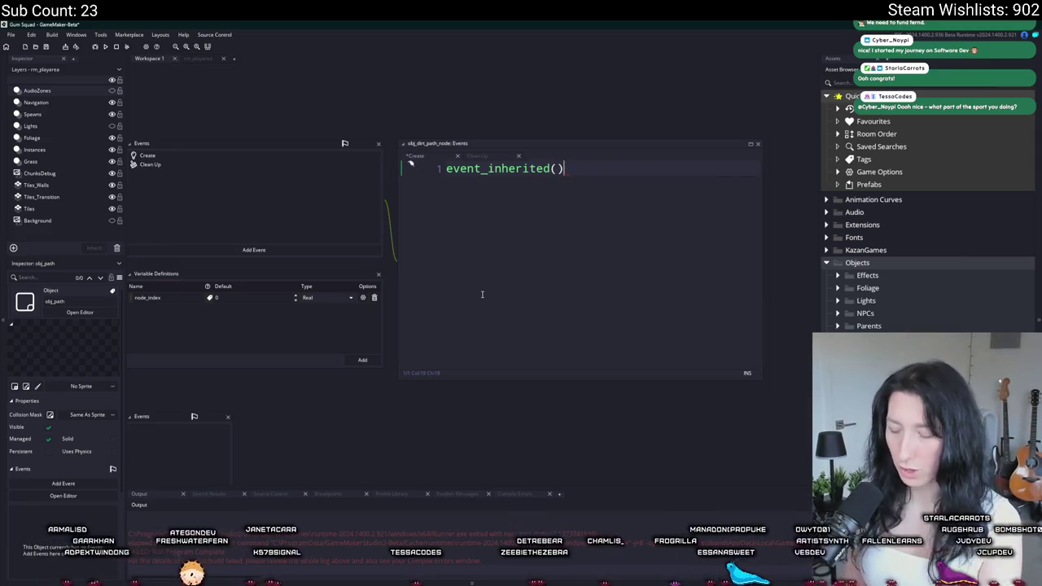
pyautogui.write(';')
# - Add a Create event to obj_path and delete obj_dirt_path_node's Create event
pyautogui.click(470, 438)
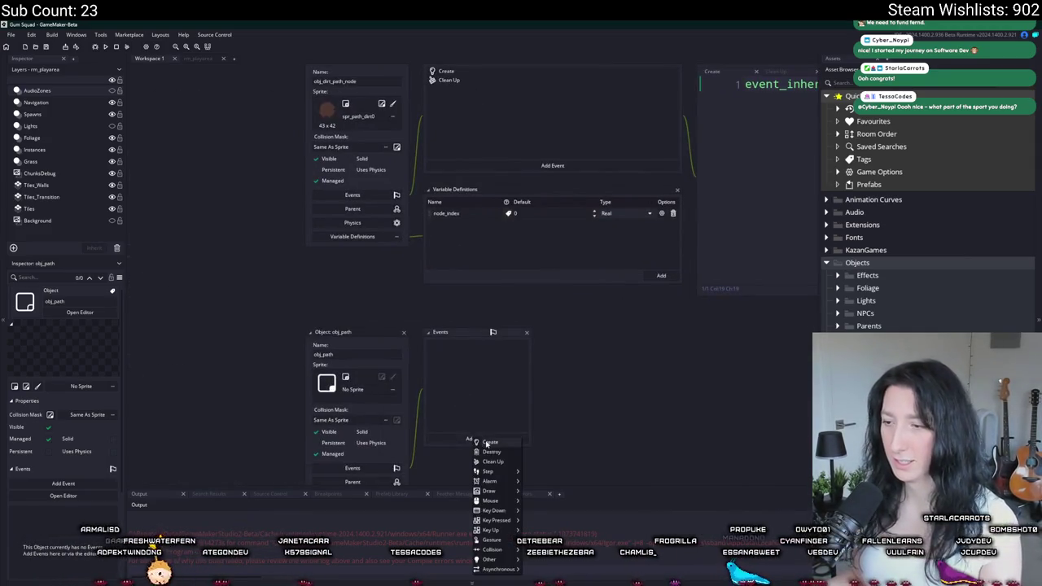
pyautogui.click(493, 444)
pyautogui.rightClick(481, 116)
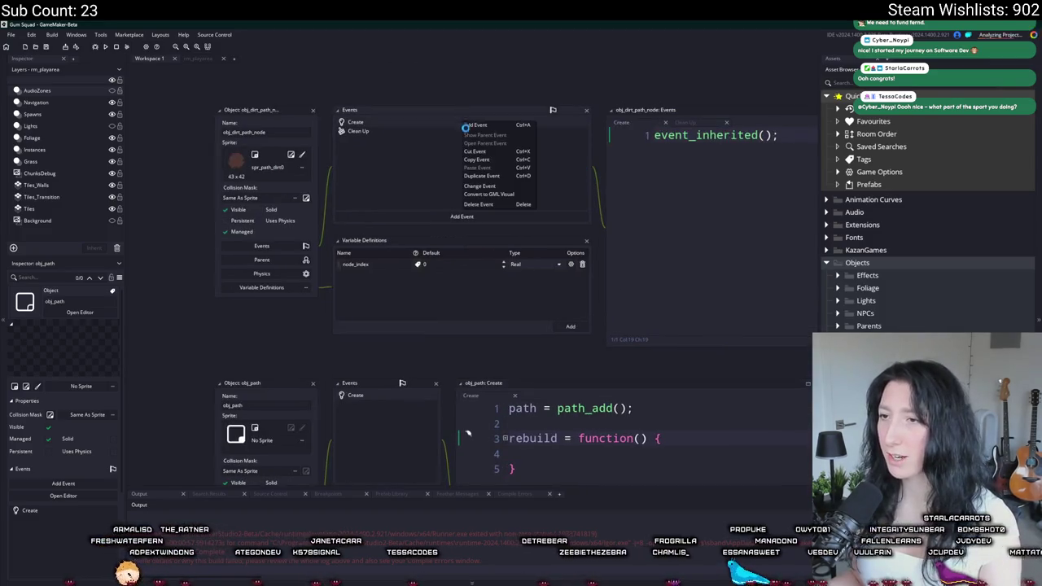
pyautogui.click(492, 195)
pyautogui.click(554, 321)
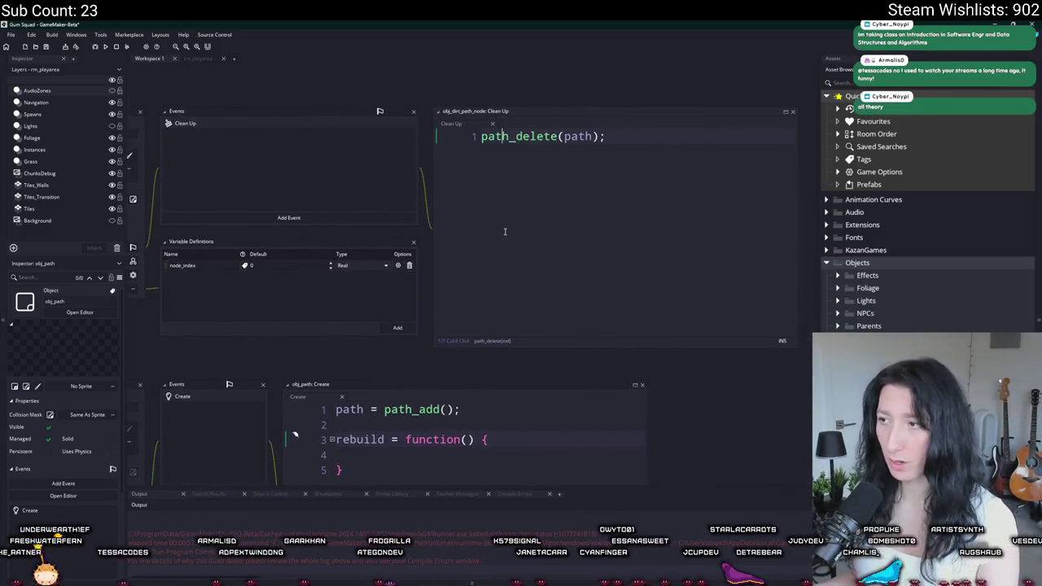
# - Add and then remove an empty Create event on obj_dirt_path_node
pyautogui.click(372, 202)
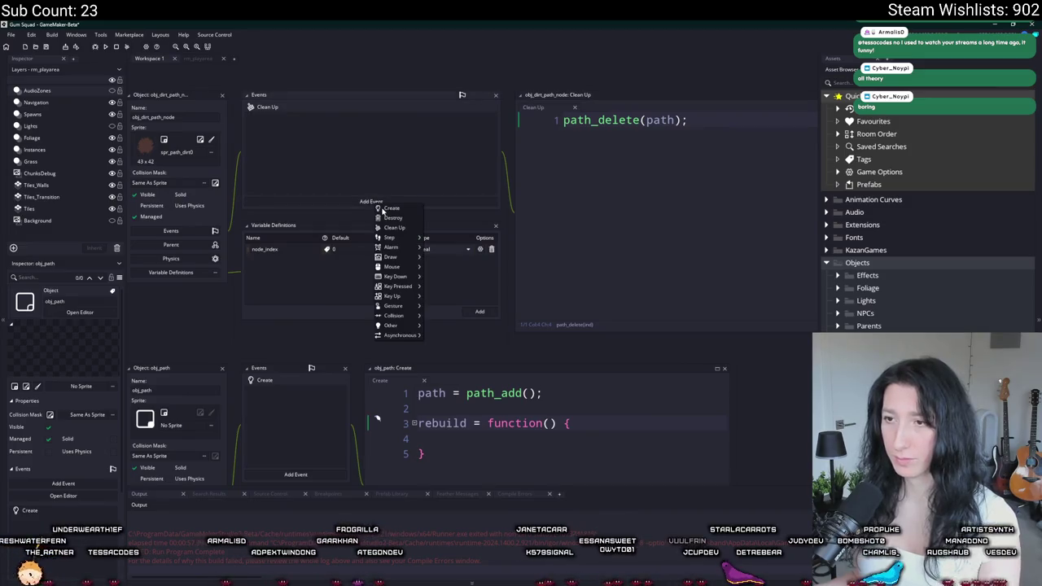
pyautogui.click(388, 208)
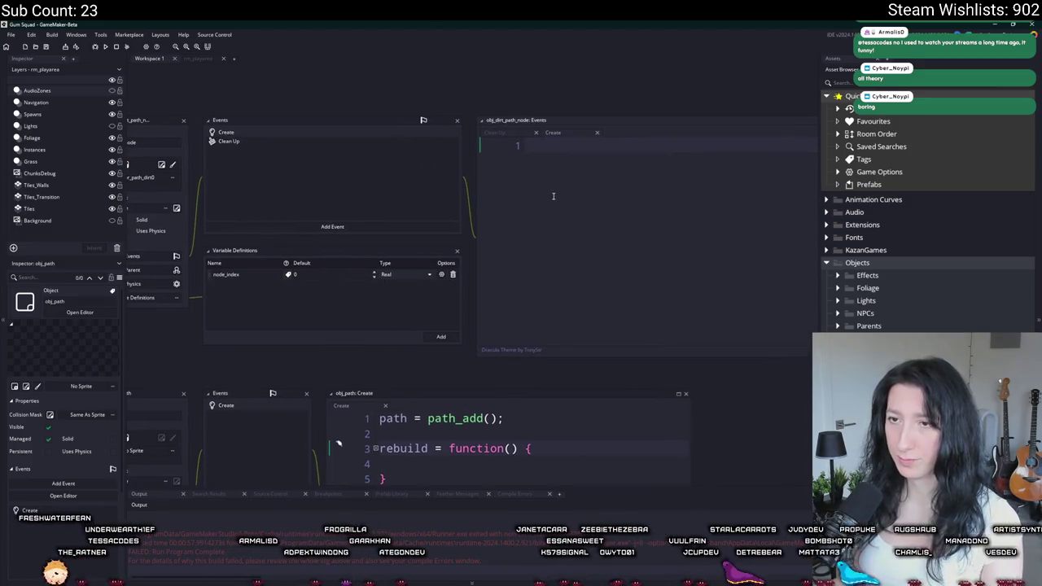
pyautogui.rightClick(330, 135)
pyautogui.click(346, 217)
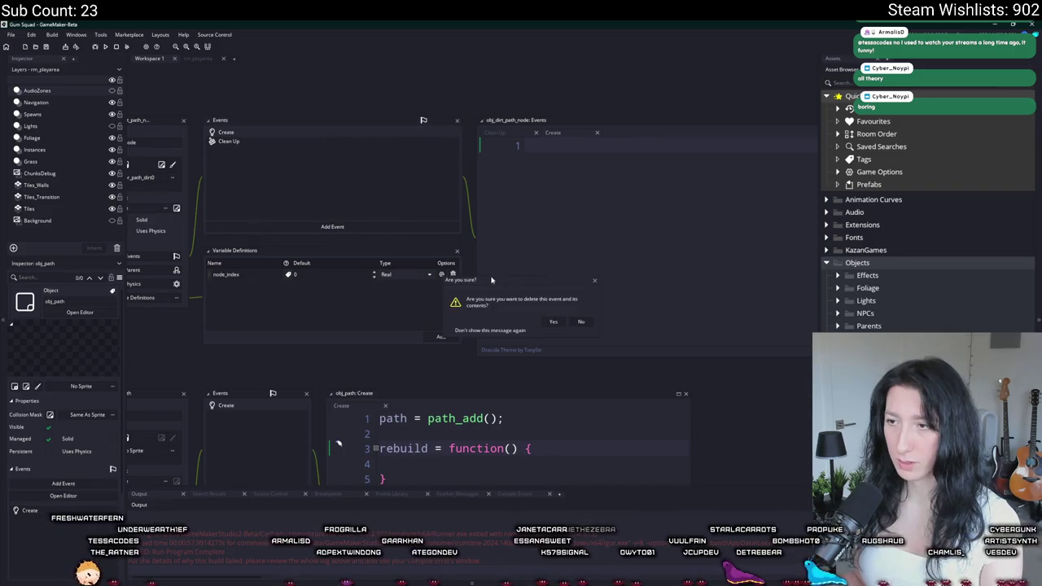
pyautogui.press('Return')
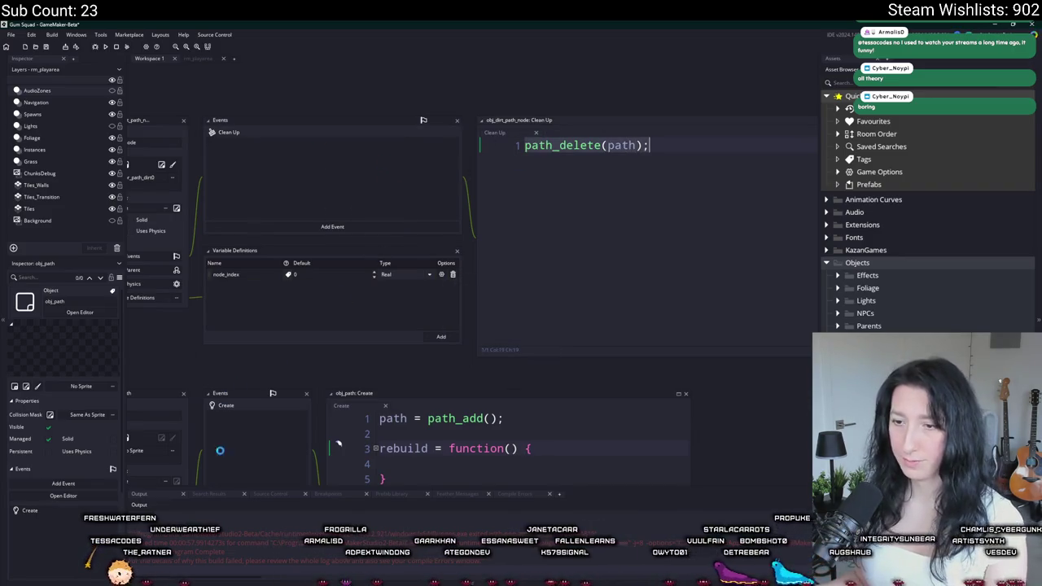
# - Add a Clean Up event to obj_path containing path_delete(path);
pyautogui.scroll(-1, 389, 244)
pyautogui.click(271, 422)
pyautogui.click(296, 448)
pyautogui.write('path_delete(path);')
# - Delete obj_dirt_path_node's Clean Up event and open its Parent object list
pyautogui.scroll(1, 369, 274)
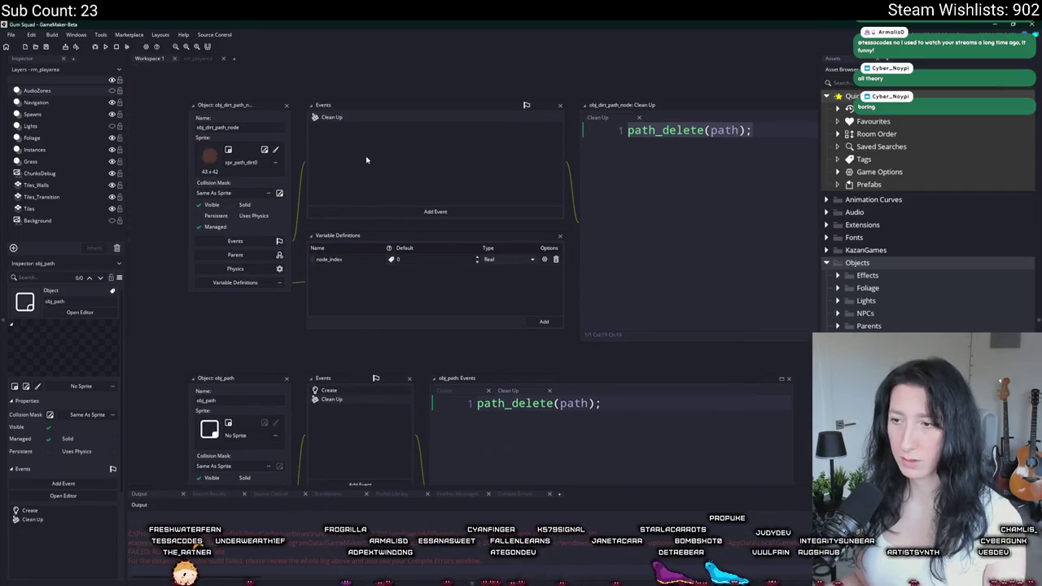
pyautogui.rightClick(351, 122)
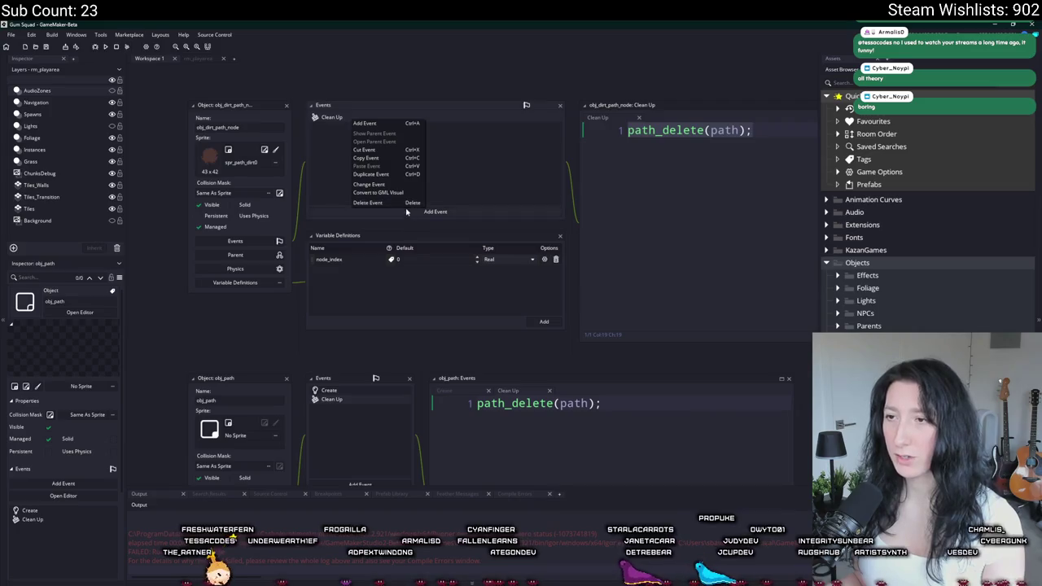
pyautogui.click(405, 207)
pyautogui.click(551, 322)
pyautogui.click(239, 255)
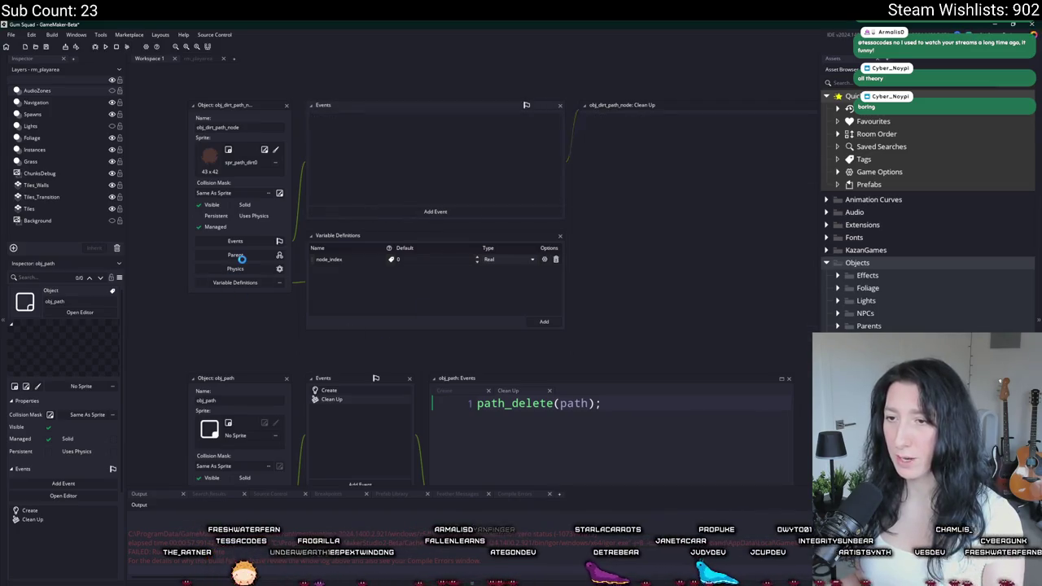
pyautogui.click(426, 259)
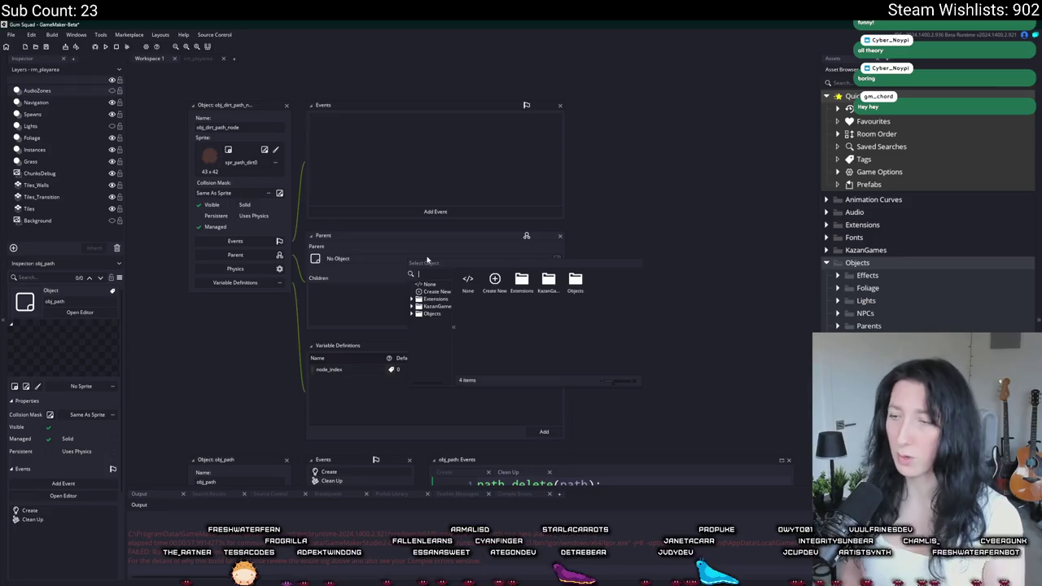
# - Filter the object list and pick obj_path as obj_dirt_path_node's parent
pyautogui.write('obj_path')
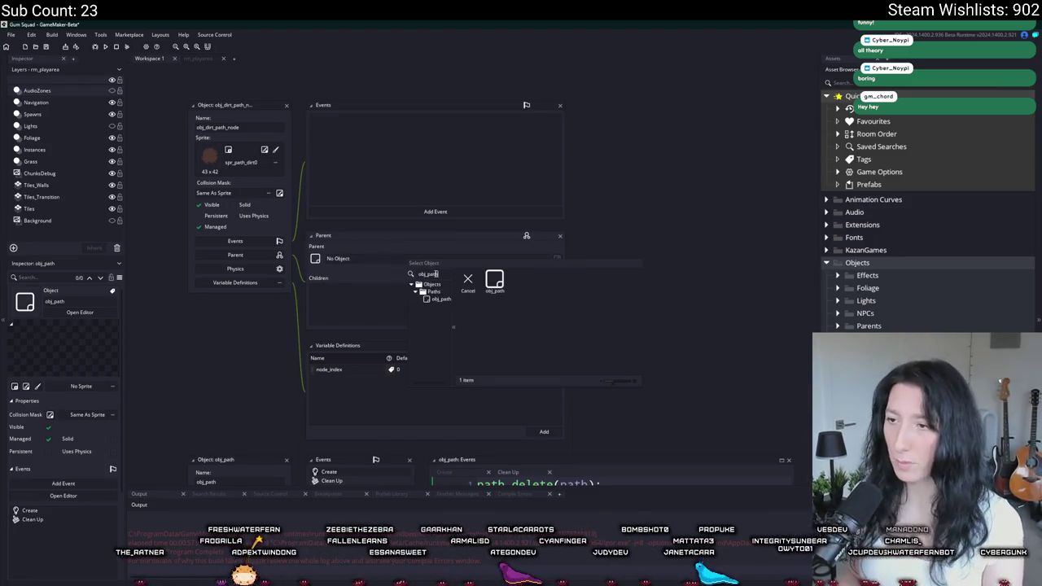
pyautogui.click(423, 285)
pyautogui.scroll(-4, 362, 311)
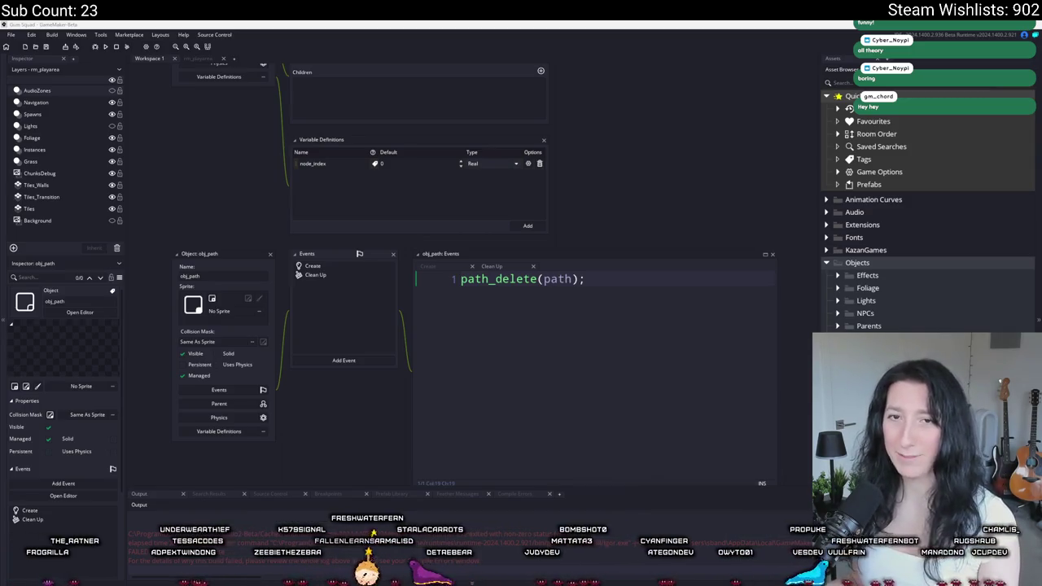
# - Add a node_index variable definition to obj_path, Real with default 0
pyautogui.click(380, 267)
pyautogui.rightClick(636, 325)
pyautogui.click(620, 320)
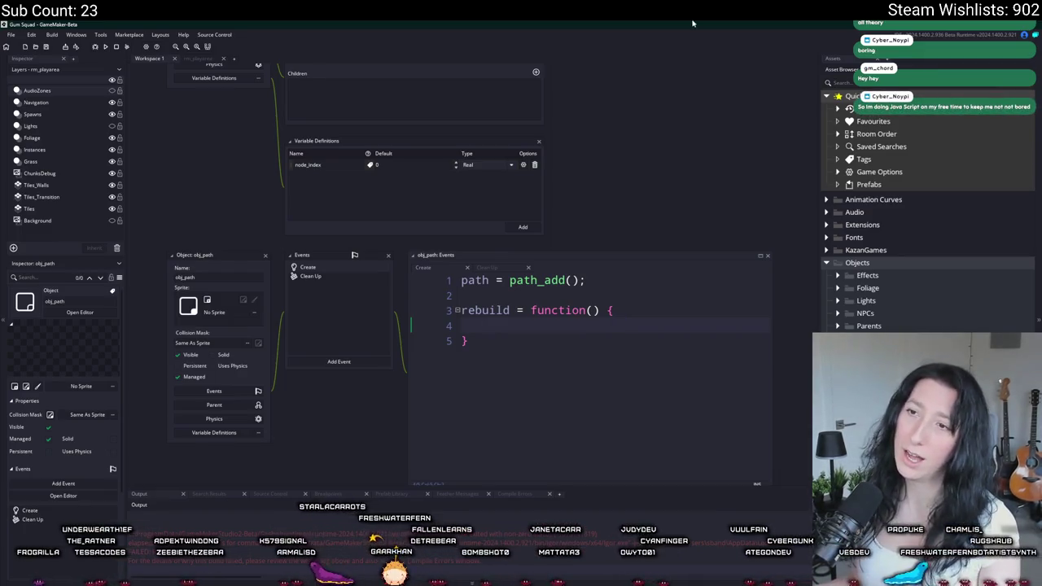
pyautogui.moveTo(280, 425); pyautogui.dragTo(239, 448)
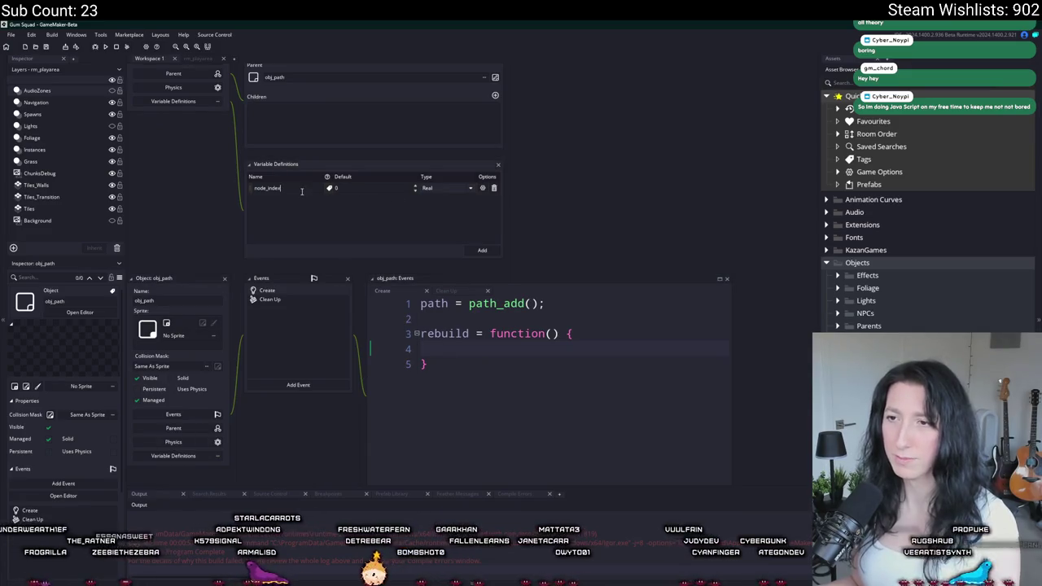
pyautogui.click(192, 456)
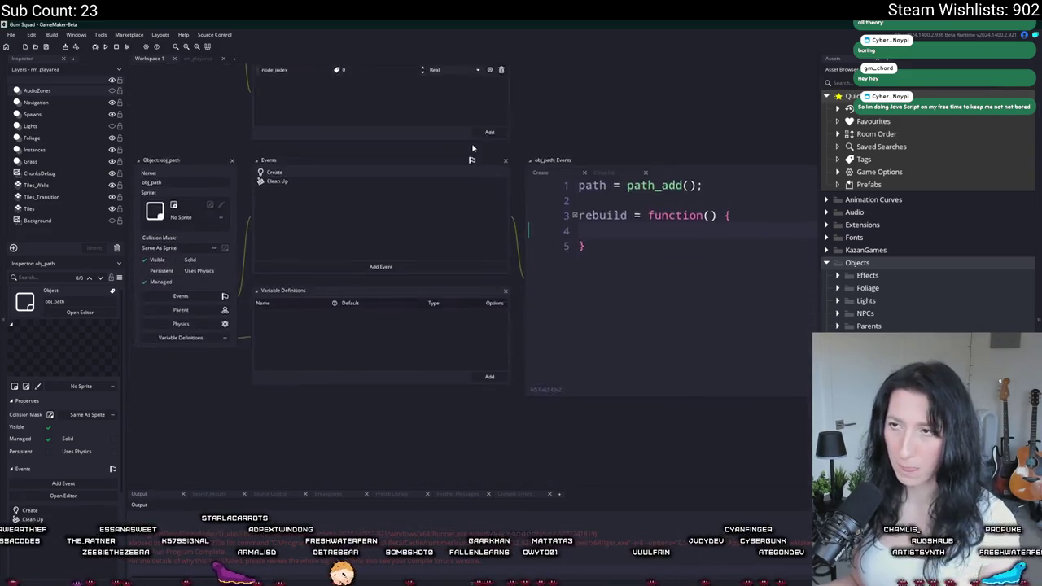
pyautogui.click(485, 389)
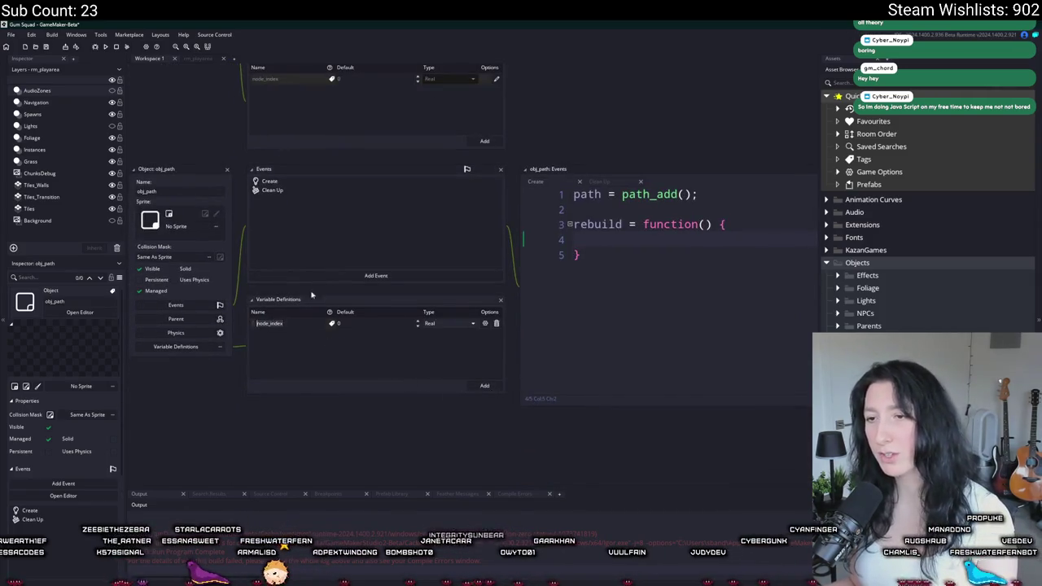
pyautogui.scroll(5, 312, 295)
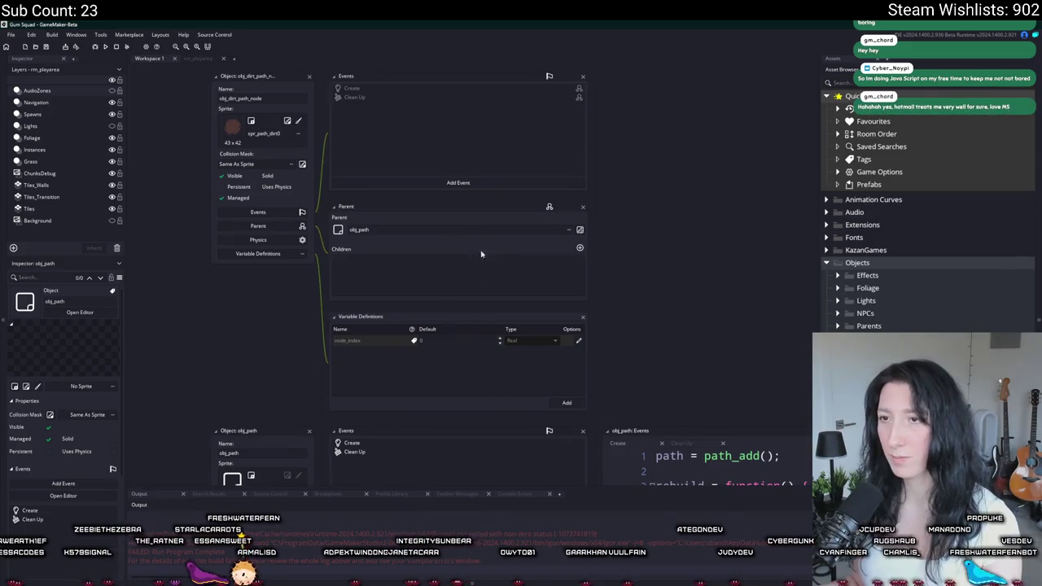
pyautogui.scroll(-2, 250, 329)
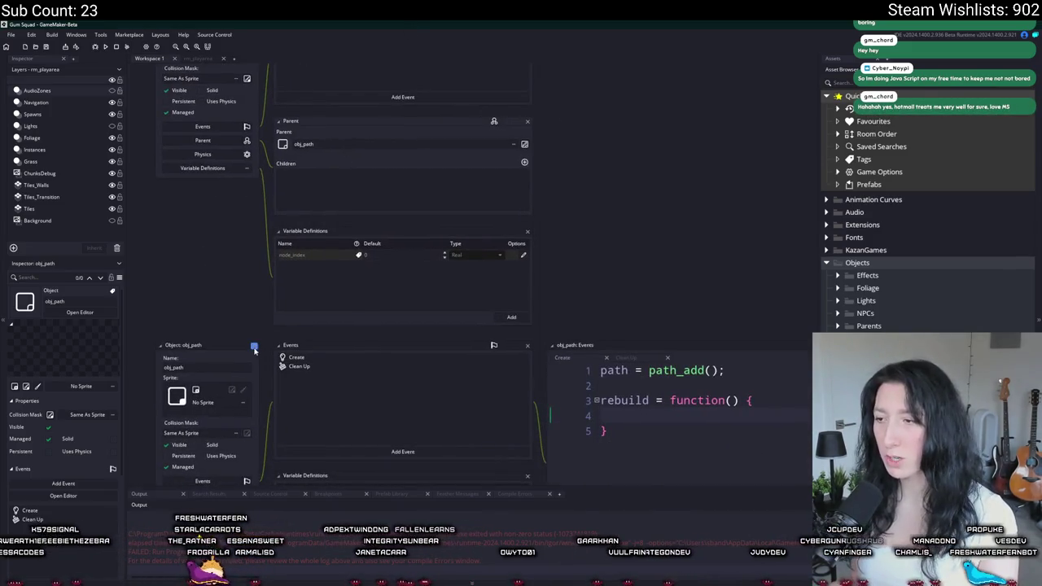
# - Reopen obj_path and view its Create event code
pyautogui.click(254, 347)
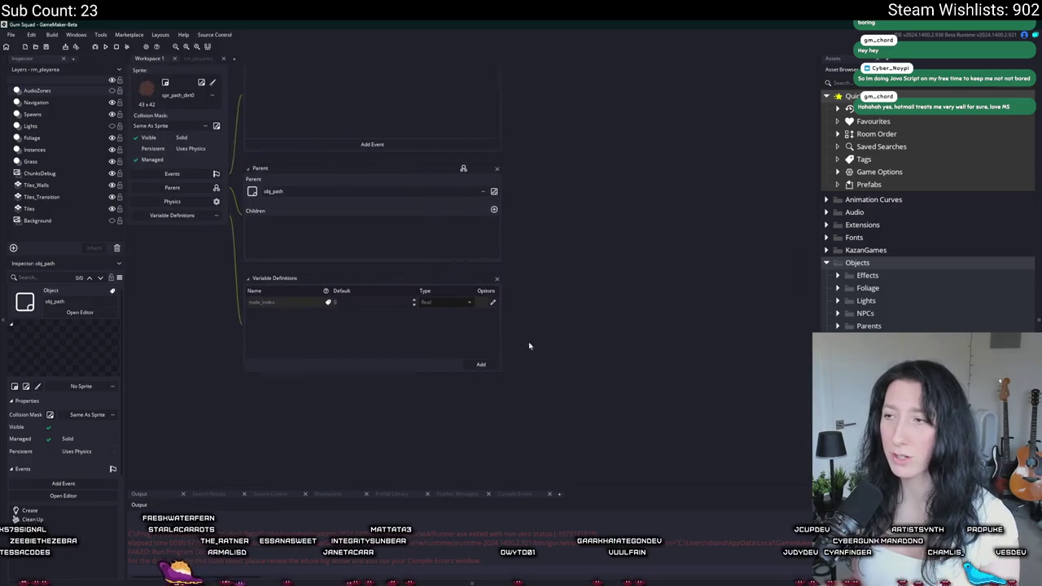
pyautogui.click(493, 191)
pyautogui.click(366, 120)
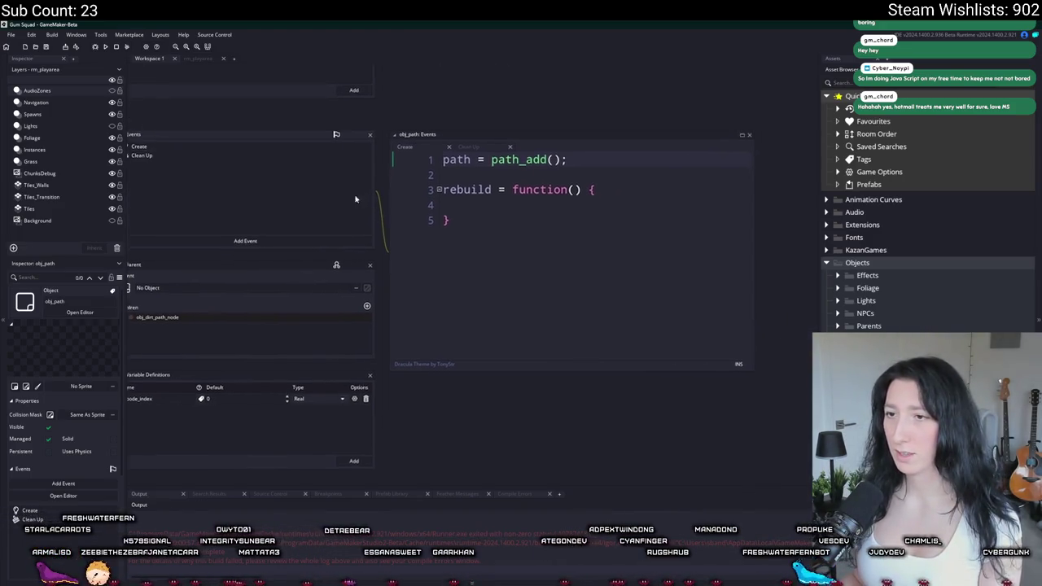
# - Indent the empty line inside rebuild and begin typing the with keyword
pyautogui.click(669, 190)
pyautogui.press('Tab')
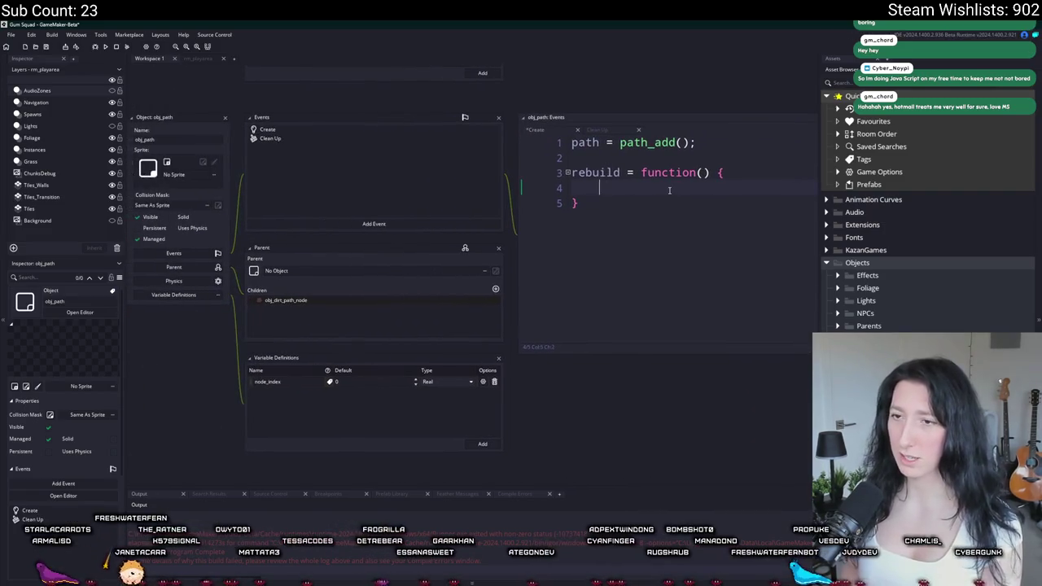
pyautogui.write('withur')
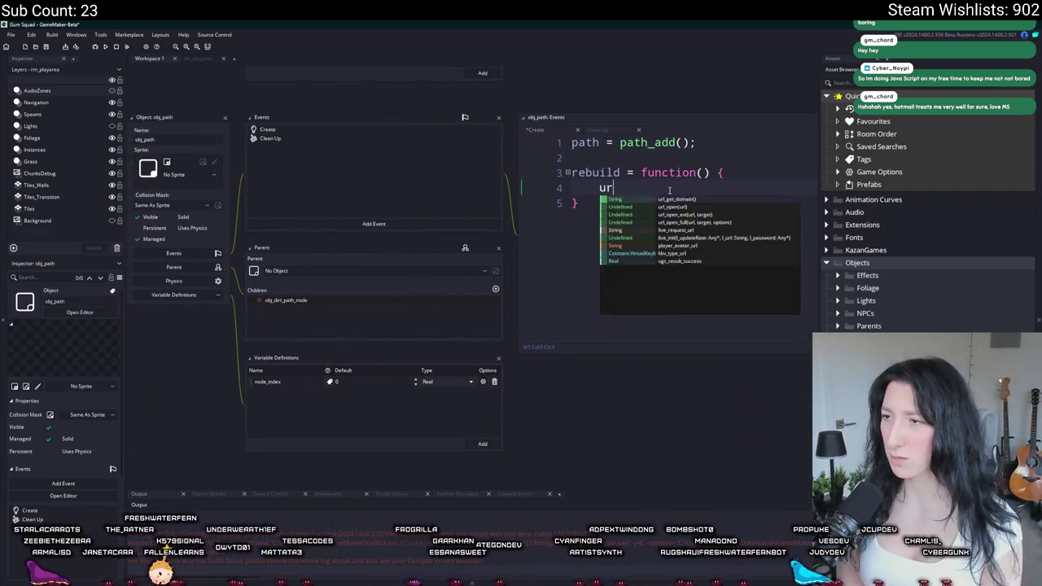
pyautogui.press('BackSpace')
pyautogui.press('BackSpace')
pyautogui.write('re')
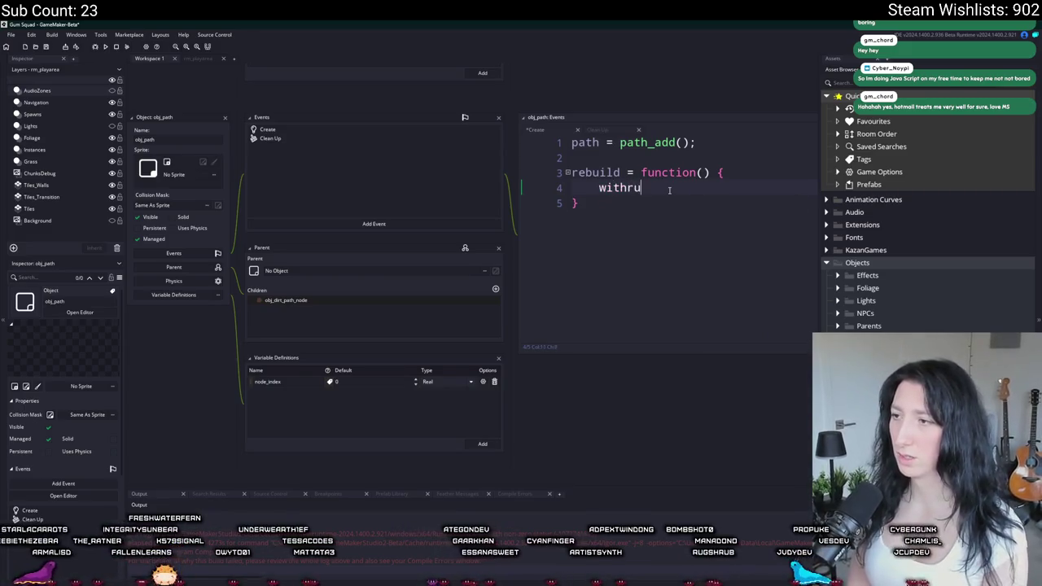
pyautogui.press('BackSpace')
pyautogui.press('BackSpace')
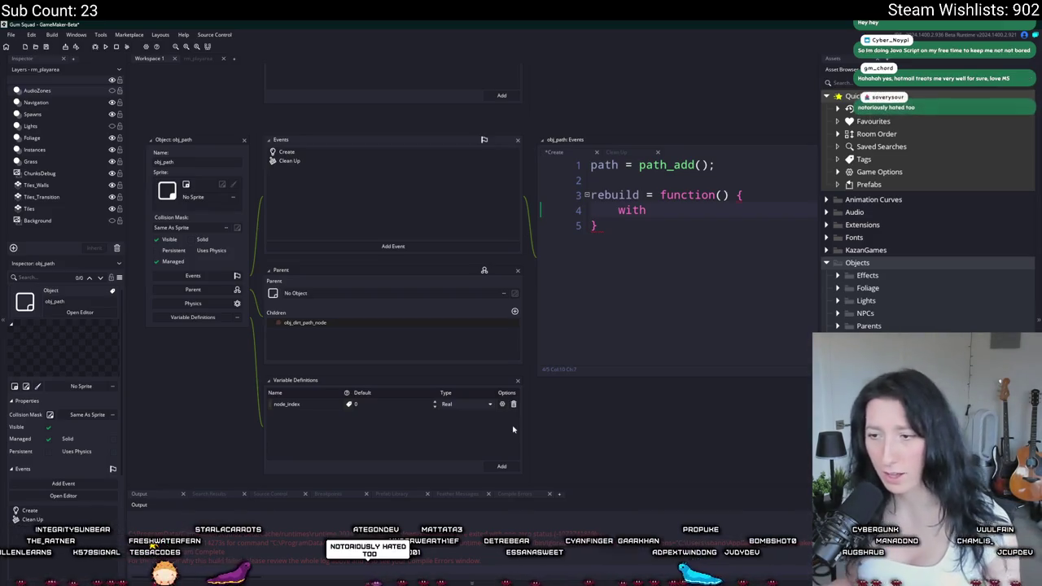
# - Add a second variable definition, node_group, Real with default 0, below node_index
pyautogui.click(501, 467)
pyautogui.write('node_')
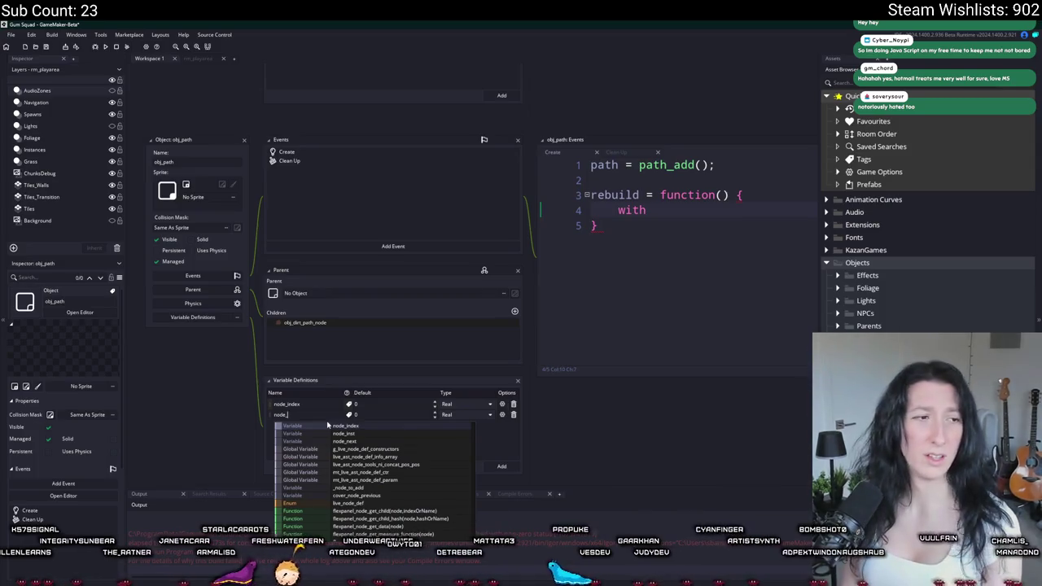
pyautogui.write('idk')
pyautogui.write('group')
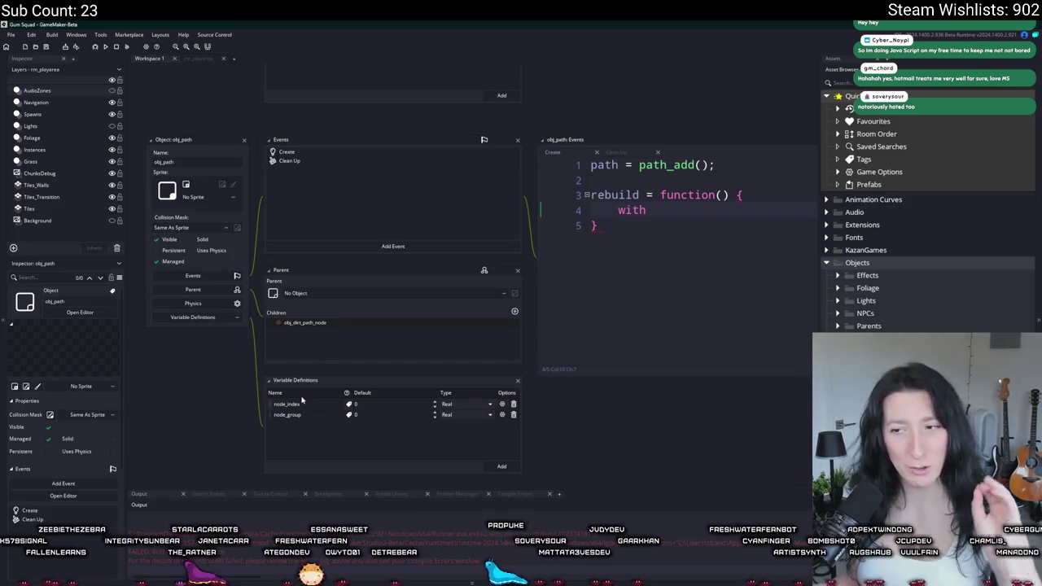
pyautogui.moveTo(362, 271); pyautogui.dragTo(340, 279)
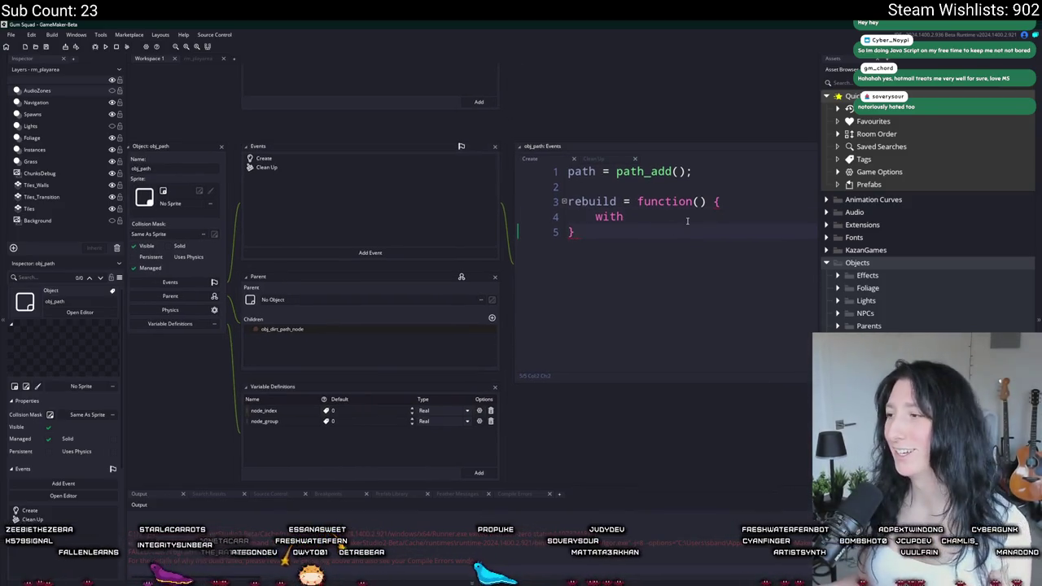
# - Write a with ( obj_path ) { } block inside the rebuild function
pyautogui.moveTo(578, 234); pyautogui.dragTo(568, 185)
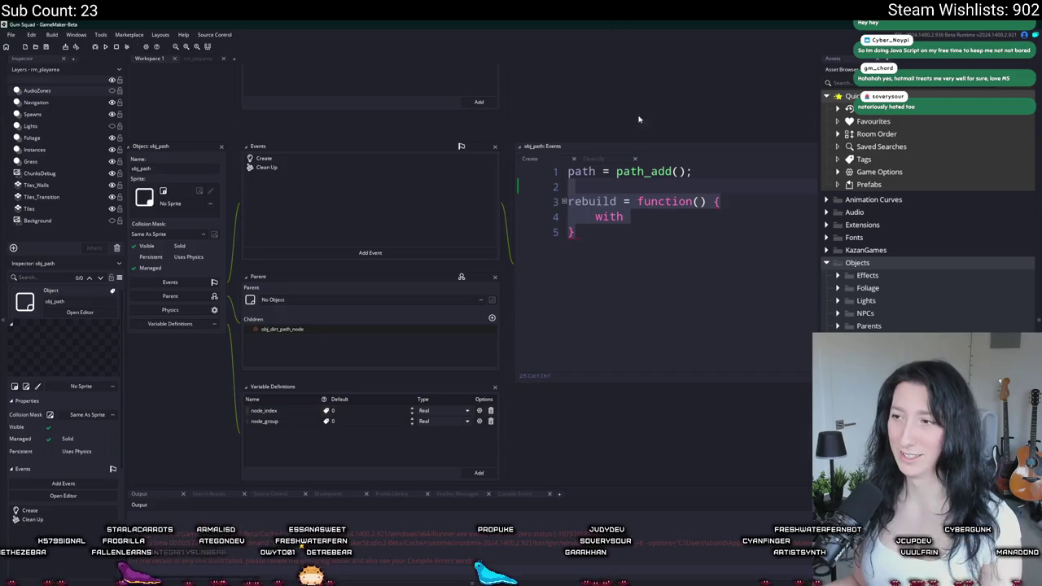
pyautogui.click(668, 217)
pyautogui.scroll(-3, 669, 217)
pyautogui.scroll(4, 668, 234)
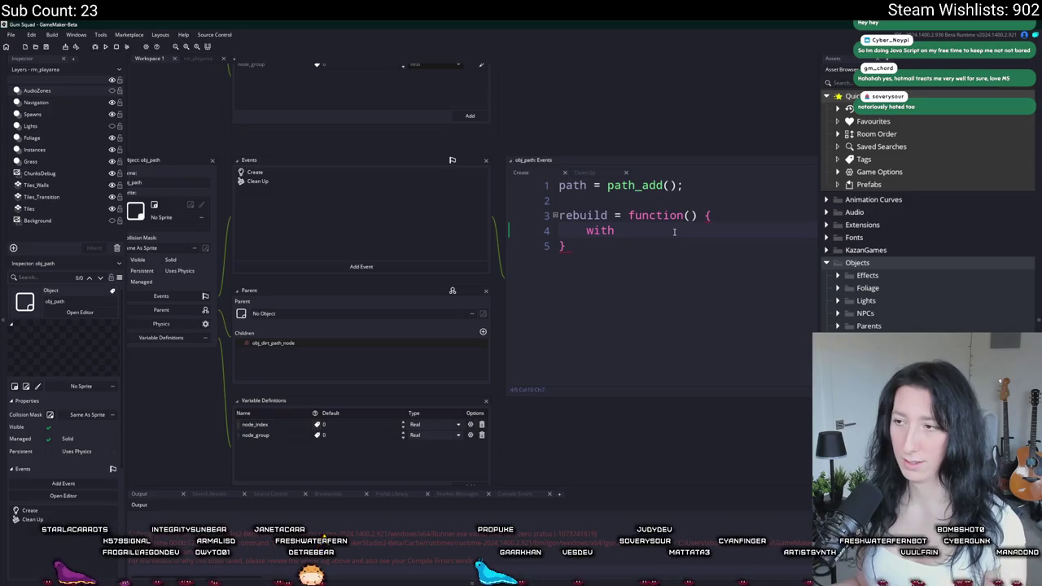
pyautogui.write('(')
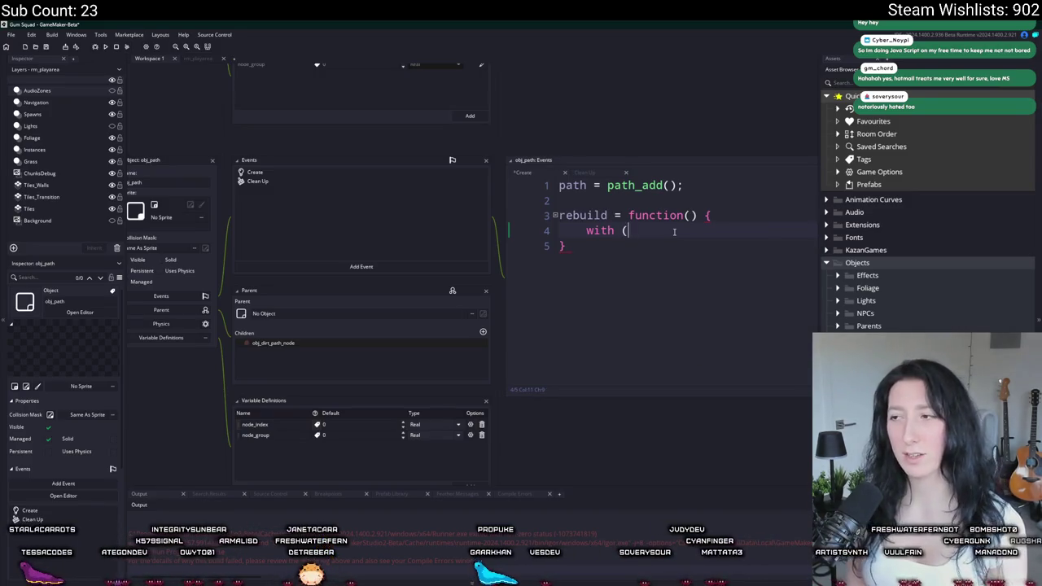
pyautogui.write(' ) (')
pyautogui.press('BackSpace')
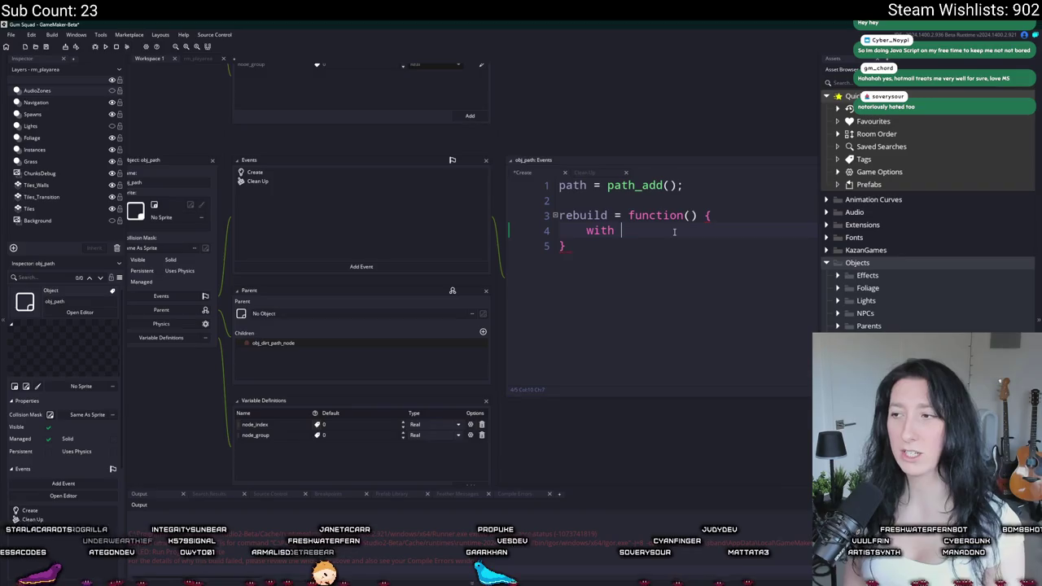
pyautogui.write('obj_path ) {')
pyautogui.press('Return')
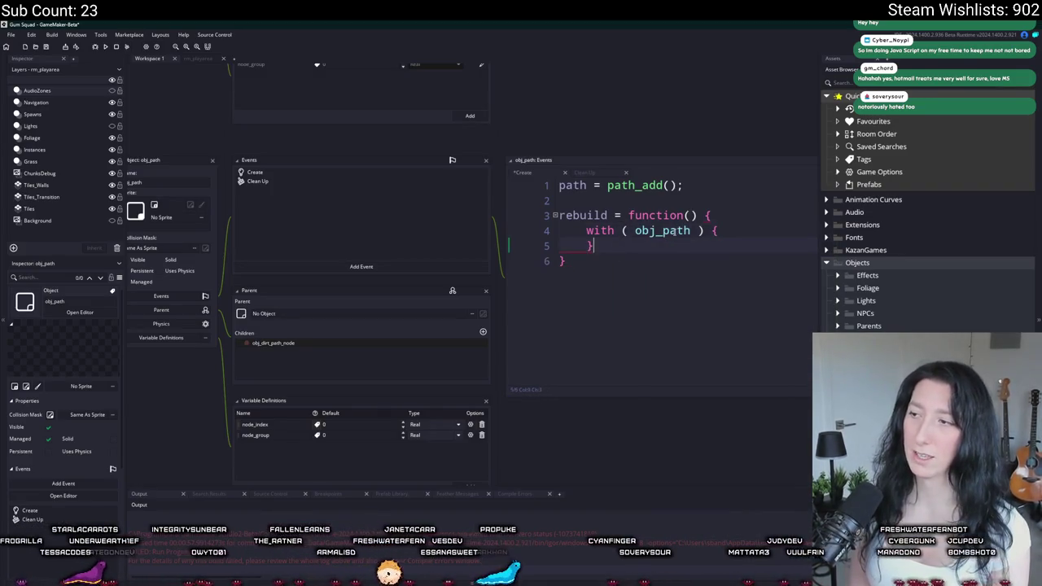
pyautogui.press('Return')
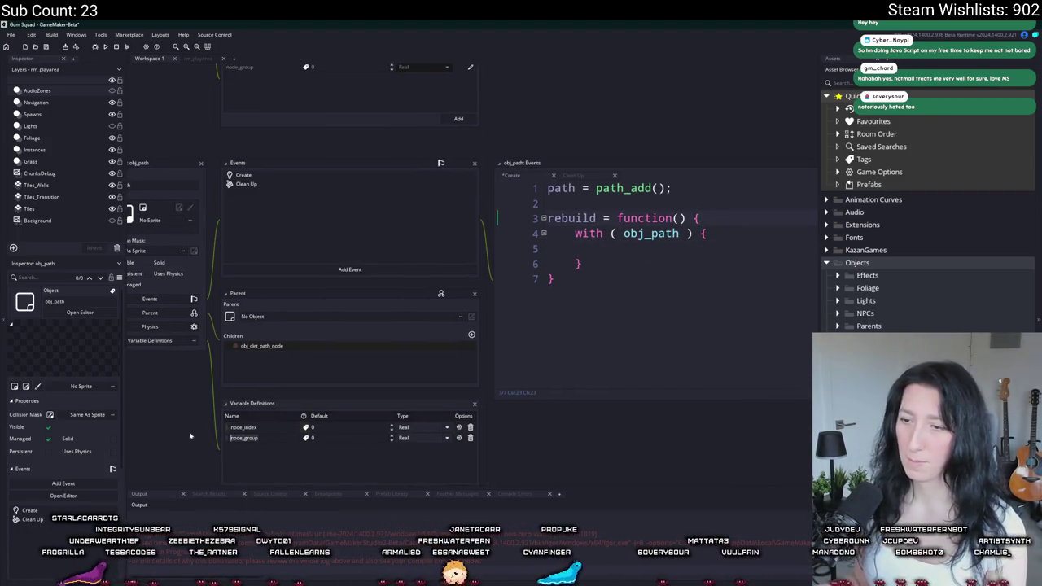
# - Declare var _is_lowest_index = true at rebuild's top and start if ( node_group == other.node_group )
pyautogui.click(709, 232)
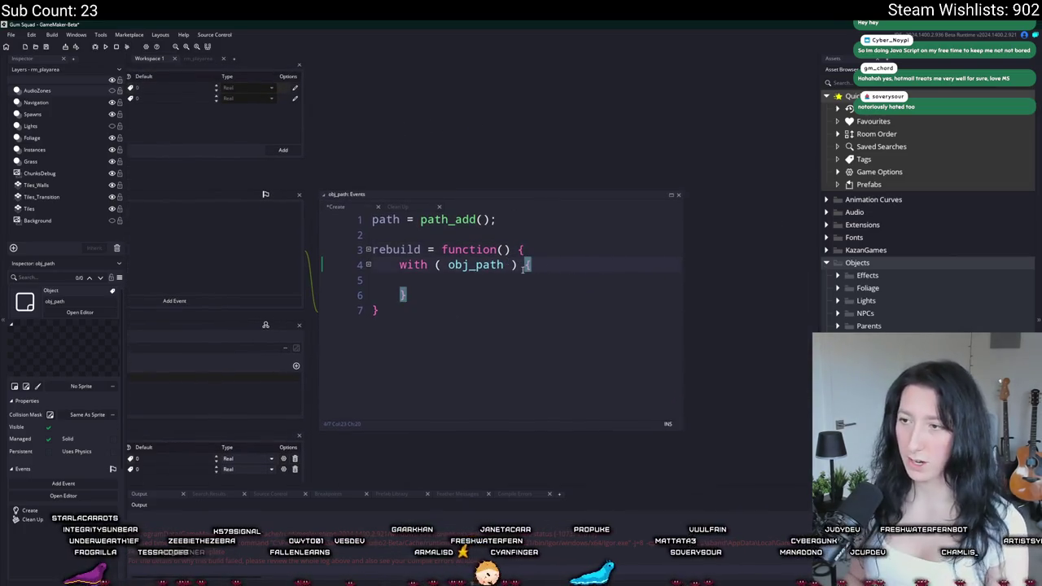
pyautogui.press('Down')
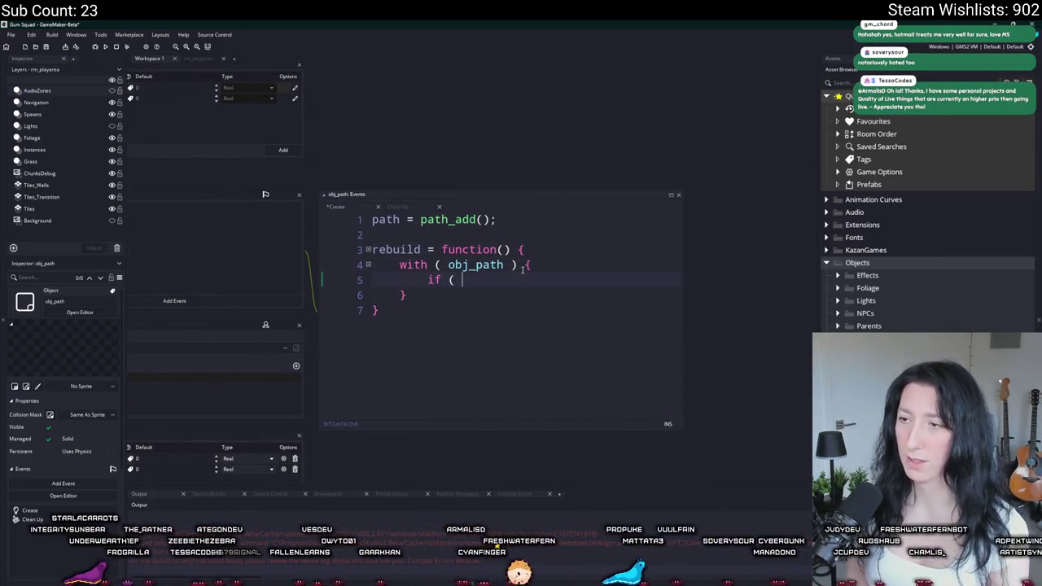
pyautogui.write('node_group')
pyautogui.hotkey('ctrl', 'z')
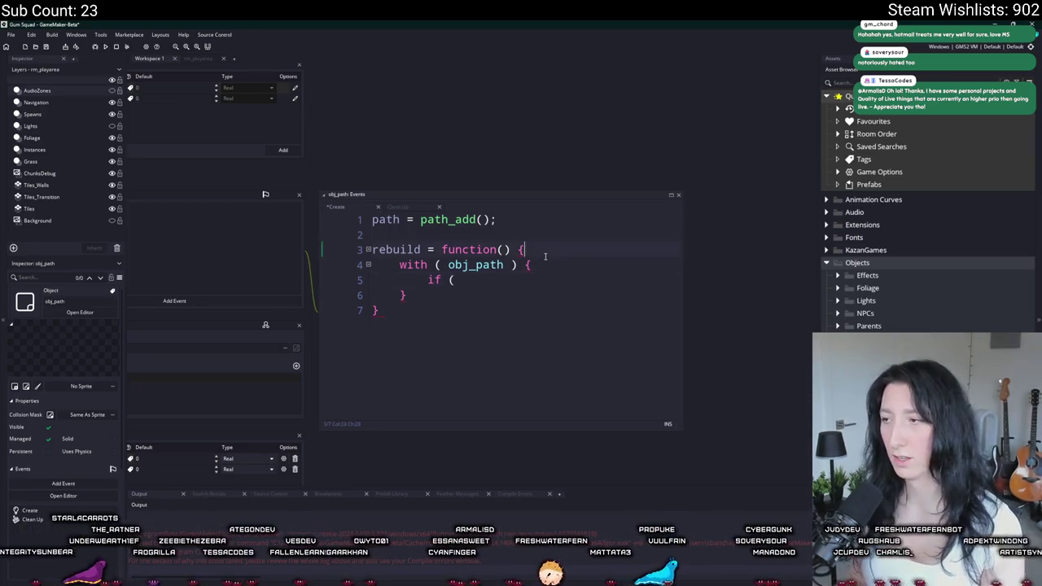
pyautogui.press('Return')
pyautogui.write('vasr')
pyautogui.write('is_lowest')
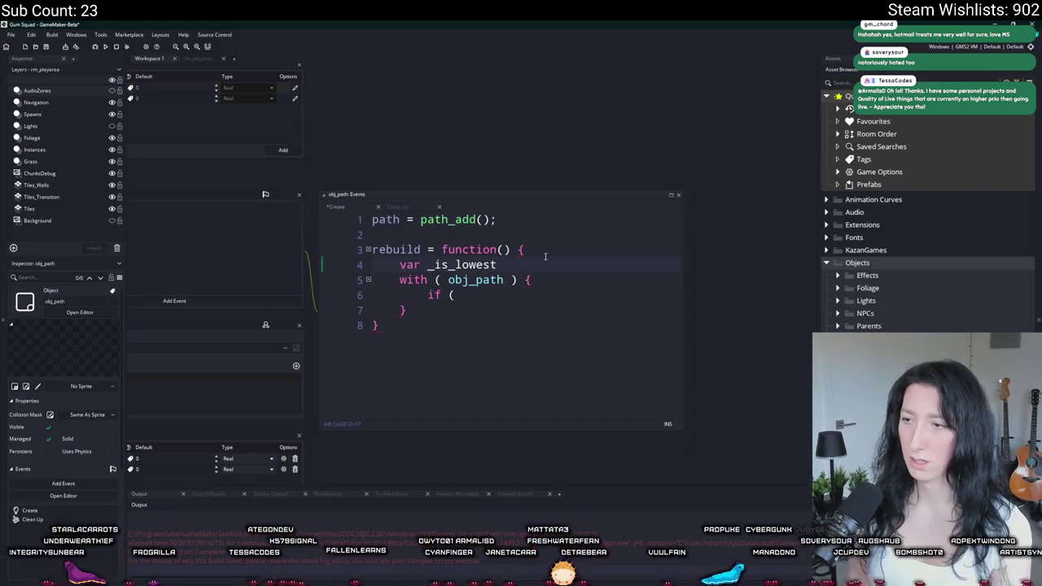
pyautogui.write('= false;')
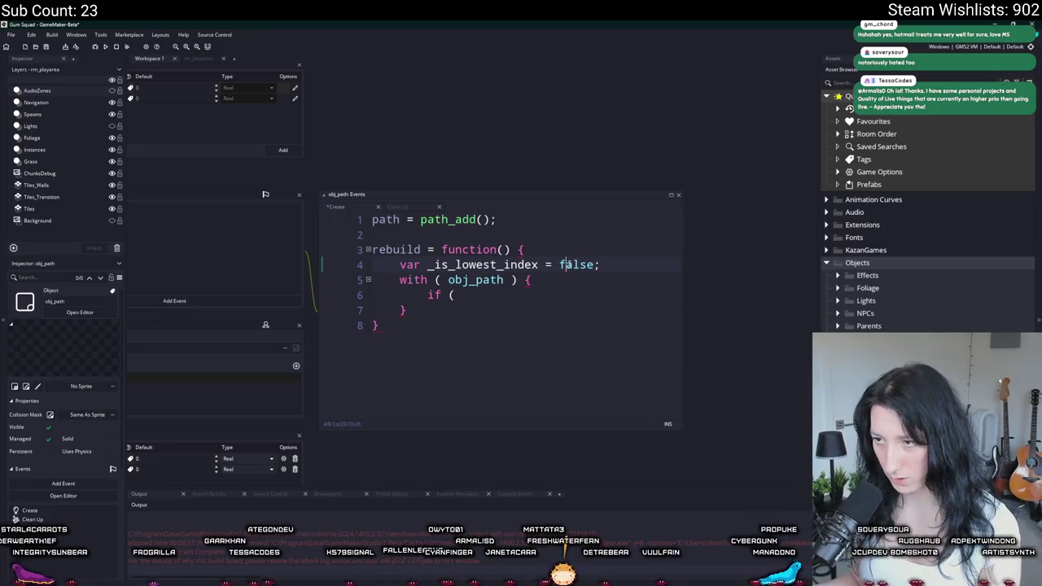
pyautogui.doubleClick(561, 264)
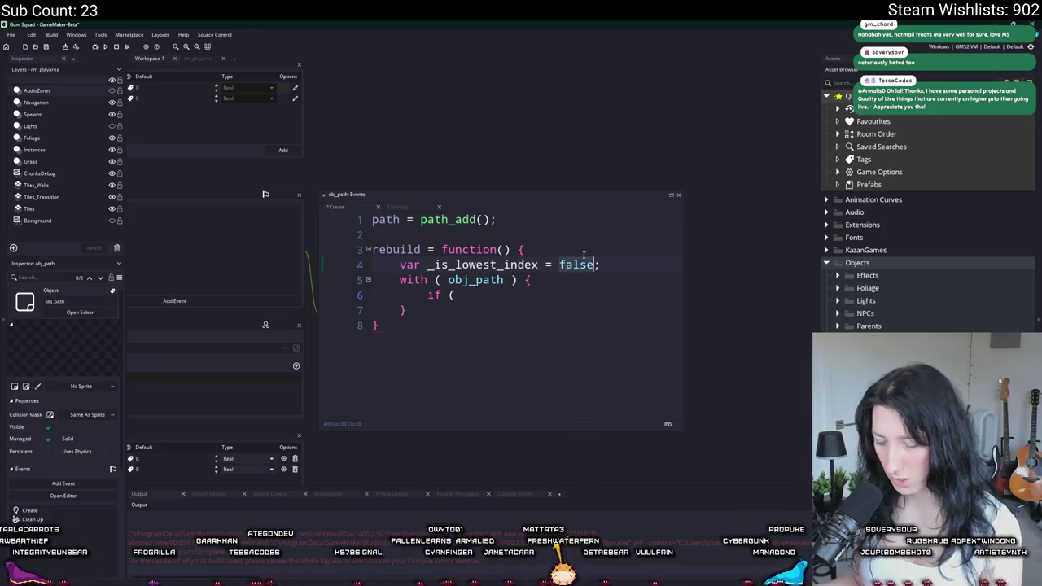
pyautogui.press('BackSpace')
pyautogui.write('true')
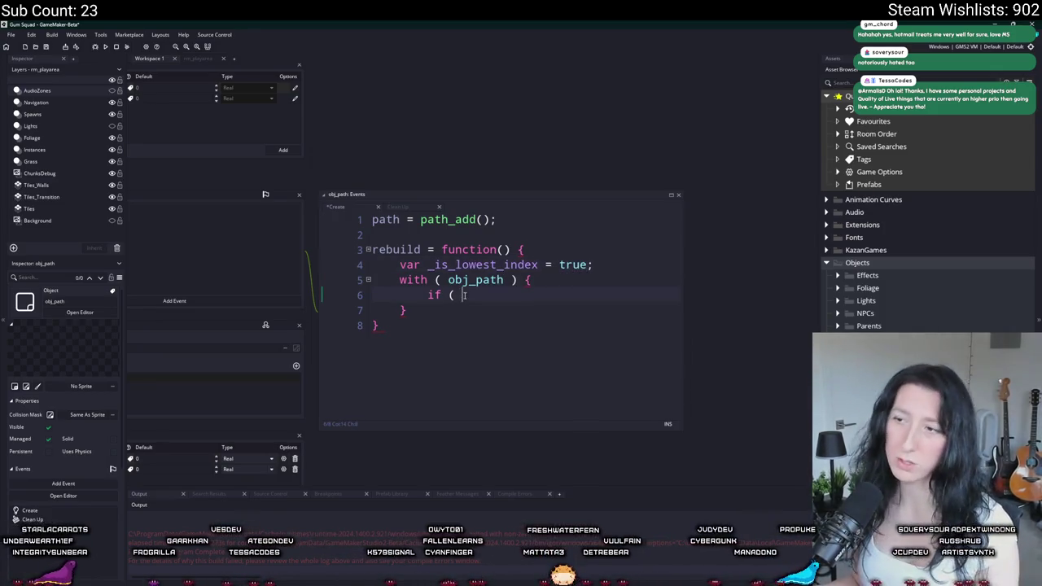
pyautogui.write('node_group ==')
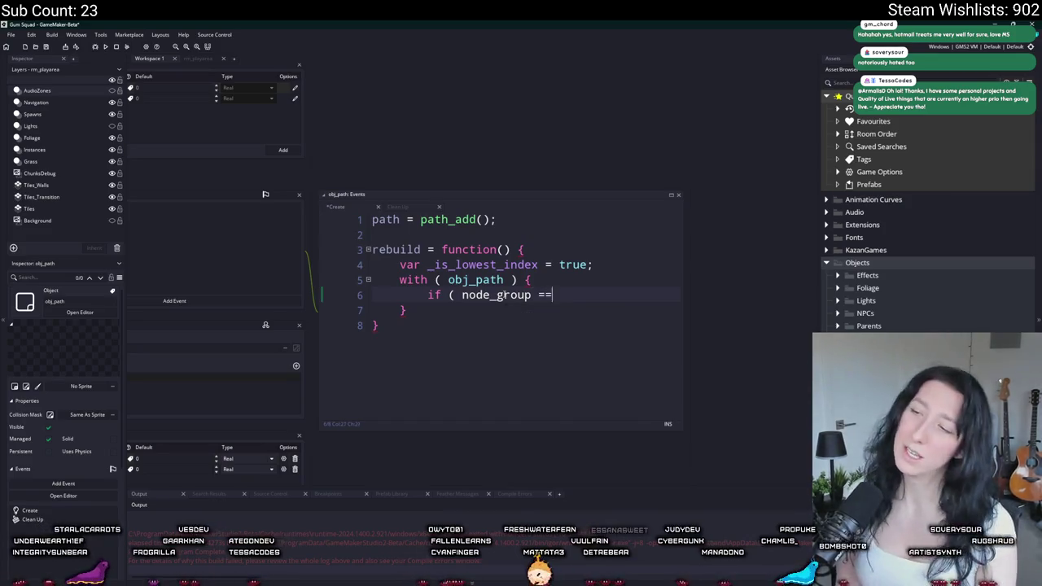
pyautogui.write(' other.node_group')
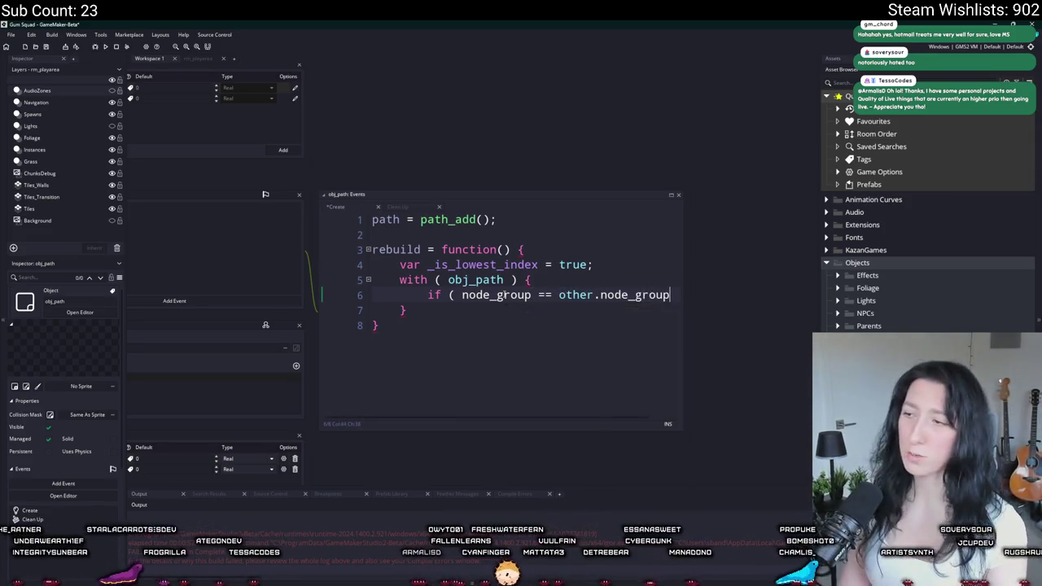
pyautogui.write(' )  {')
# - Close the node_group check's braces and open an empty line in its body
pyautogui.press('Return')
pyautogui.write('}')
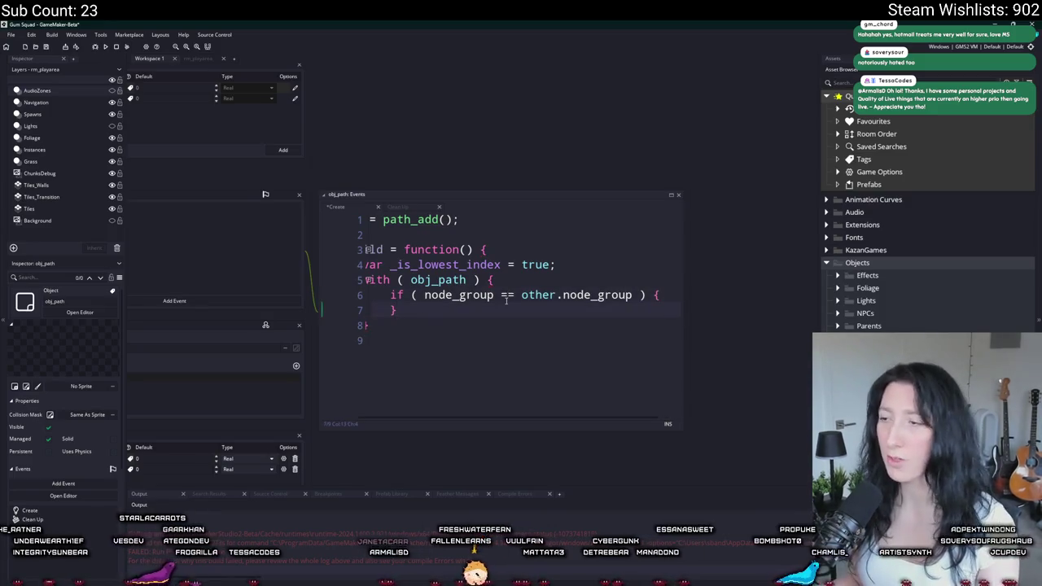
pyautogui.scroll(-1, 623, 396)
pyautogui.moveTo(659, 392); pyautogui.dragTo(751, 470)
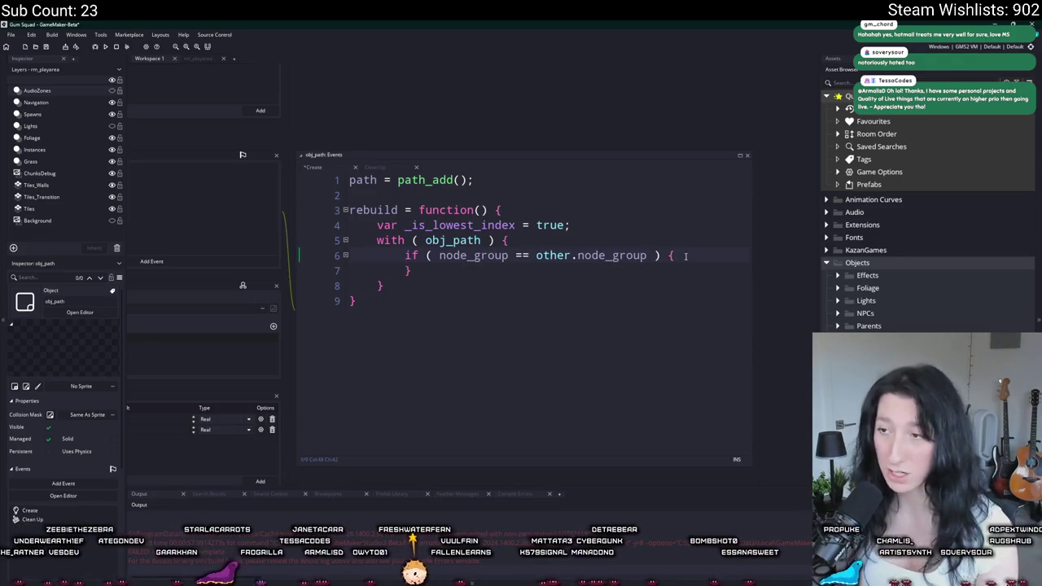
pyautogui.press('Return')
pyautogui.write('if (')
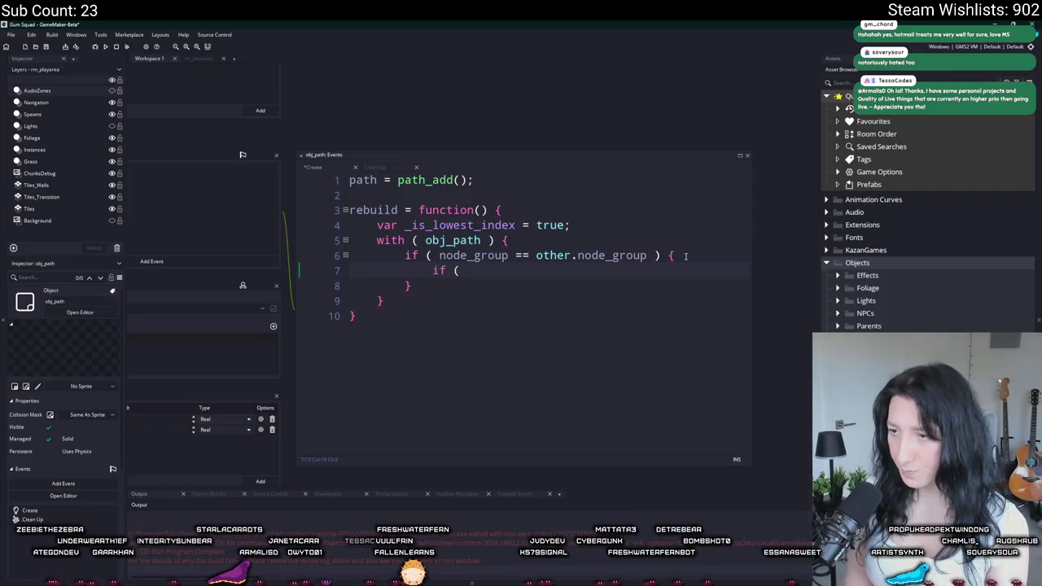
# - Add if ( node_index < other.node_index ) setting _is_lowest_index = false; and break;
pyautogui.write('node_index ')
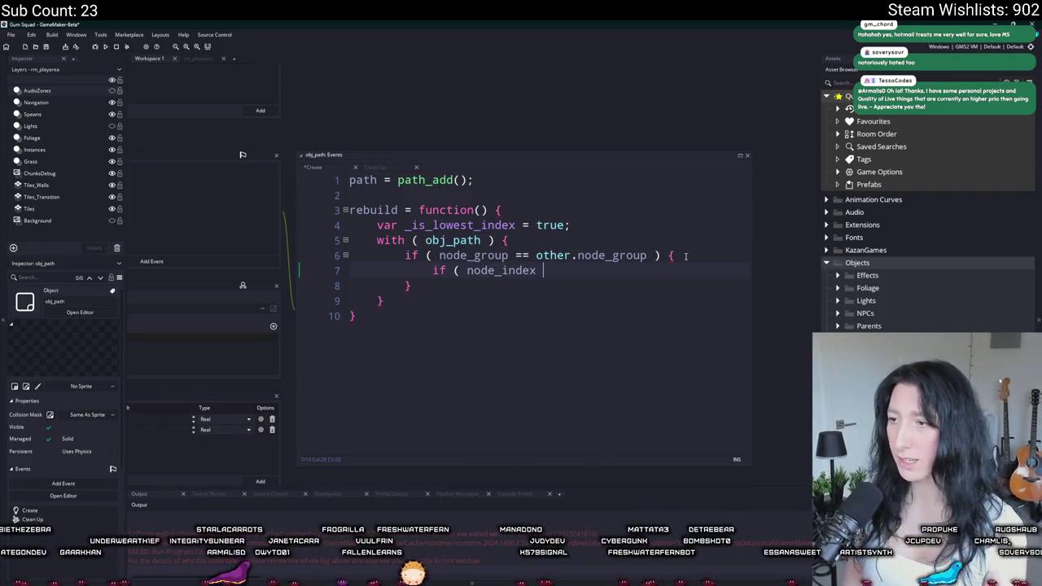
pyautogui.write('<')
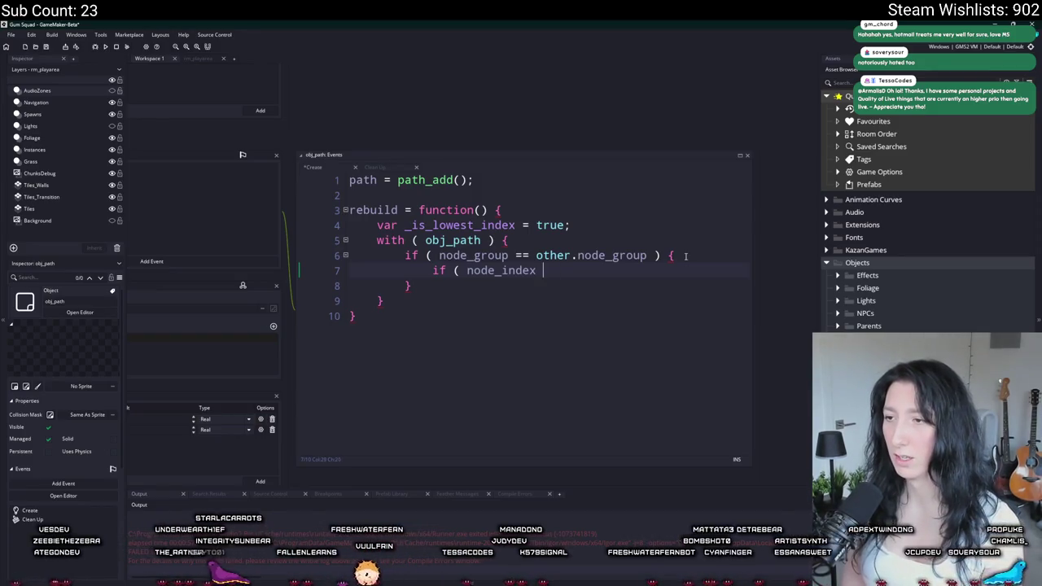
pyautogui.write(' _is_lo')
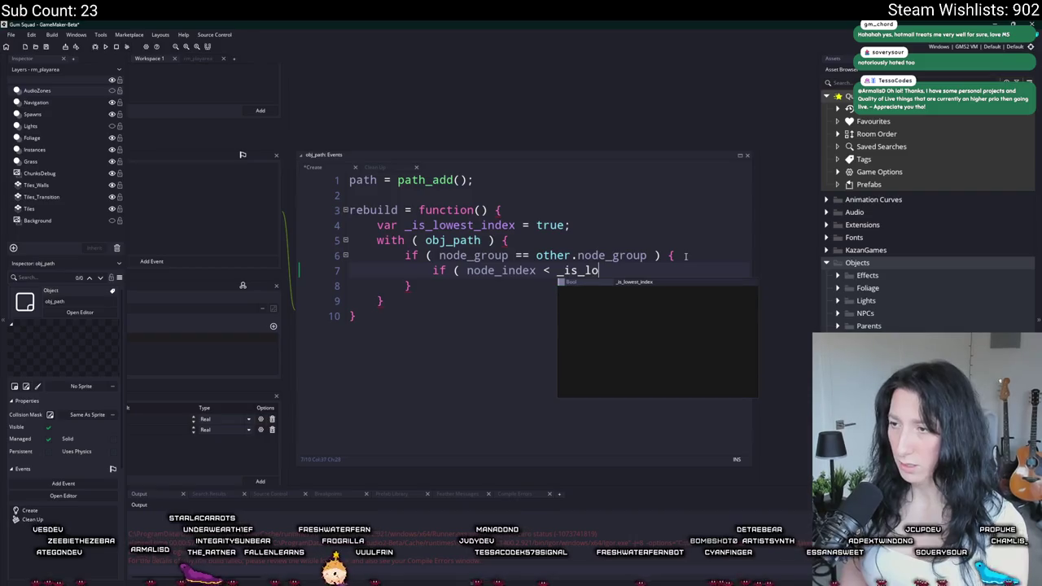
pyautogui.press('BackSpace')
pyautogui.press('BackSpace')
pyautogui.press('BackSpace')
pyautogui.write('other.node_index ) {')
pyautogui.press('Return')
pyautogui.press('Return')
pyautogui.write('_is_')
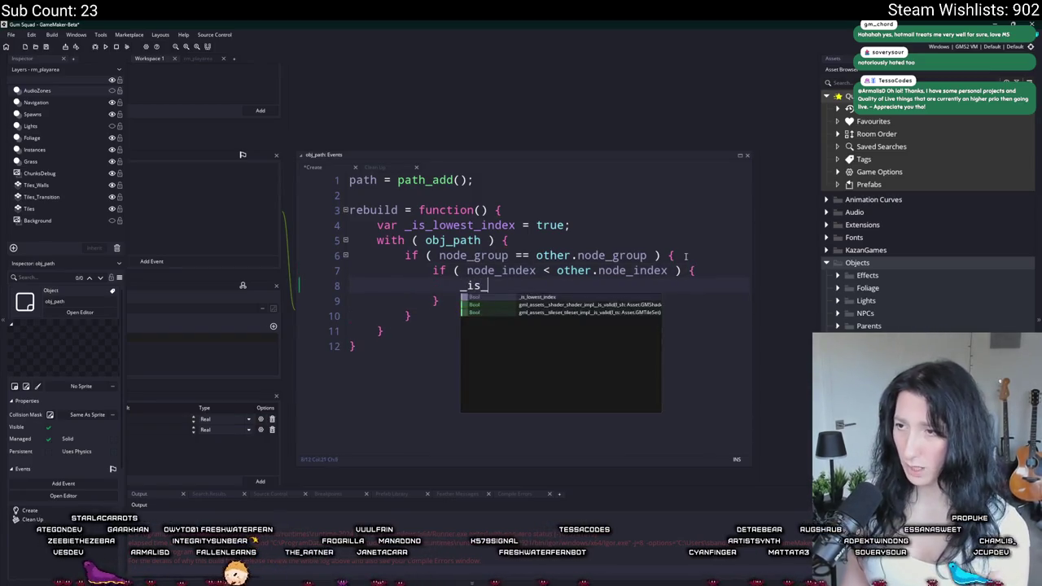
pyautogui.write('lowest_index = true;')
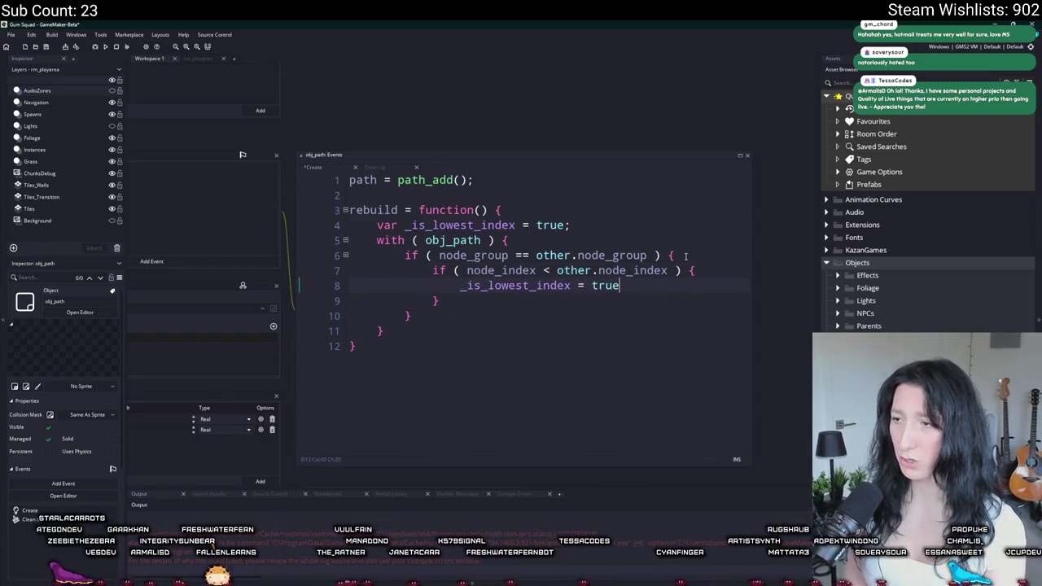
pyautogui.press('BackSpace')
pyautogui.press('BackSpace')
pyautogui.press('BackSpace')
pyautogui.write('false;')
pyautogui.press('Return')
pyautogui.write('e')
pyautogui.press('BackSpace')
pyautogui.write('break;')
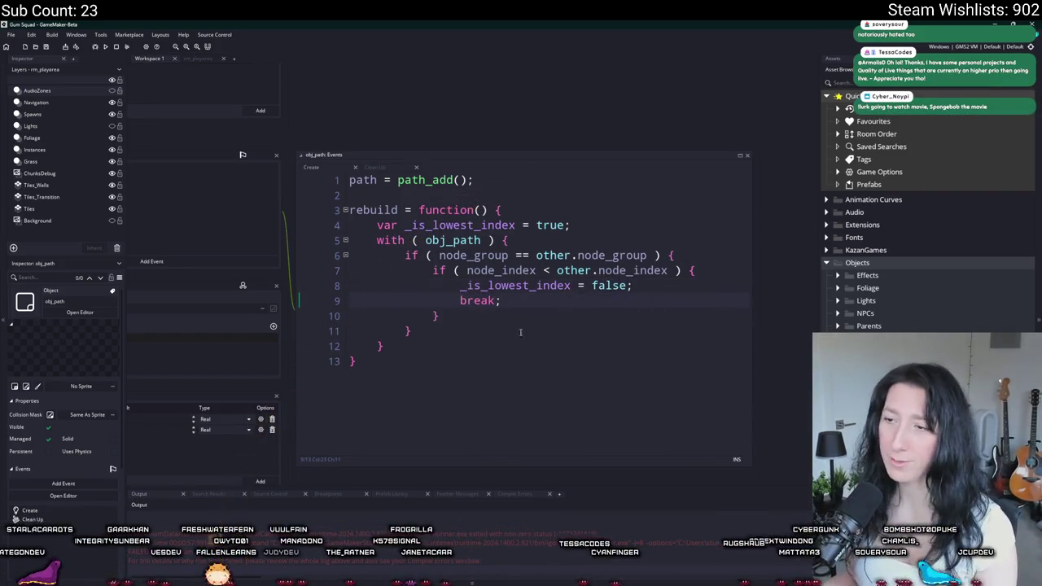
pyautogui.press('Return')
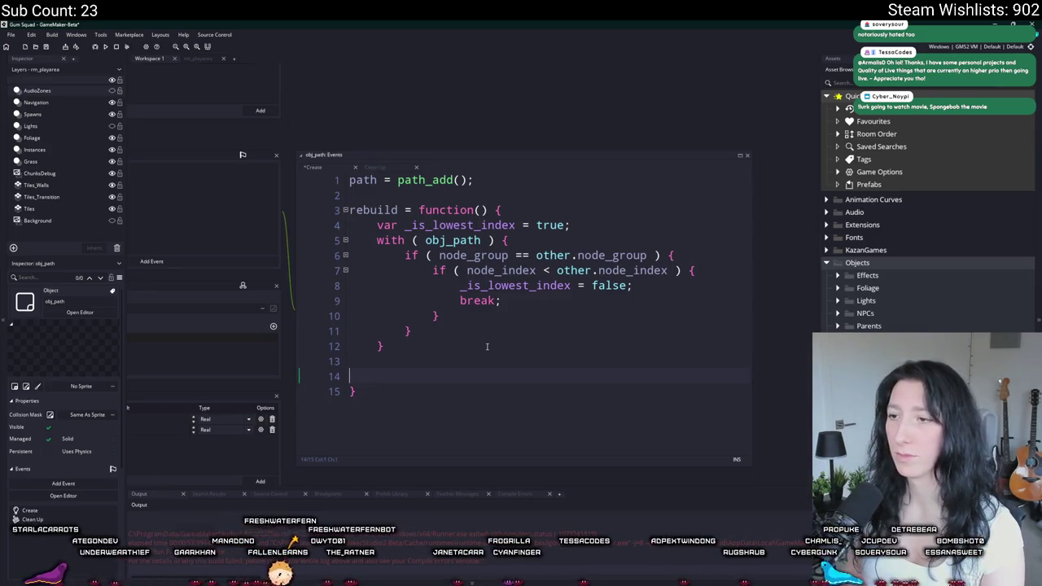
pyautogui.press('BackSpace')
pyautogui.press('BackSpace')
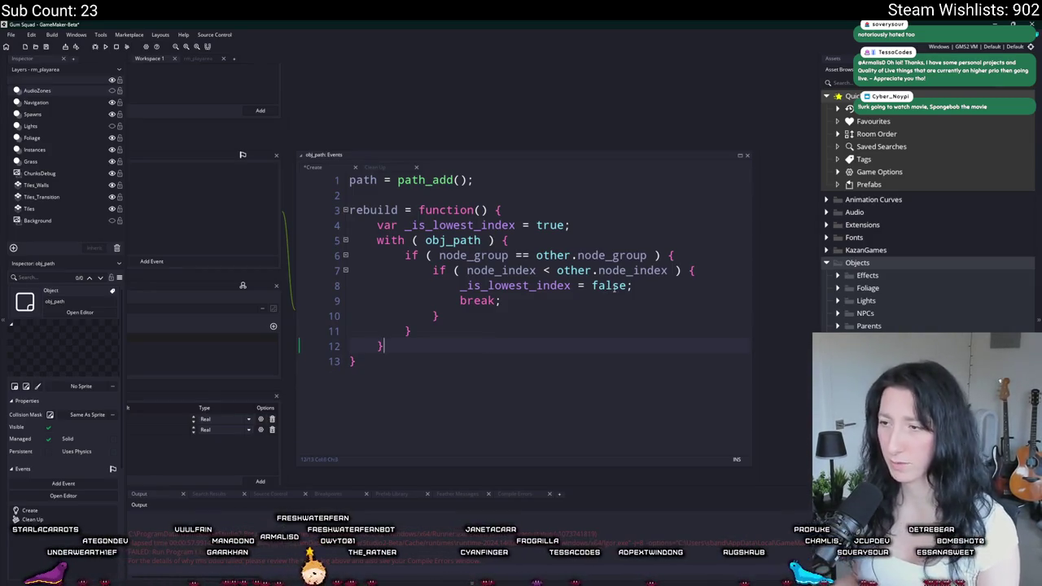
# - Replace the assignment and break with exit; and add the comment '// Do nothing with this fella'
pyautogui.click(448, 283)
pyautogui.hotkey('shift', 'End')
pyautogui.write('exit;')
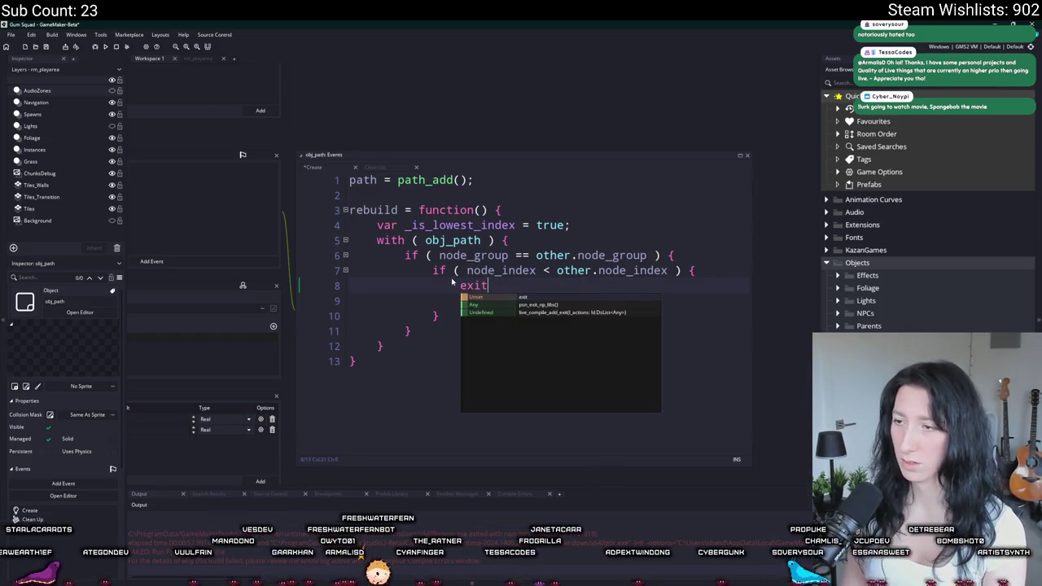
pyautogui.hotkey('shift', 'Down')
pyautogui.press('Delete')
pyautogui.press('BackSpace')
pyautogui.press('BackSpace')
pyautogui.press('BackSpace')
pyautogui.click(727, 275)
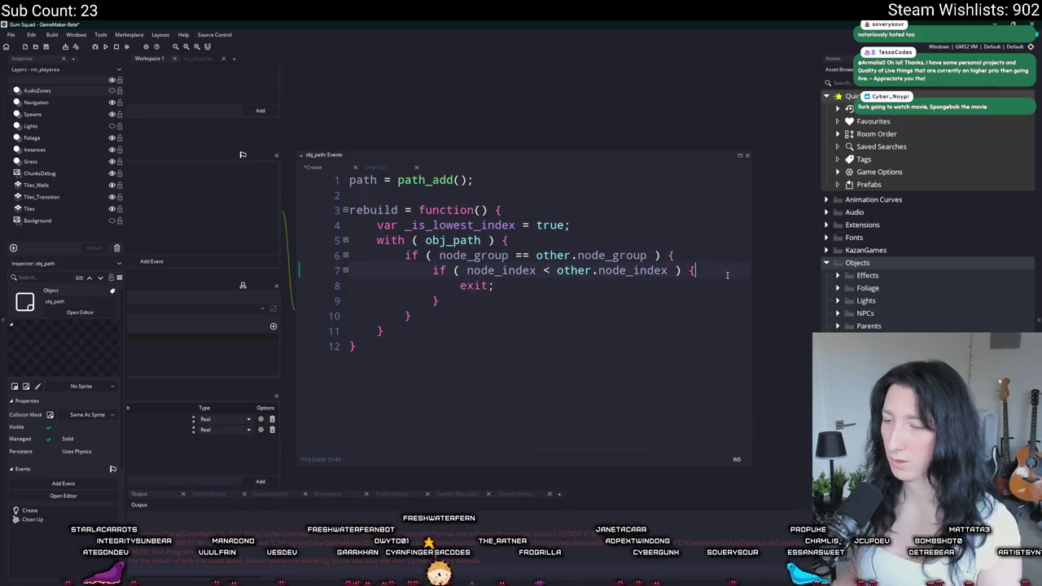
pyautogui.press('Return')
pyautogui.write('// Do nothing with this fella')
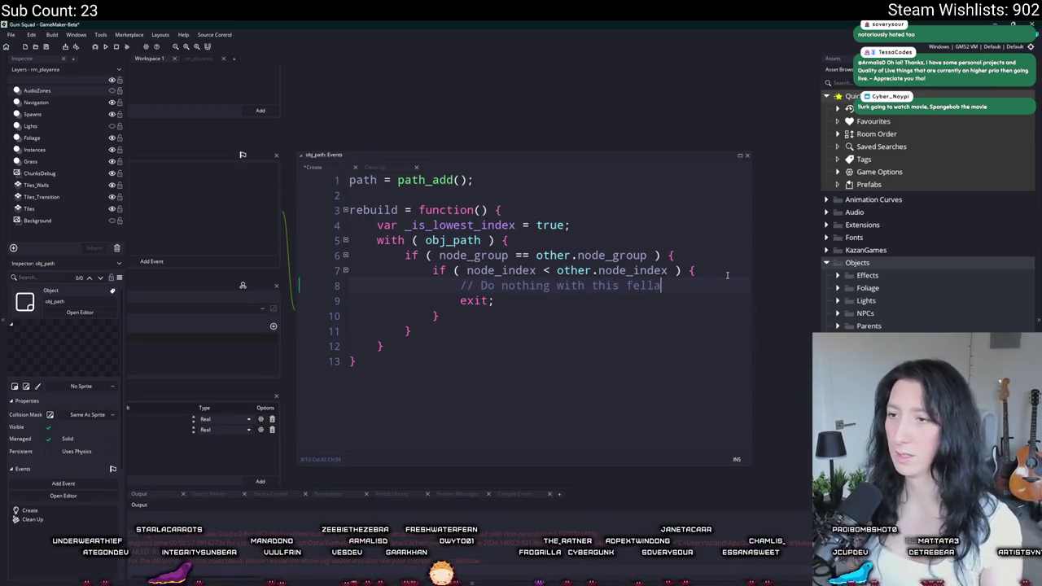
# - Delete the unused _is_lowest_index declaration and open blank lines below the with block
pyautogui.moveTo(571, 225); pyautogui.dragTo(350, 225)
pyautogui.press('BackSpace')
pyautogui.press('BackSpace')
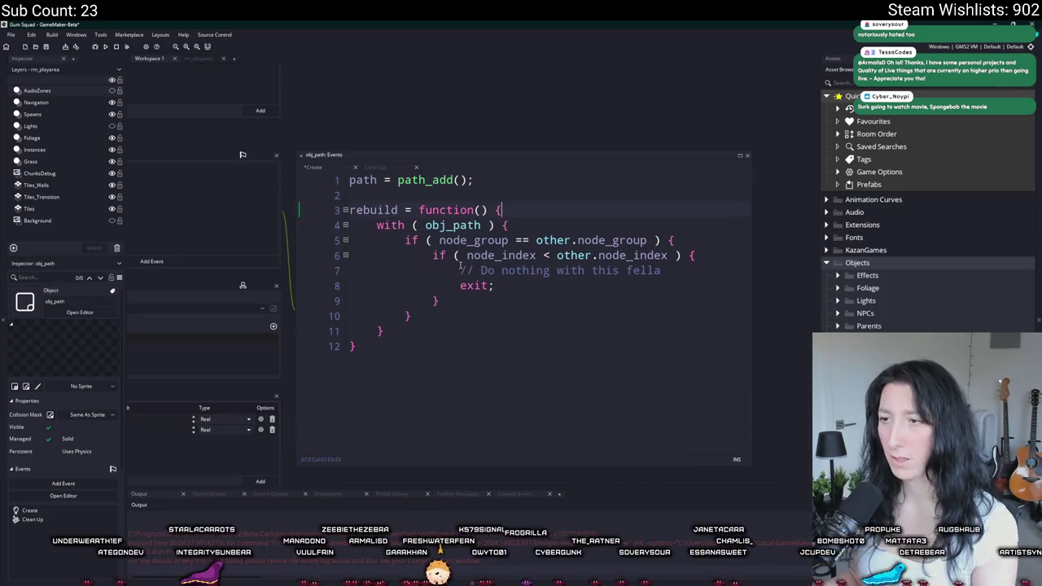
pyautogui.click(538, 288)
pyautogui.click(534, 331)
pyautogui.press('Return')
pyautogui.press('Return')
pyautogui.write("// If we get down to here, let's build a path")
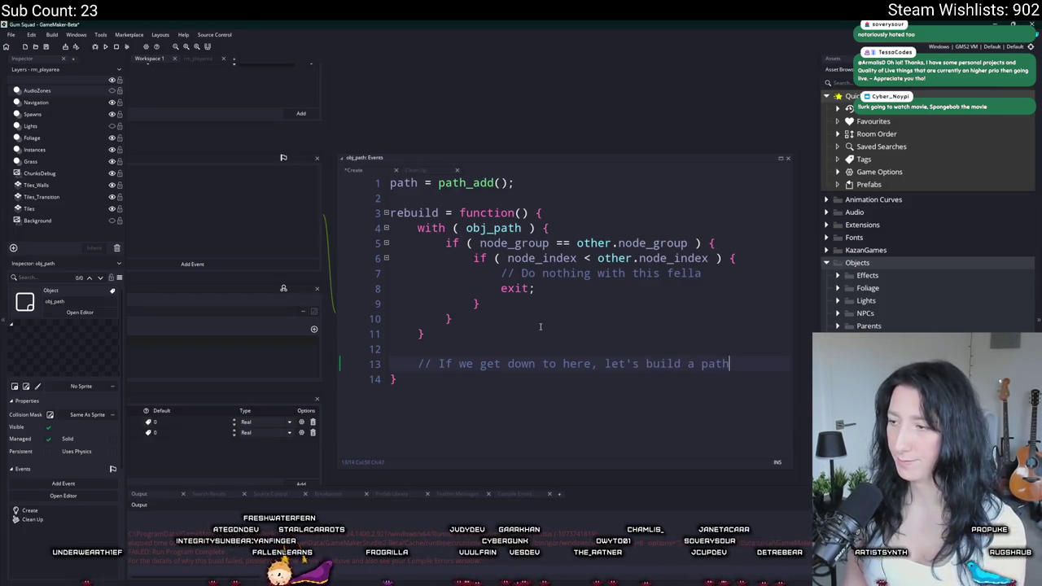
# - Declare var _higher_number_exists = false; at the top of rebuild
pyautogui.press('Return')
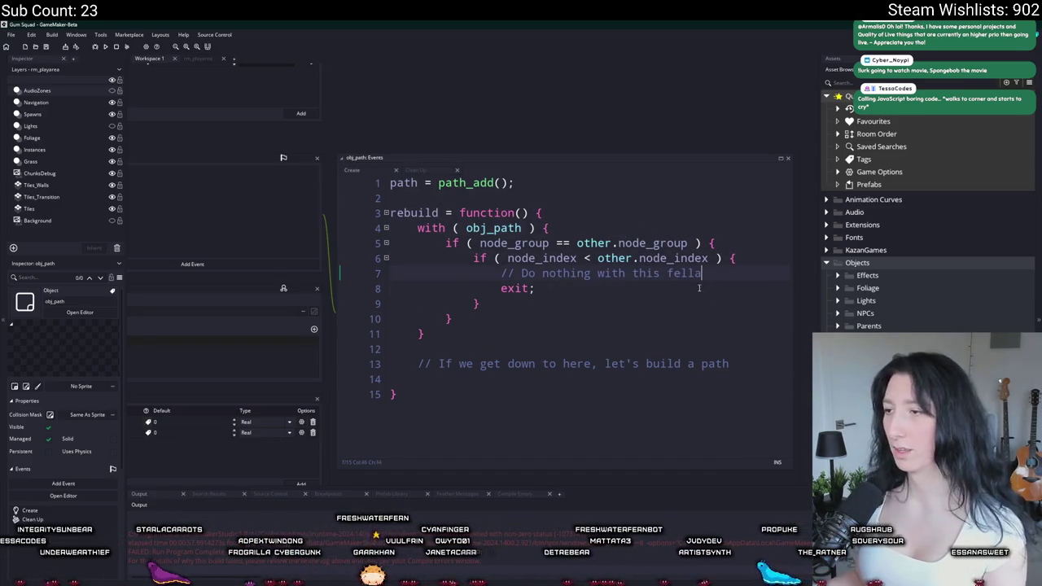
pyautogui.click(688, 230)
pyautogui.press('Return')
pyautogui.write('var _')
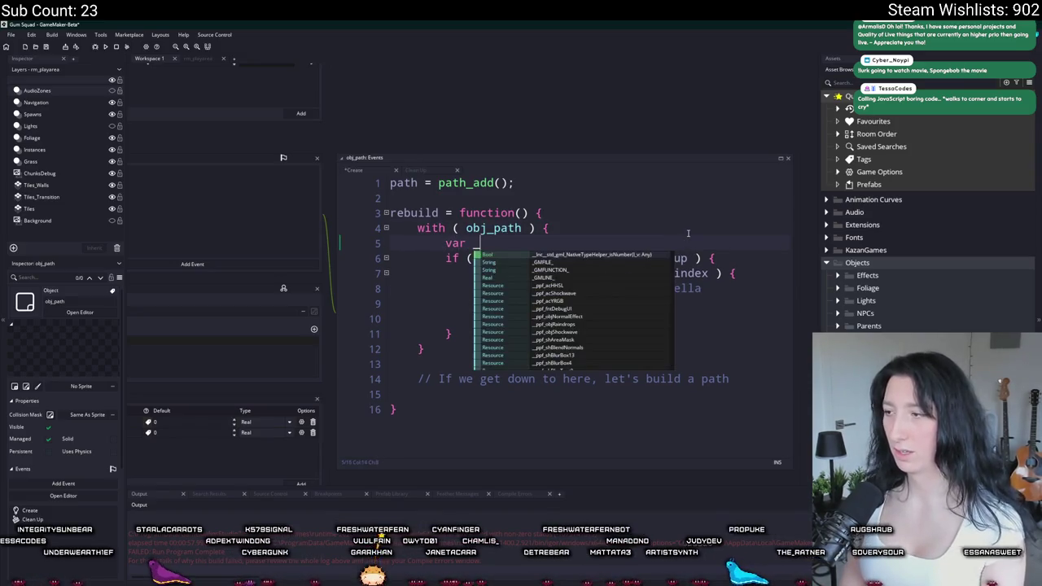
pyautogui.press('BackSpace')
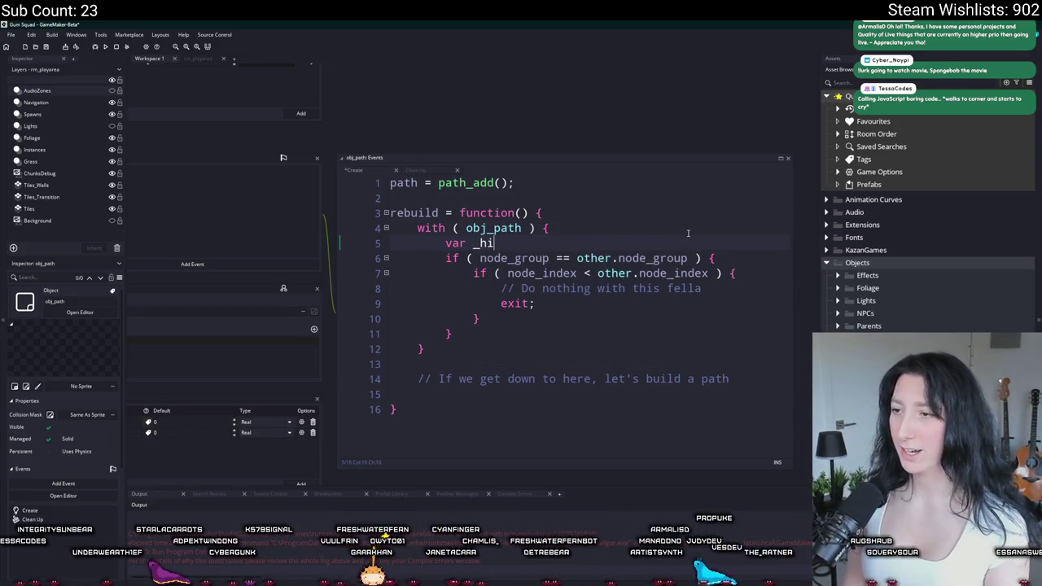
pyautogui.write('gher')
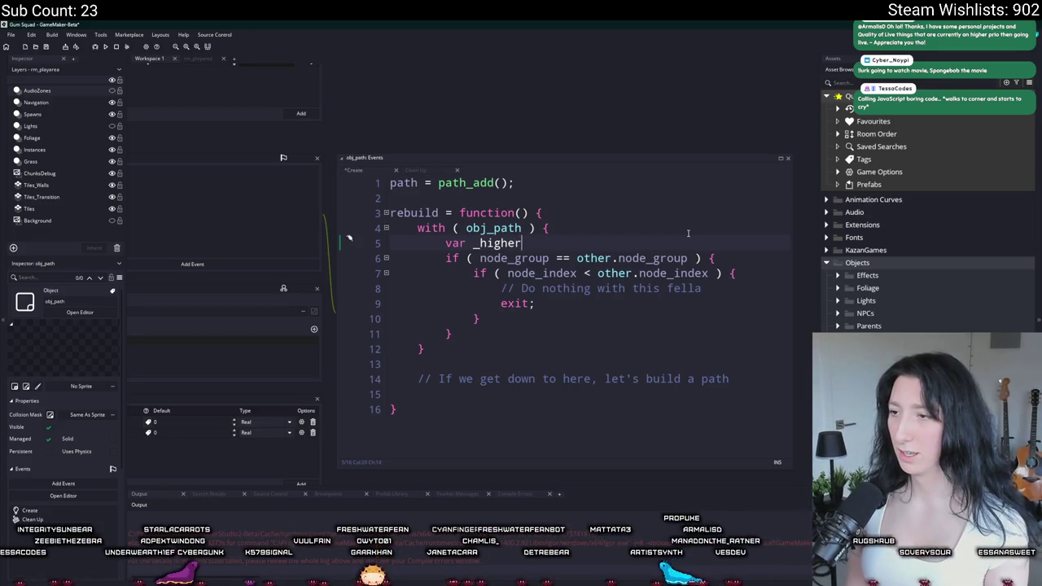
pyautogui.write('_number_existsk')
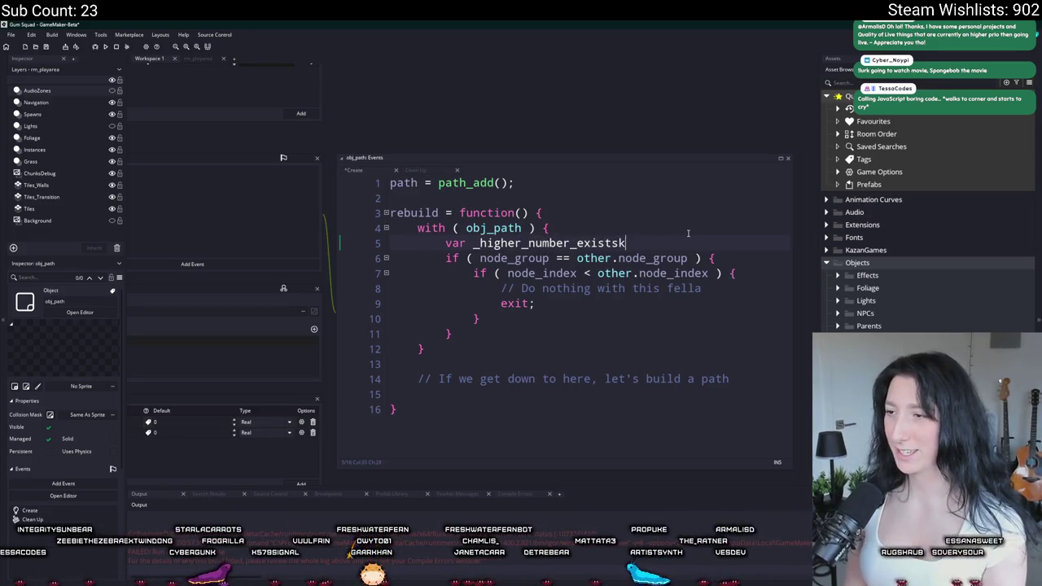
pyautogui.press('BackSpace')
pyautogui.write(' = false;')
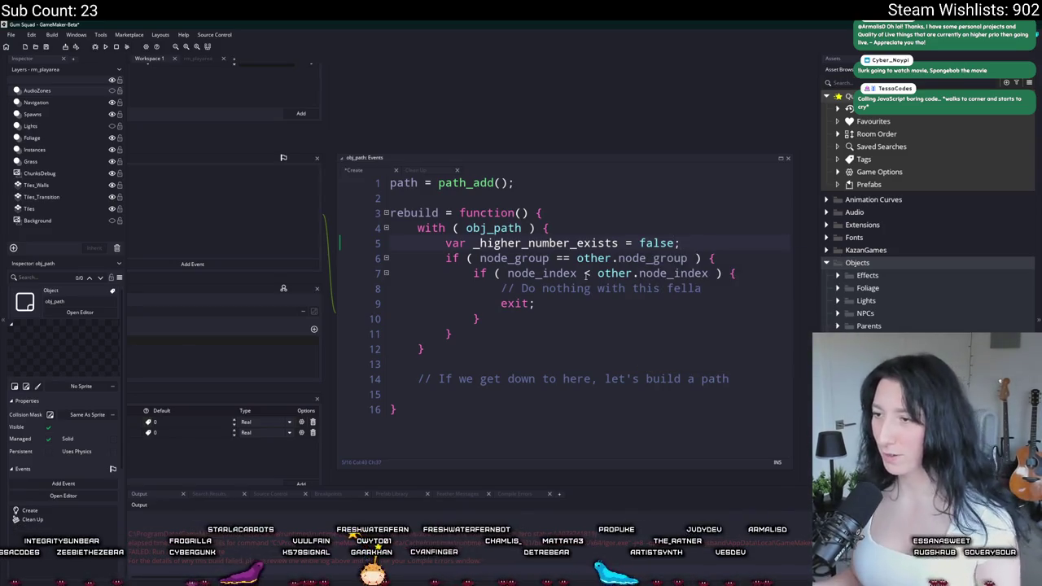
# - Add else if ( node_index > other.node_index ) setting _higher_number_exists = true;
pyautogui.doubleClick(580, 243)
pyautogui.press('Down')
pyautogui.press('Down')
pyautogui.press('Down')
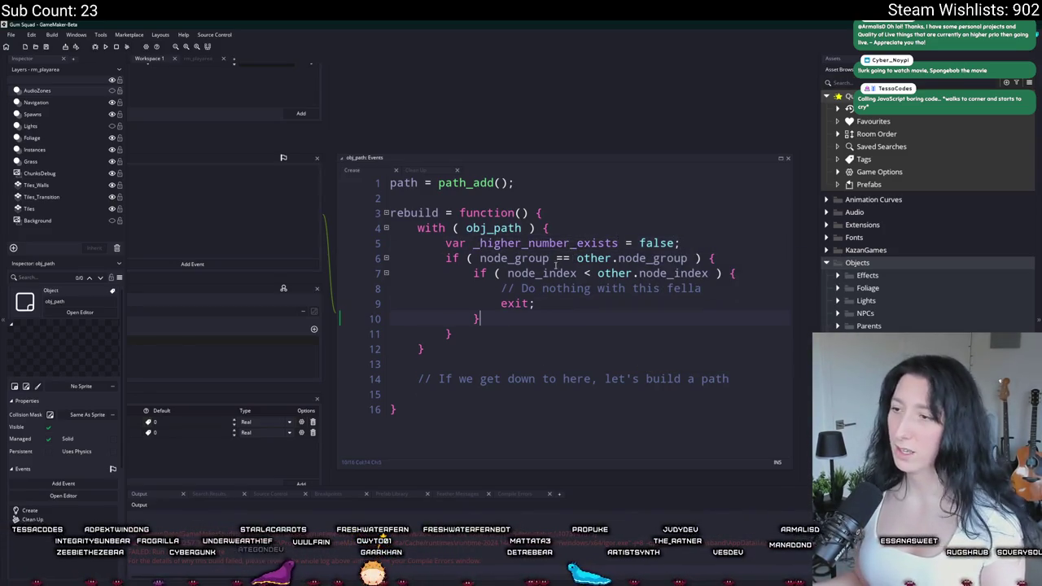
pyautogui.write(' else if (')
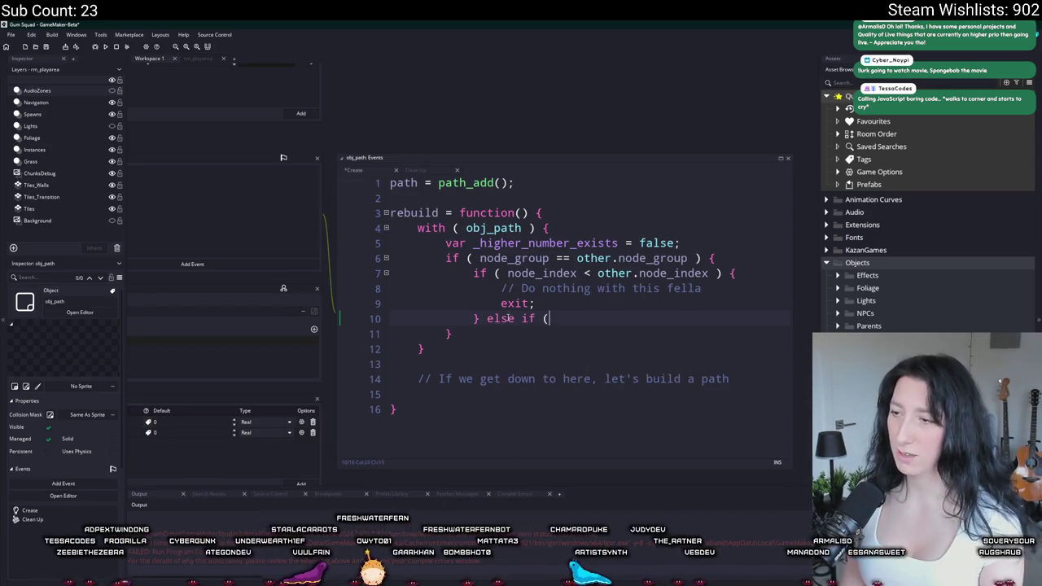
pyautogui.write(' node_index > ')
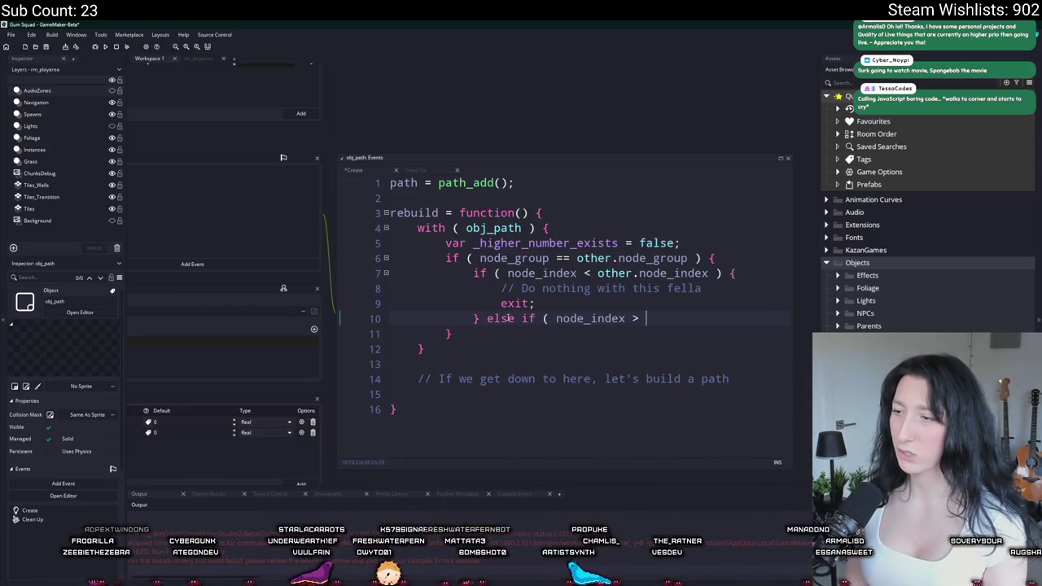
pyautogui.write('other')
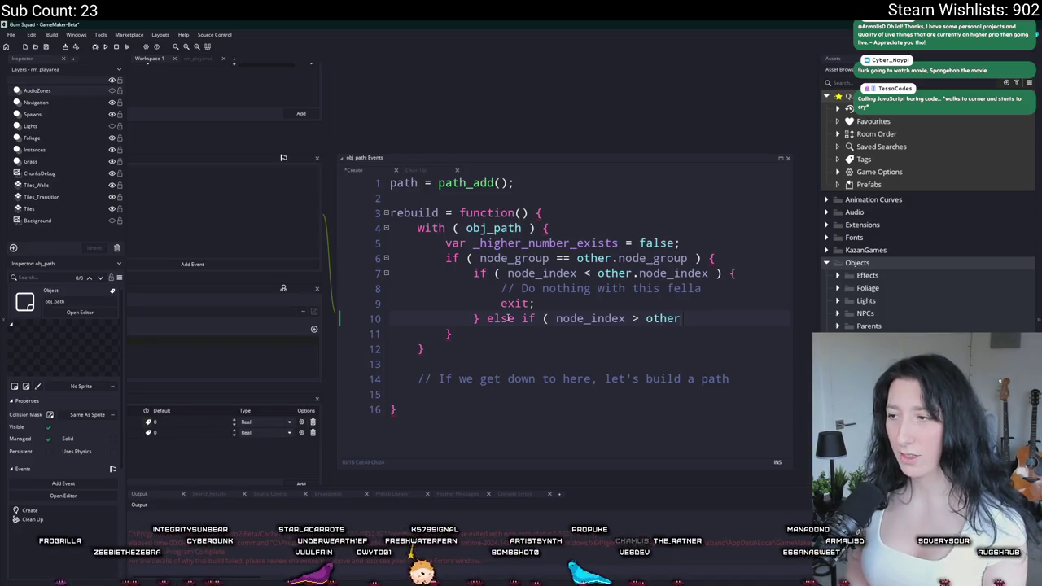
pyautogui.write('.node_index ) {')
pyautogui.press('Return')
pyautogui.write('}')
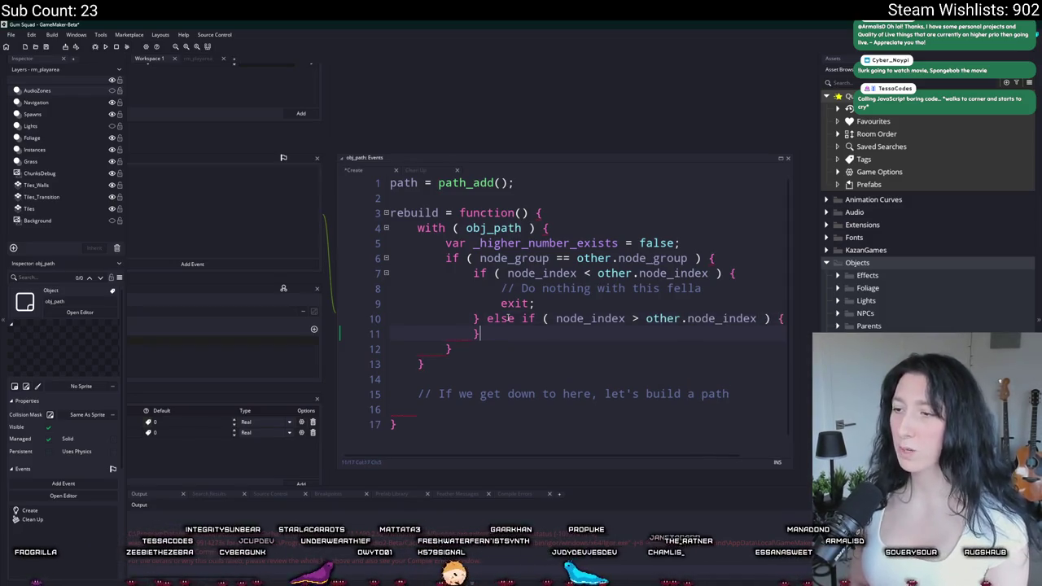
pyautogui.press('Return')
pyautogui.write('_higher_number_exists ')
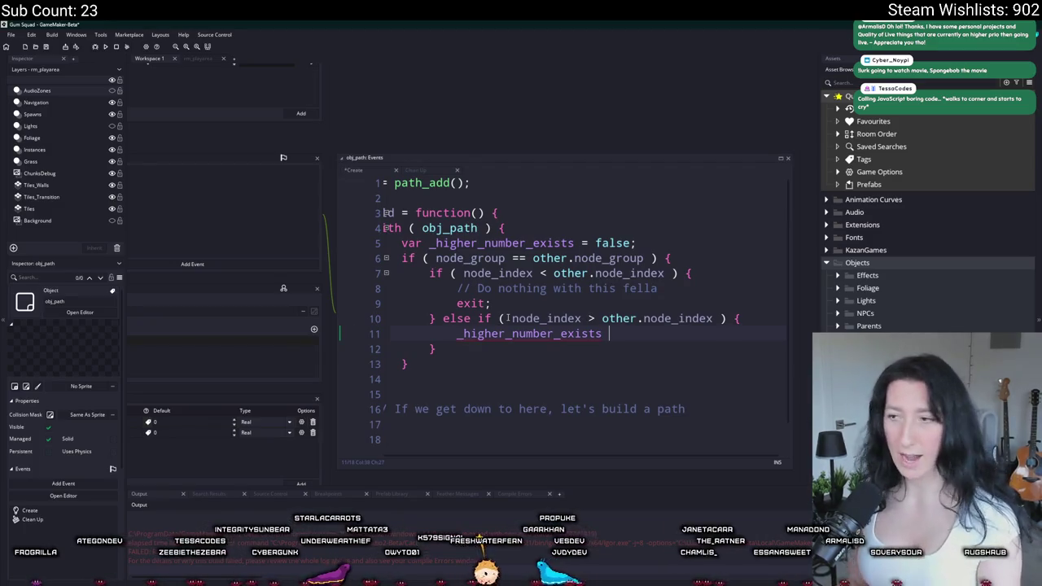
pyautogui.write('= true;')
pyautogui.press('Down')
pyautogui.press('Down')
pyautogui.press('Down')
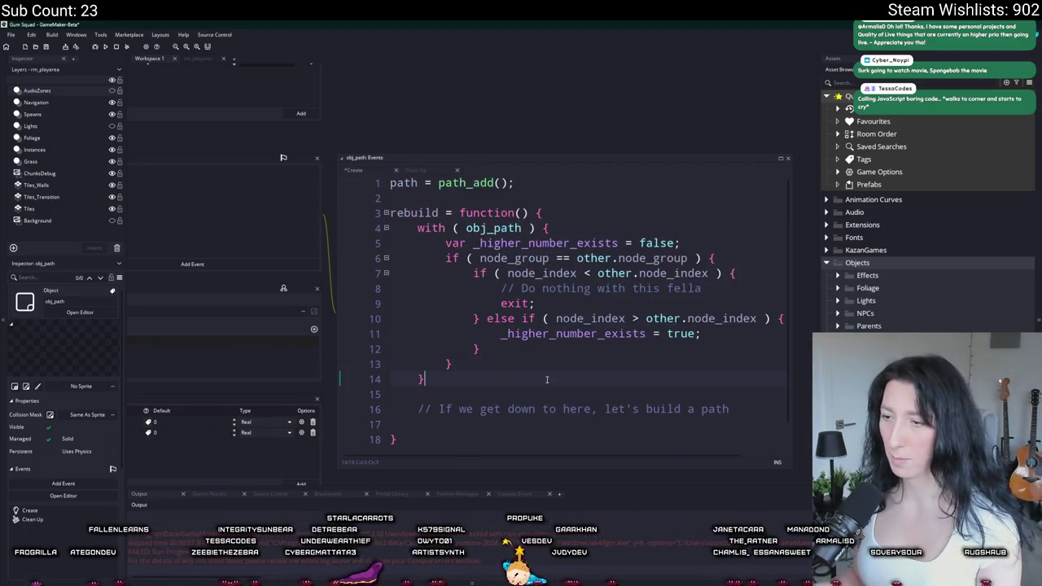
# - Add an empty if ( _higher_number_exists ) { } block below the comment and maximise the editor
pyautogui.click(488, 365)
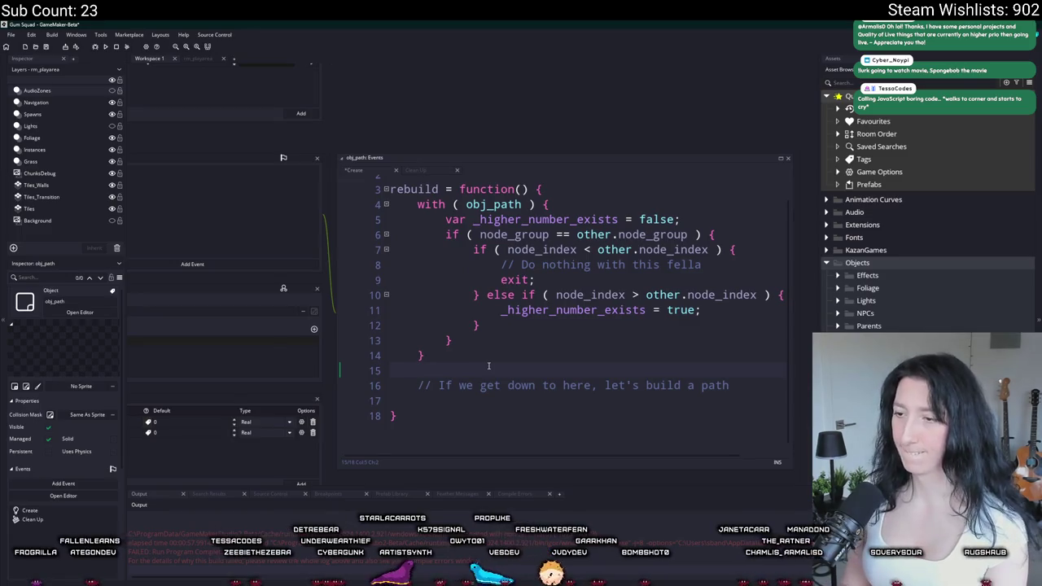
pyautogui.press('Down')
pyautogui.press('Down')
pyautogui.write('if ( ')
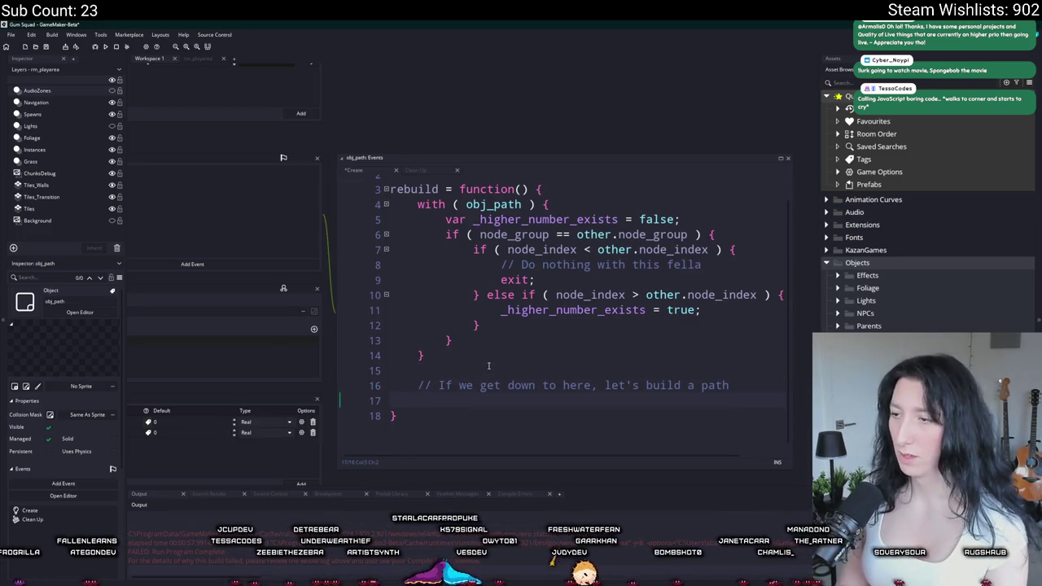
pyautogui.write('_higher_number_exists ) {')
pyautogui.press('Return')
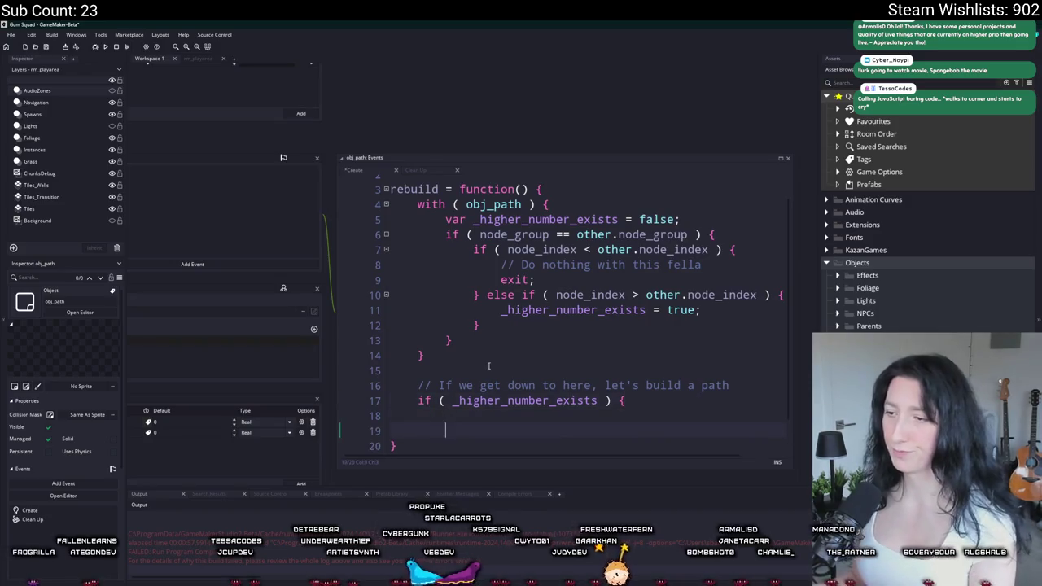
pyautogui.press('BackSpace')
pyautogui.press('BackSpace')
pyautogui.write('}')
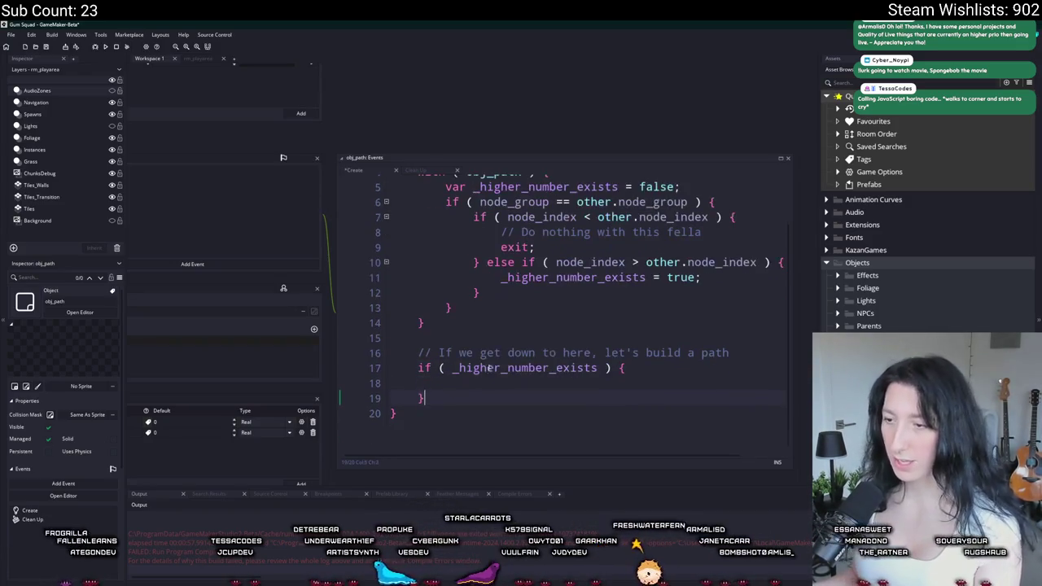
pyautogui.press('Up')
pyautogui.press('F12')
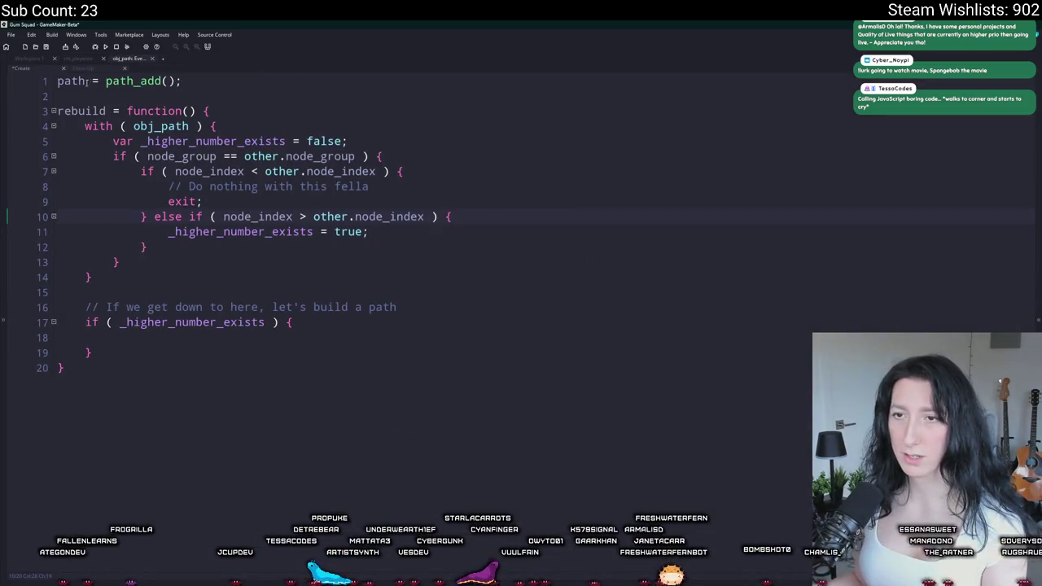
# - Add path_clear_points(path); inside the _higher_number_exists if block, then switch to the browser
pyautogui.click(71, 81)
pyautogui.click(151, 332)
pyautogui.write('path_clear')
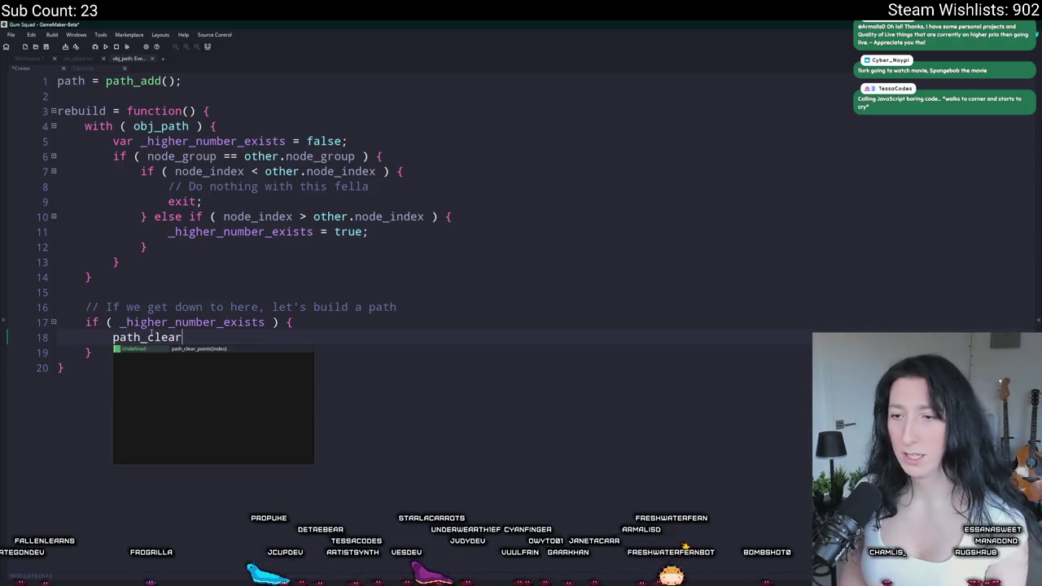
pyautogui.write('path')
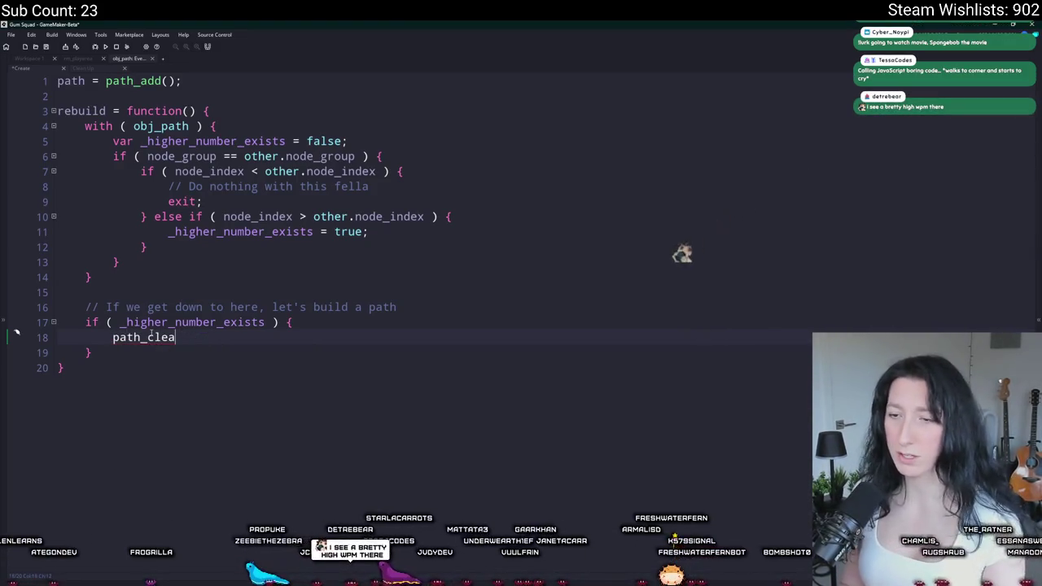
pyautogui.press('Return')
pyautogui.write('path)')
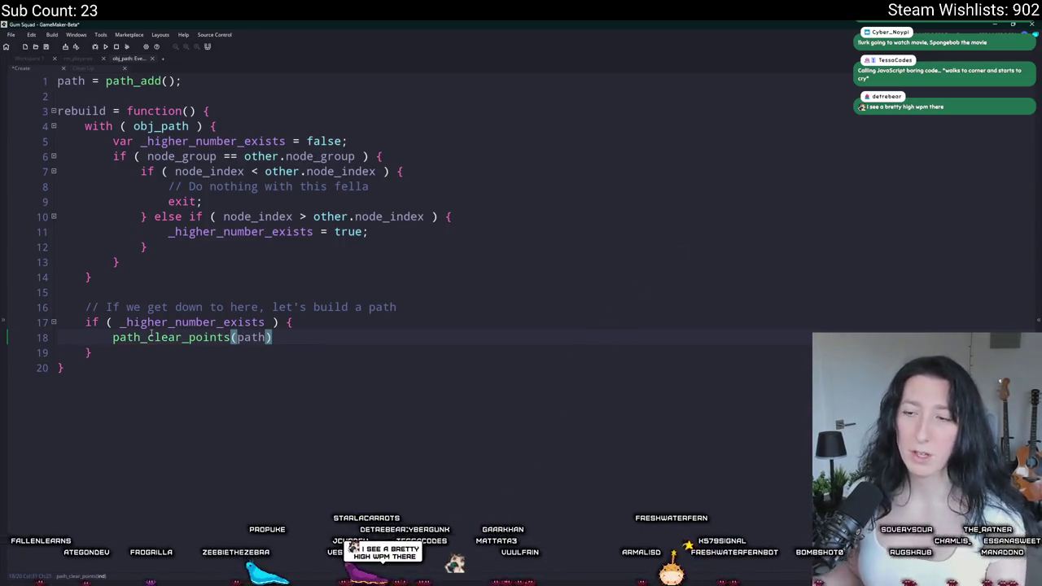
pyautogui.write(';')
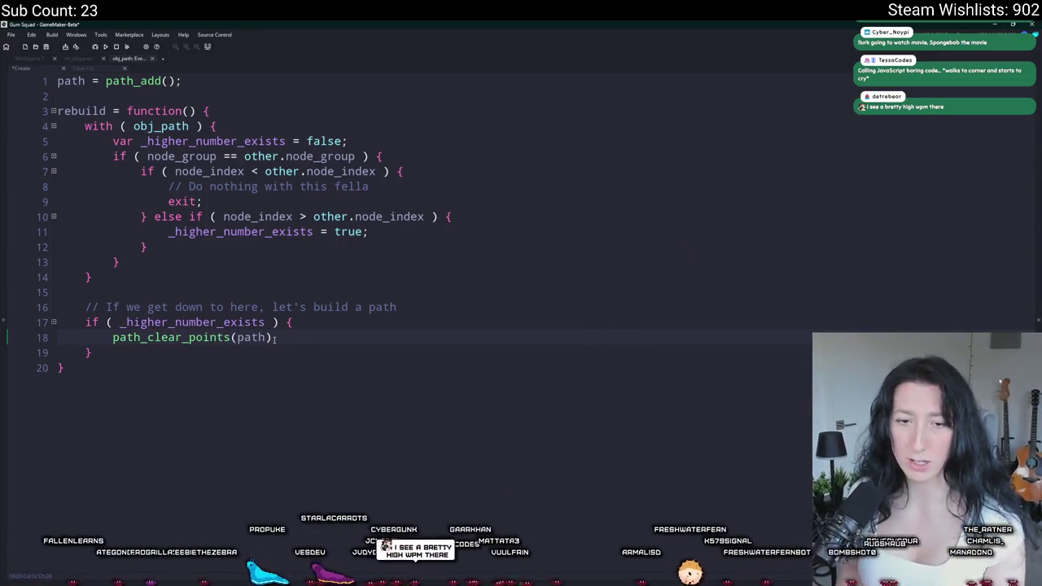
pyautogui.press('Return')
pyautogui.press('Return')
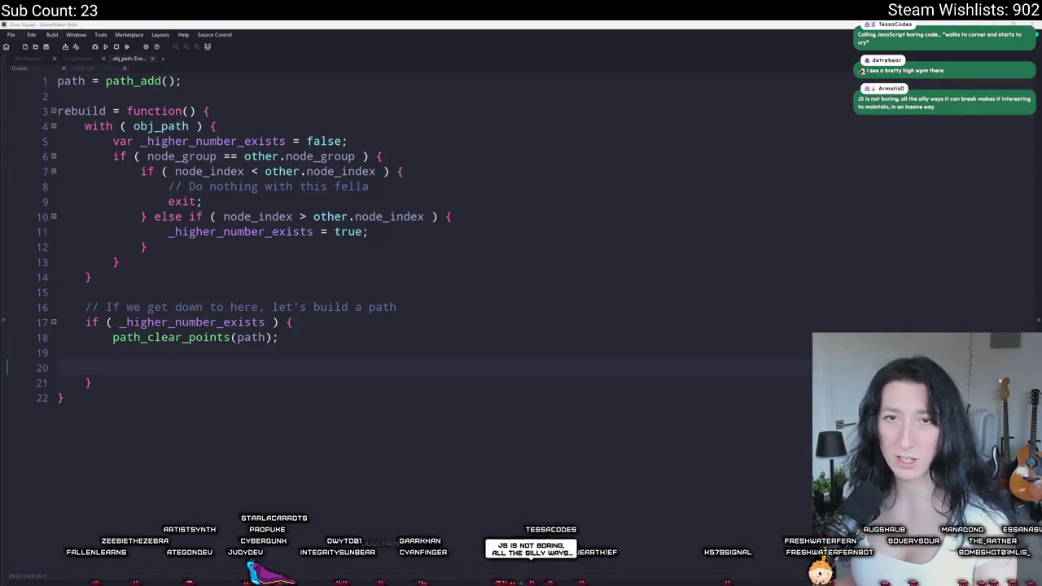
pyautogui.hotkey('alt', 'Tab')
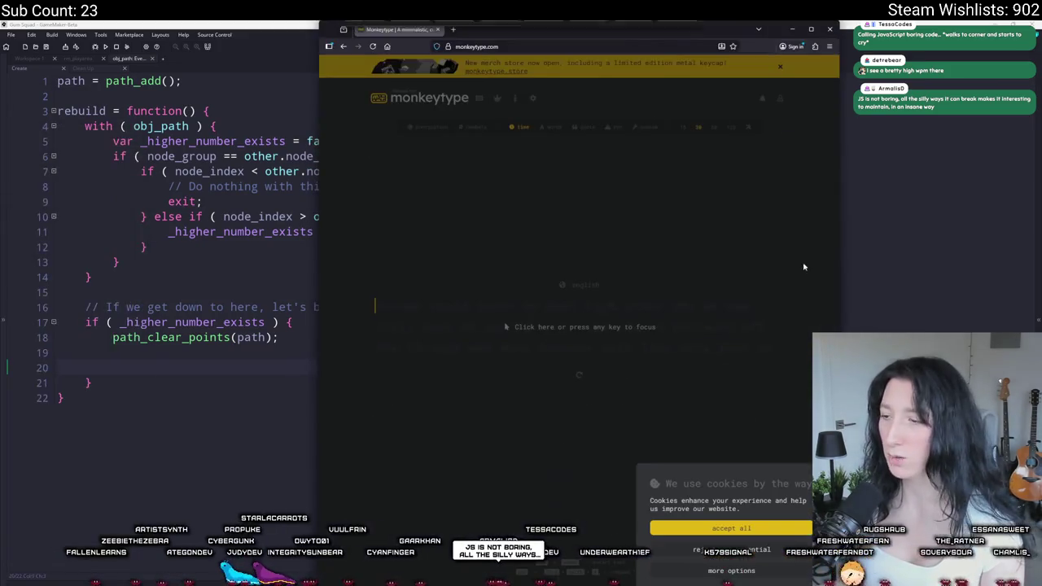
# - Maximize the browser and type through a 30-second English Monkeytype test, scoring 118 wpm at 96%
pyautogui.doubleClick(643, 31)
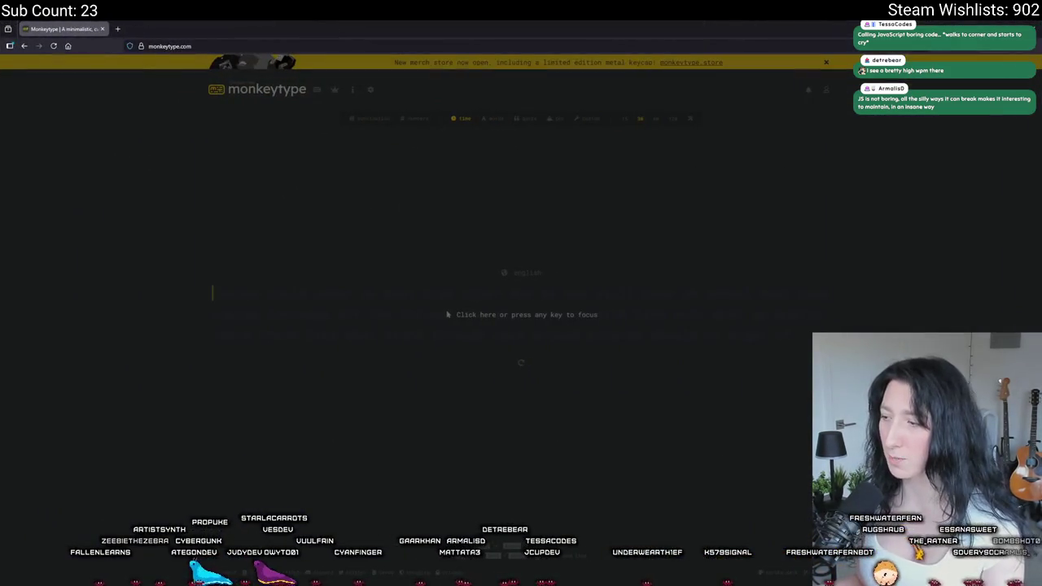
pyautogui.click(511, 323)
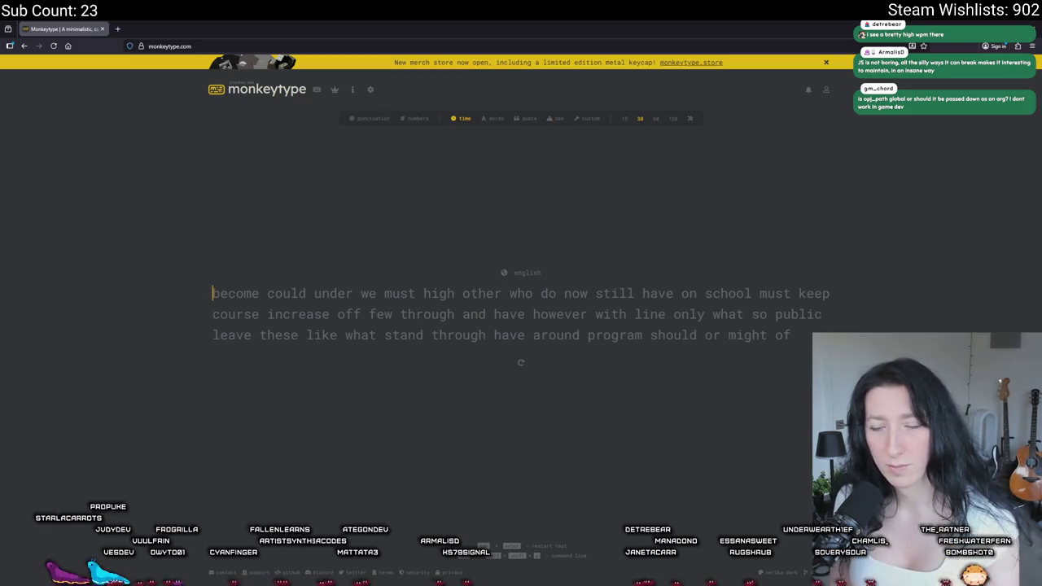
pyautogui.write('become could und')
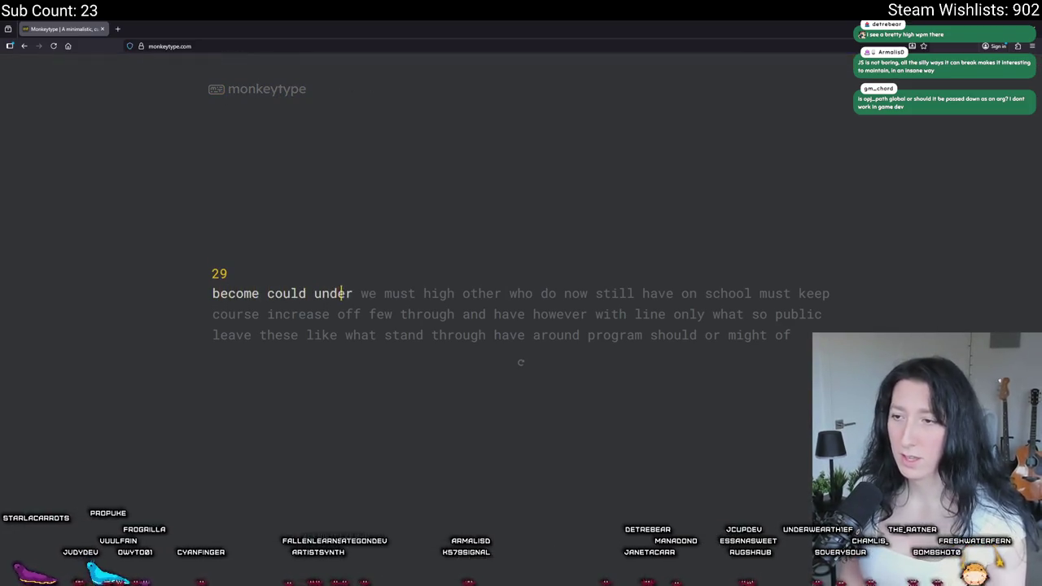
pyautogui.write(' other who')
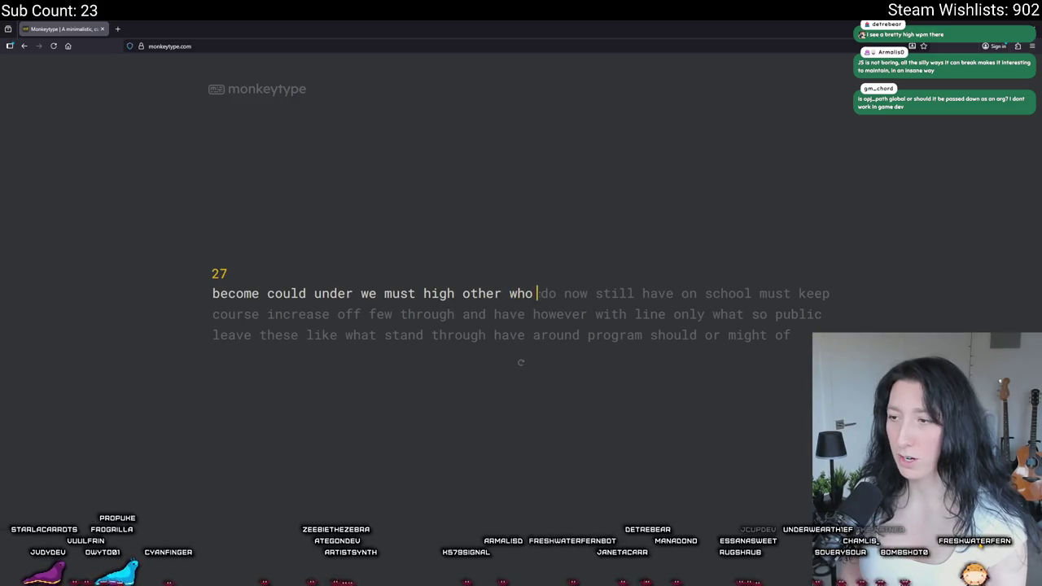
pyautogui.write(' do now still have on ')
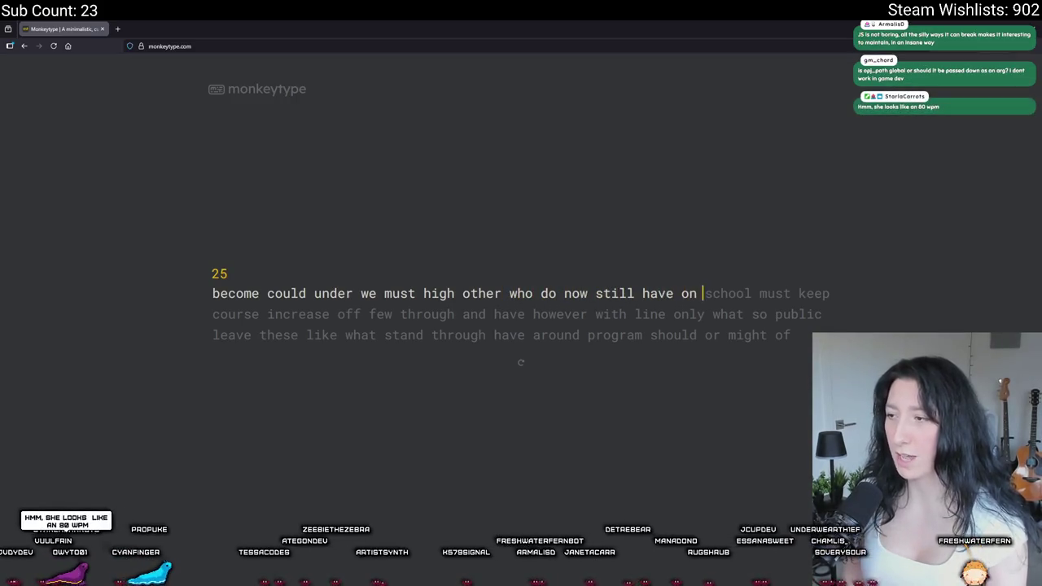
pyautogui.write('school must keep course ')
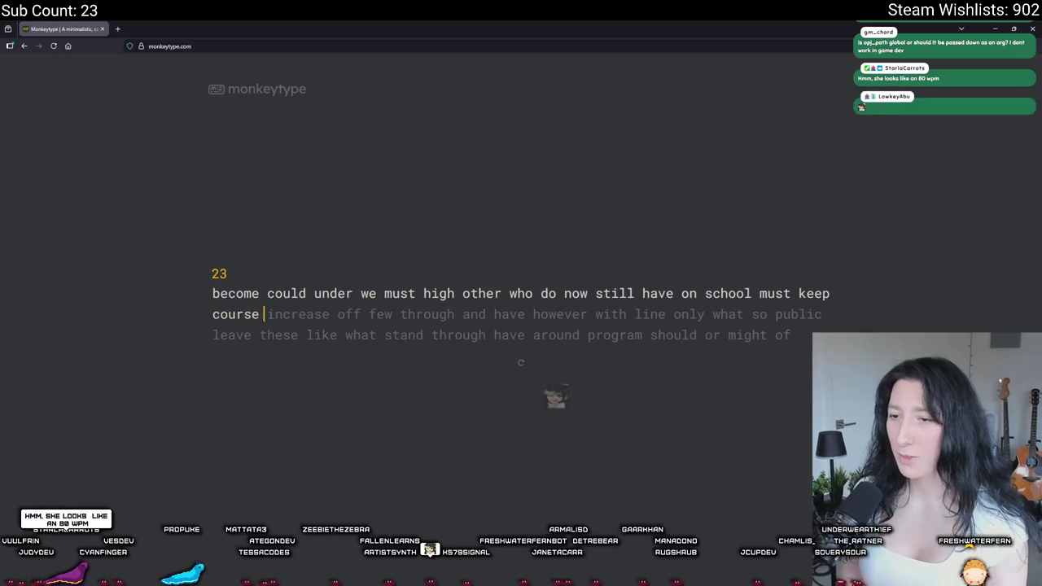
pyautogui.write('increase off few th')
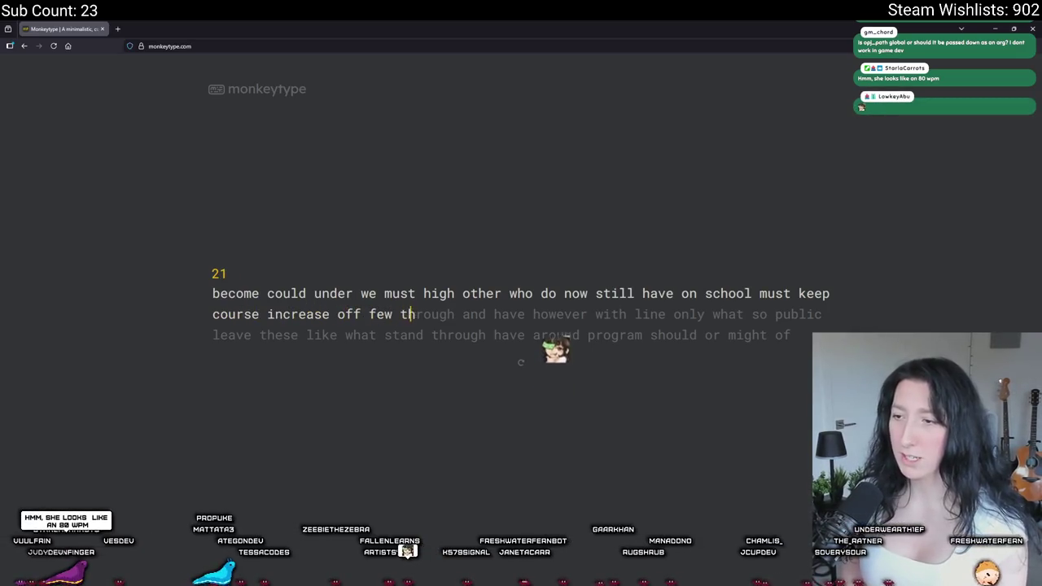
pyautogui.write('rough and hav howe')
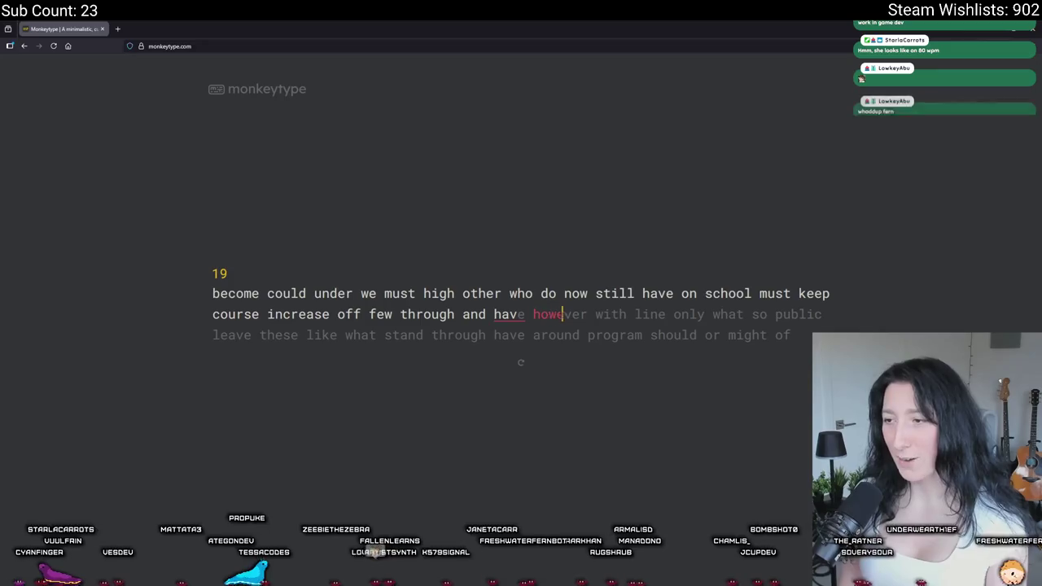
pyautogui.press('BackSpace')
pyautogui.press('BackSpace')
pyautogui.press('BackSpace')
pyautogui.press('BackSpace')
pyautogui.press('BackSpace')
pyautogui.write('e however with line only wh')
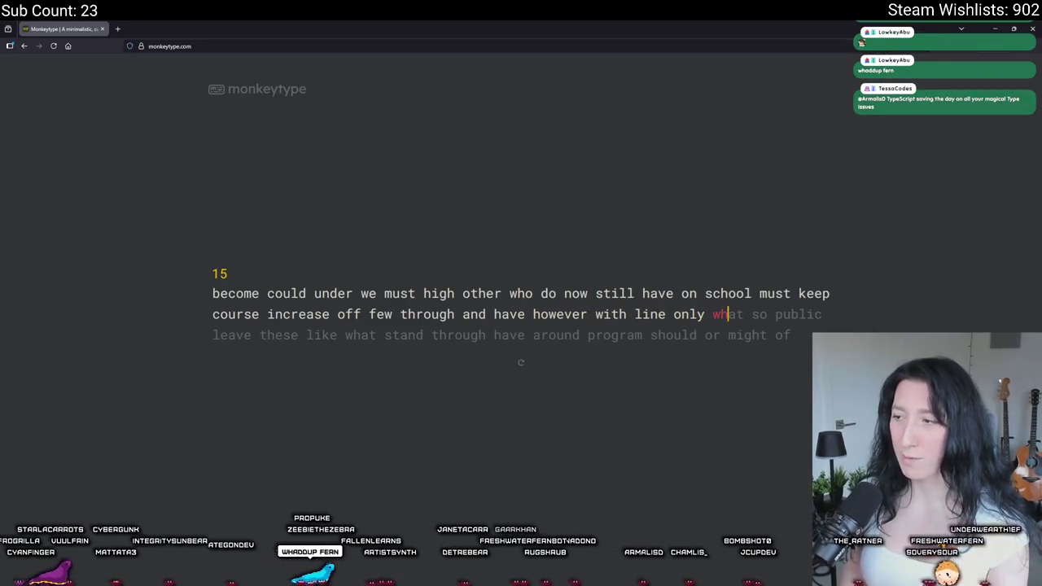
pyautogui.write('at so public ')
pyautogui.write('leave these like what')
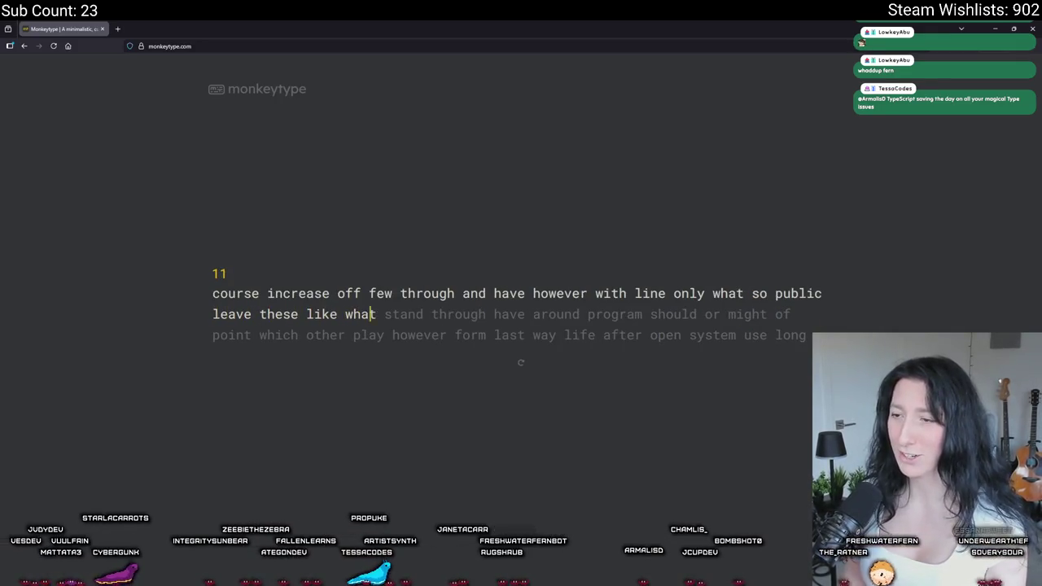
pyautogui.write(' stand throughhave around program should')
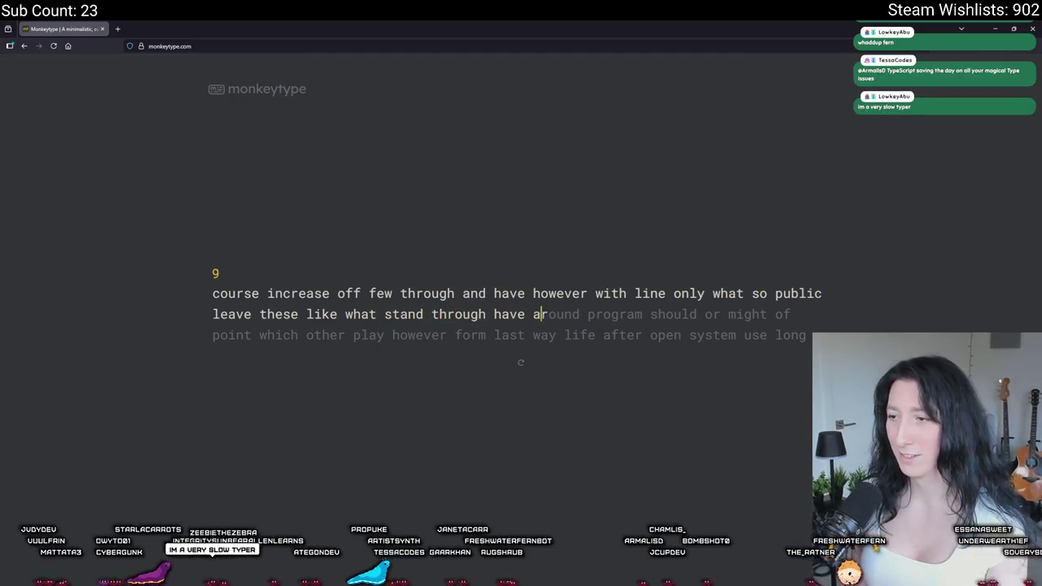
pyautogui.write(' or mi')
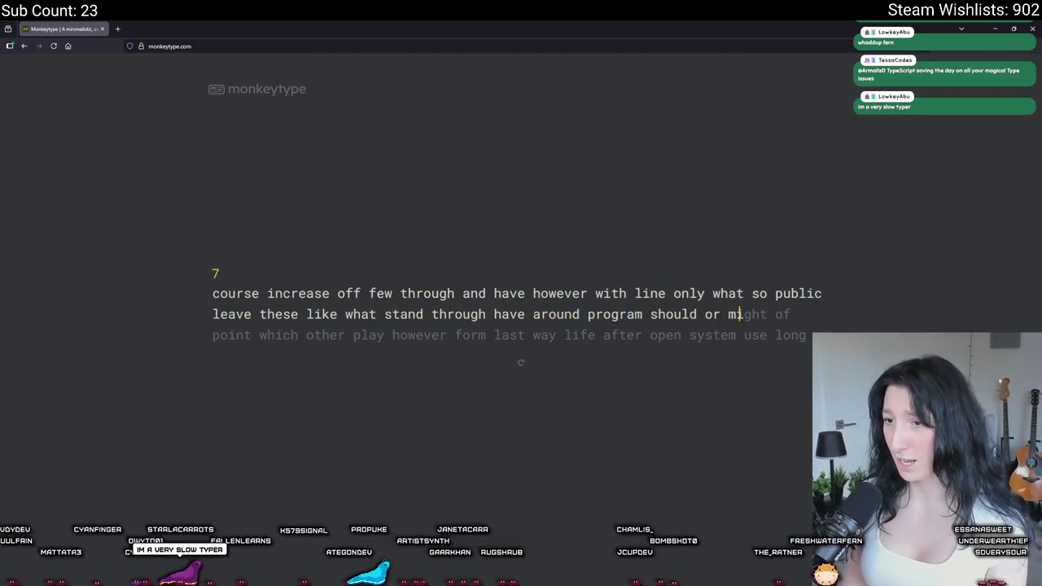
pyautogui.write('ght of point which other ')
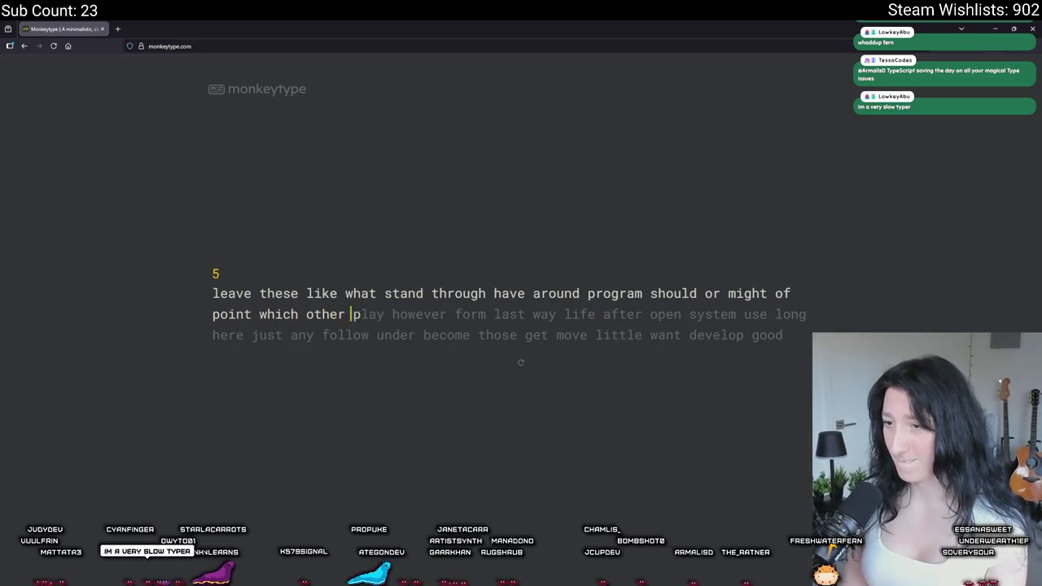
pyautogui.write('last w')
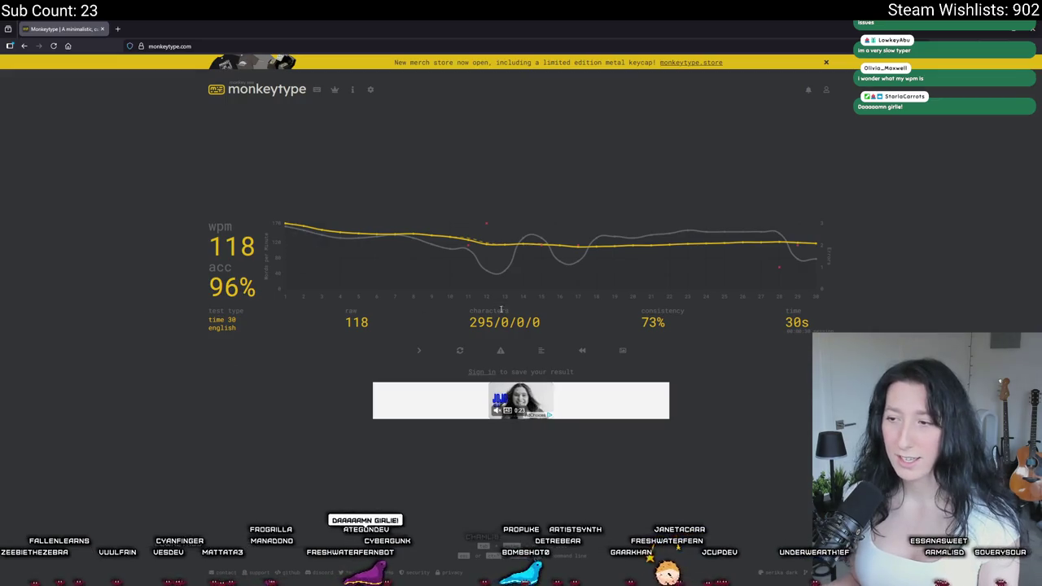
# - Close the Google vignette ad and reload monkeytype.com to get a fresh 30-second test
pyautogui.moveTo(229, 247)
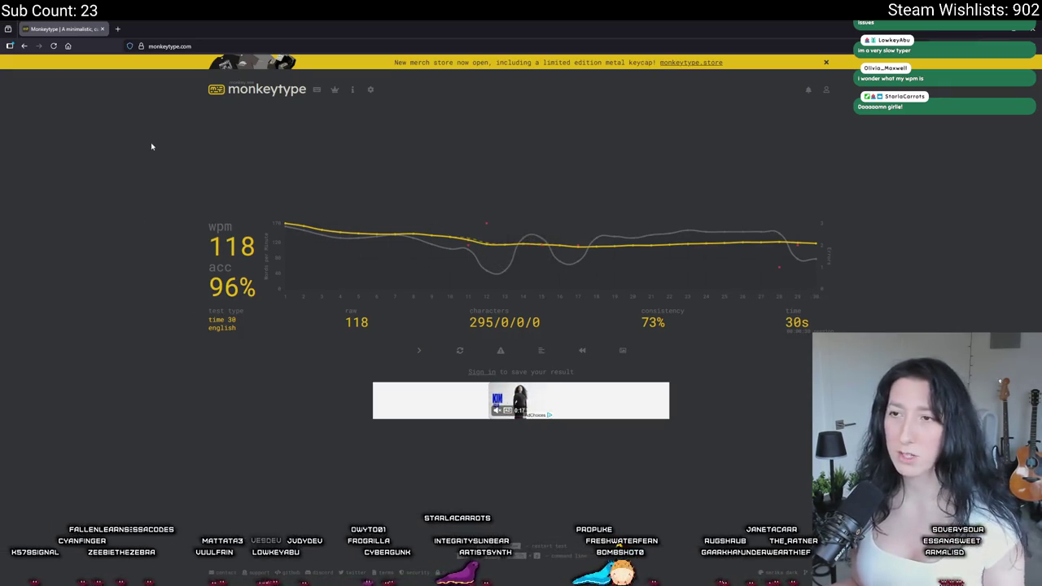
pyautogui.click(187, 45)
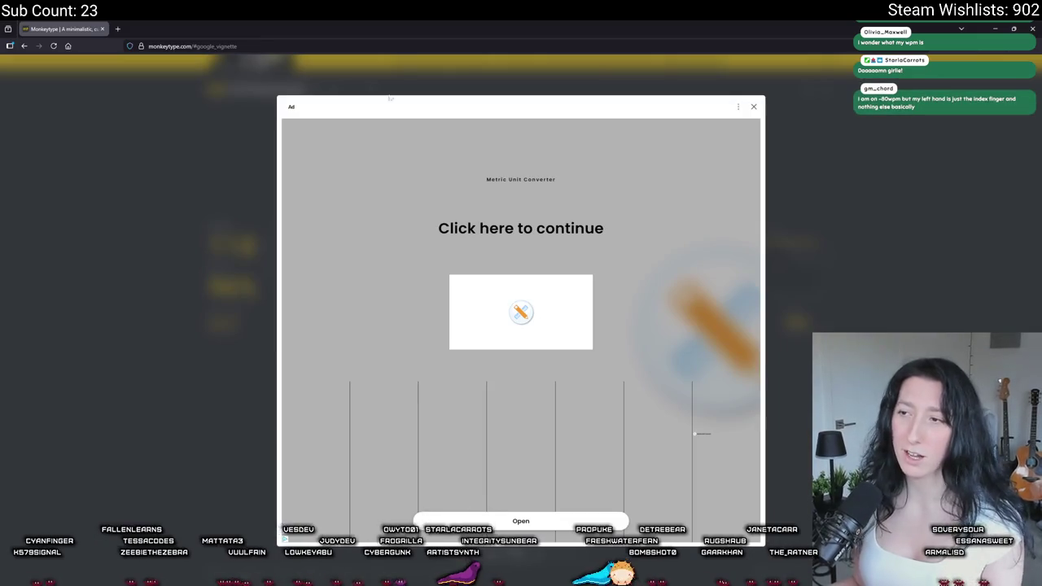
pyautogui.click(752, 107)
pyautogui.click(236, 45)
pyautogui.press('Return')
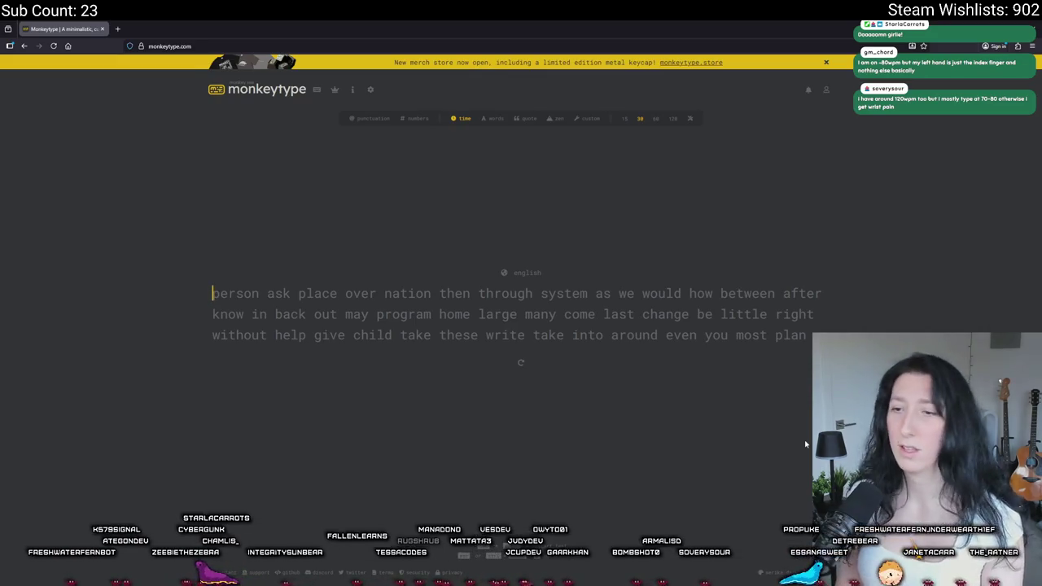
# - Reload for new words and finish a 30-second test at 121 wpm, 95% accuracy
pyautogui.write('person ask place over')
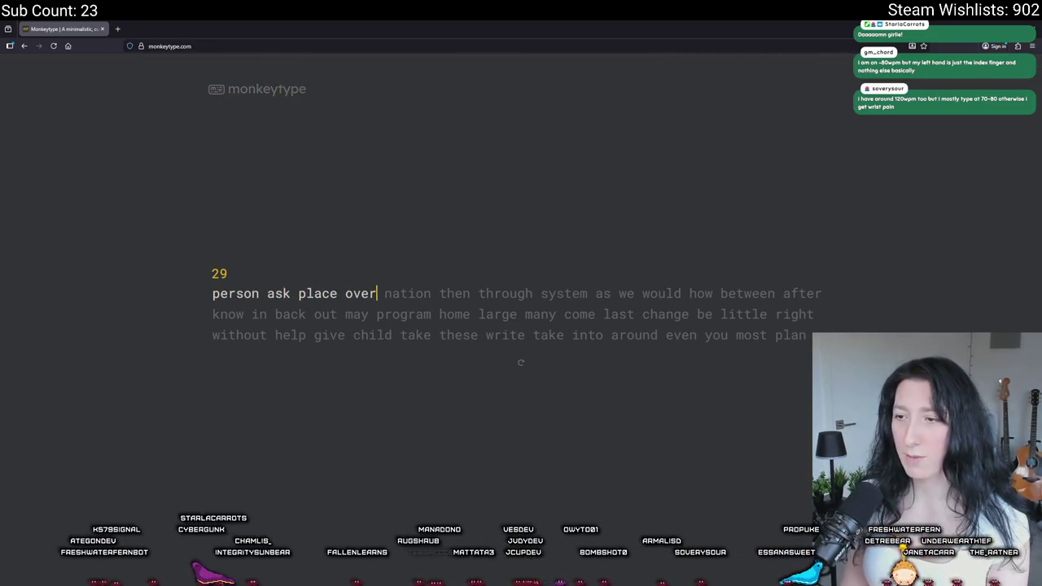
pyautogui.write(' nation then throug')
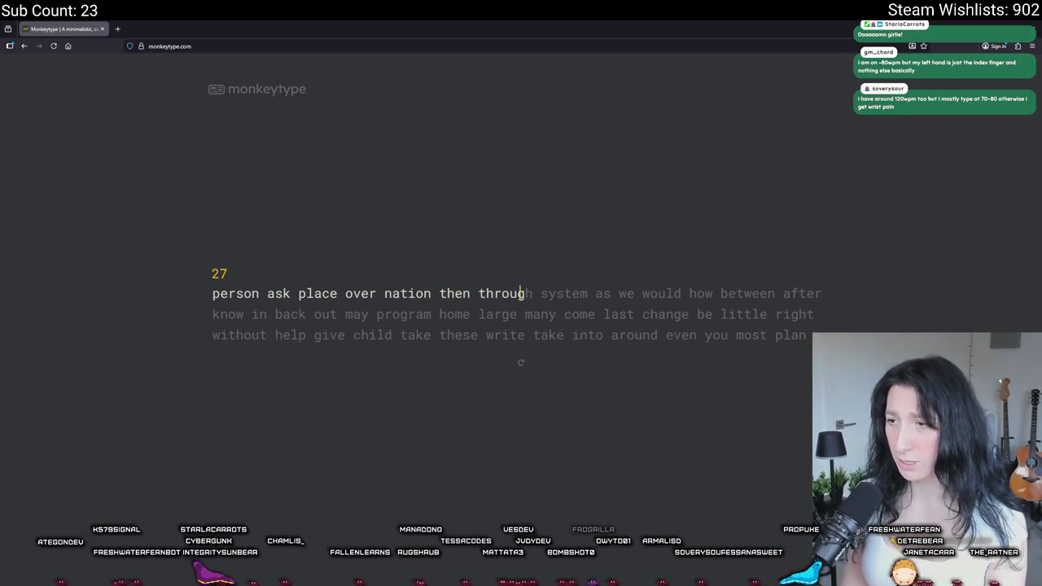
pyautogui.write('h system as we')
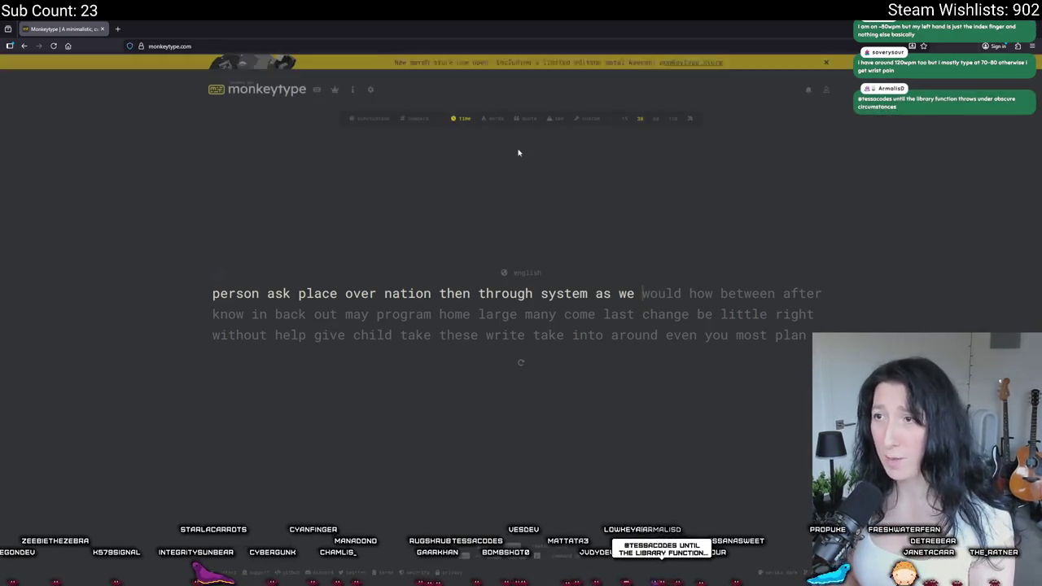
pyautogui.hotkey('ctrl', 'l')
pyautogui.press('Return')
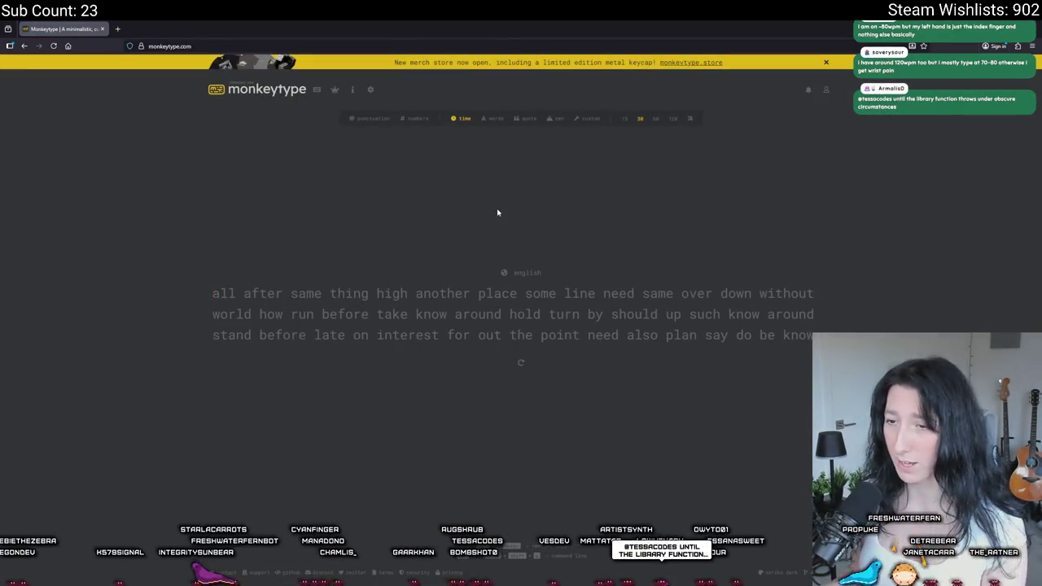
pyautogui.write('all after same thing high another place some line need same over down without')
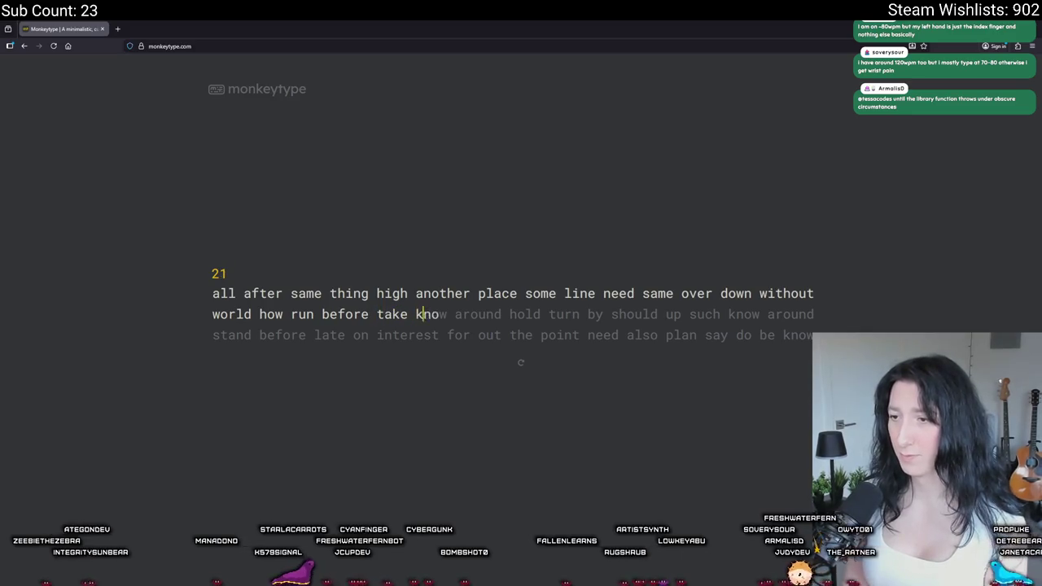
pyautogui.write('round hold turn by ')
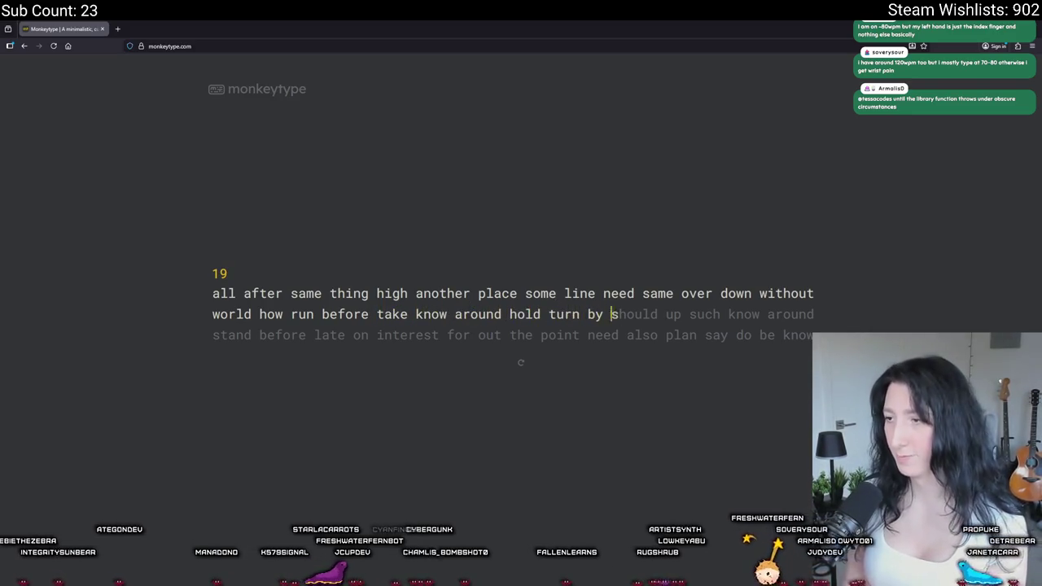
pyautogui.write('should up such ')
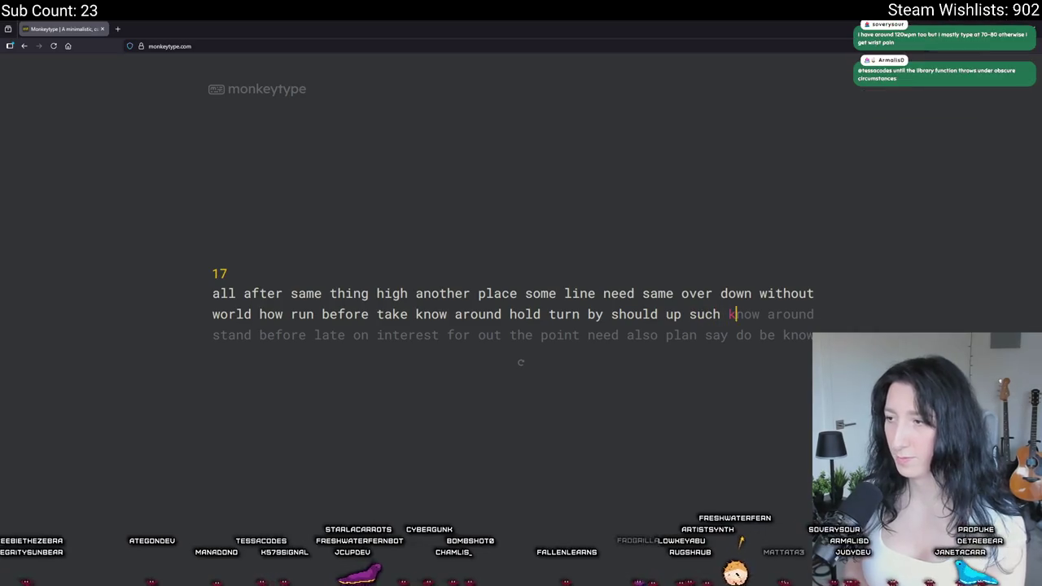
pyautogui.write('know around stand before late ')
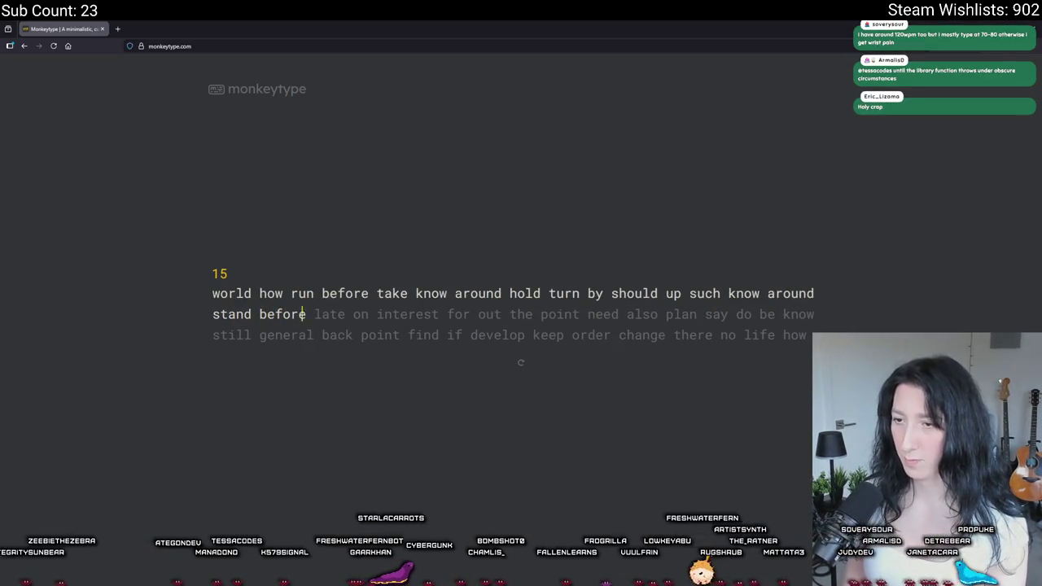
pyautogui.write('on interest for ou')
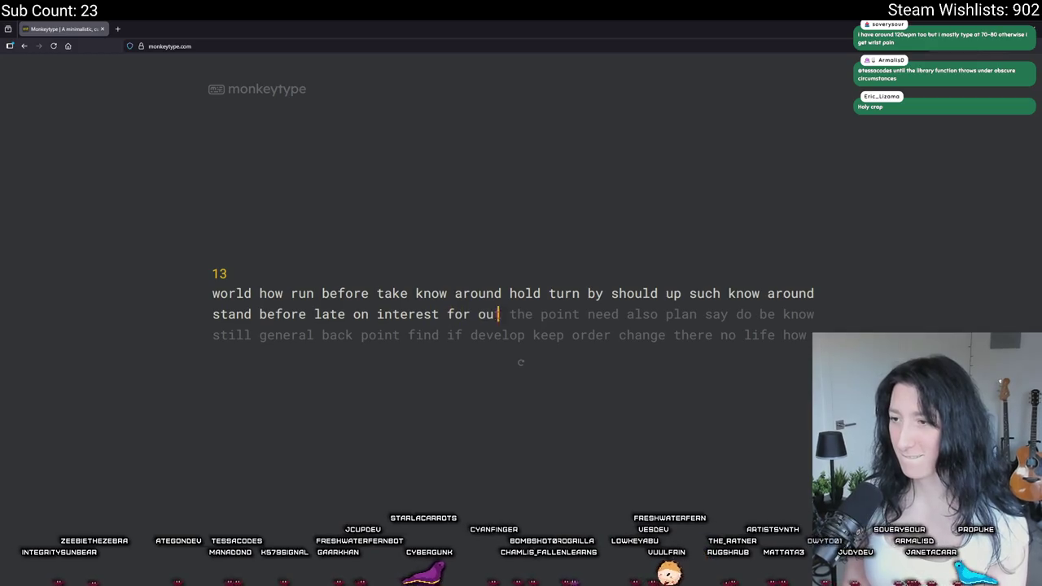
pyautogui.write('t the p')
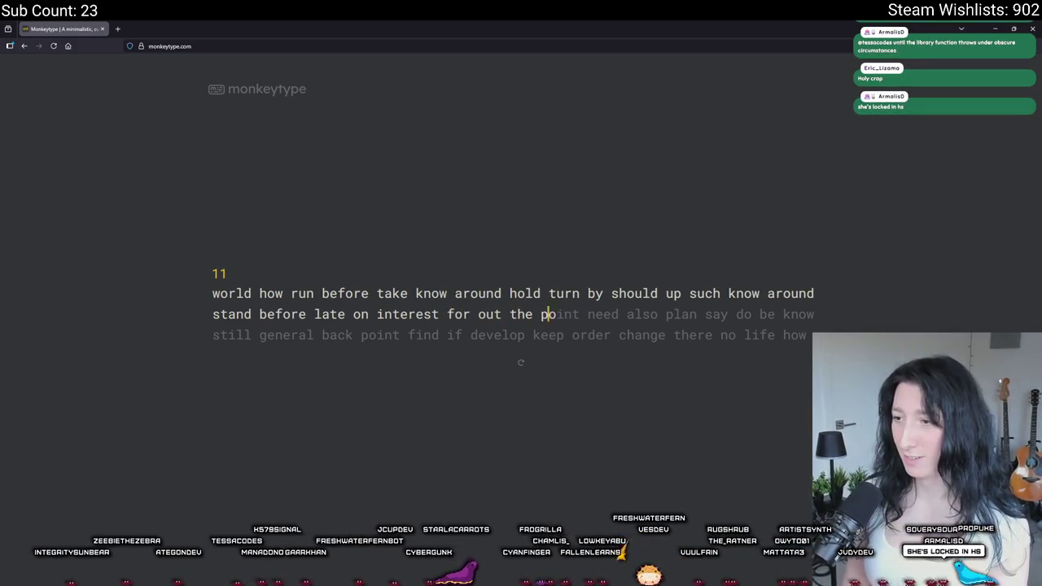
pyautogui.write('o plan say')
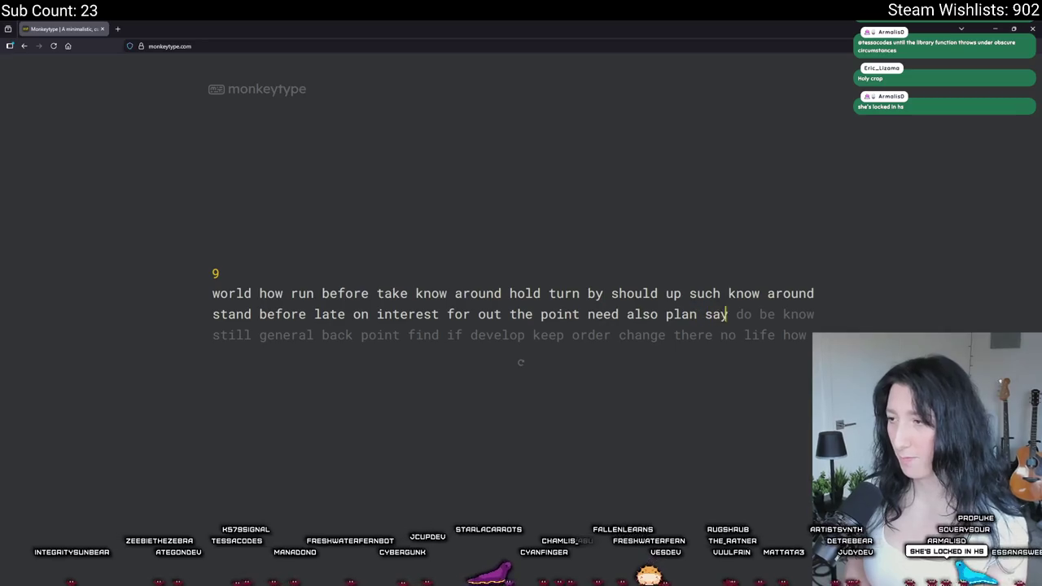
pyautogui.write('e kow')
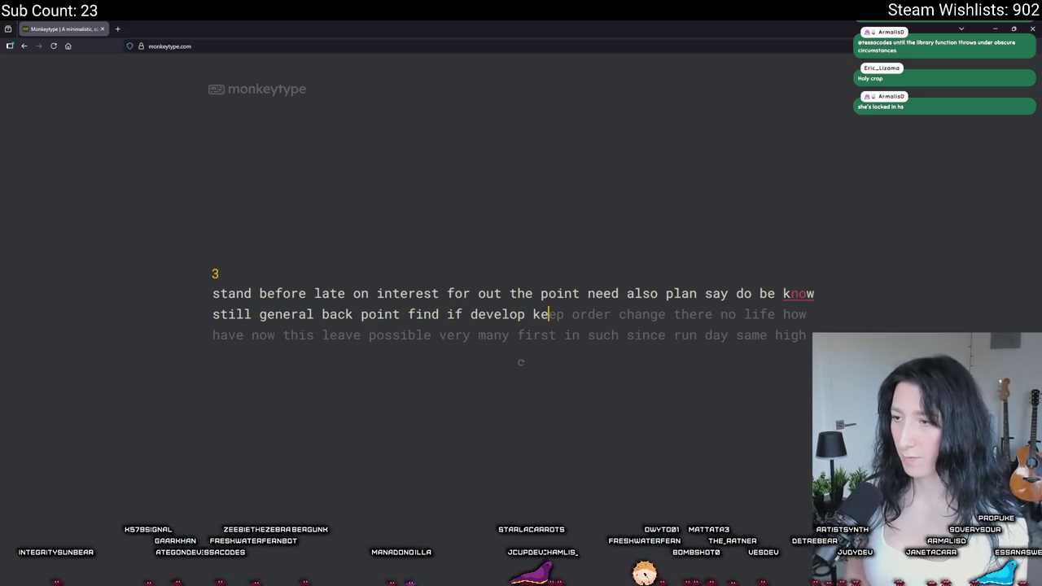
pyautogui.write('change there no')
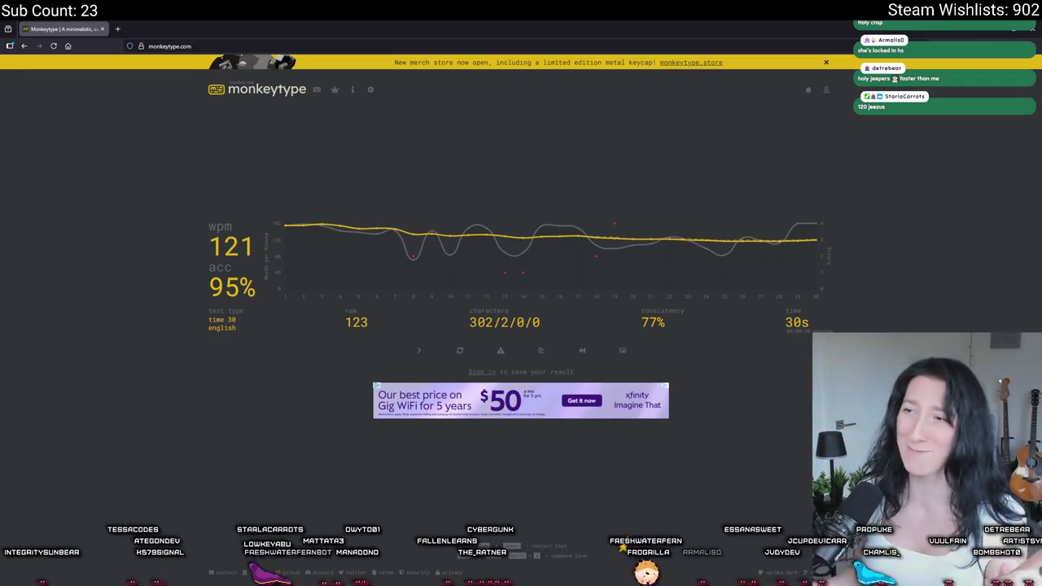
# - Check the path_clear_points(path); line in GameMaker, then return to the 'typing test' search results
pyautogui.hotkey('ctrl', 'l')
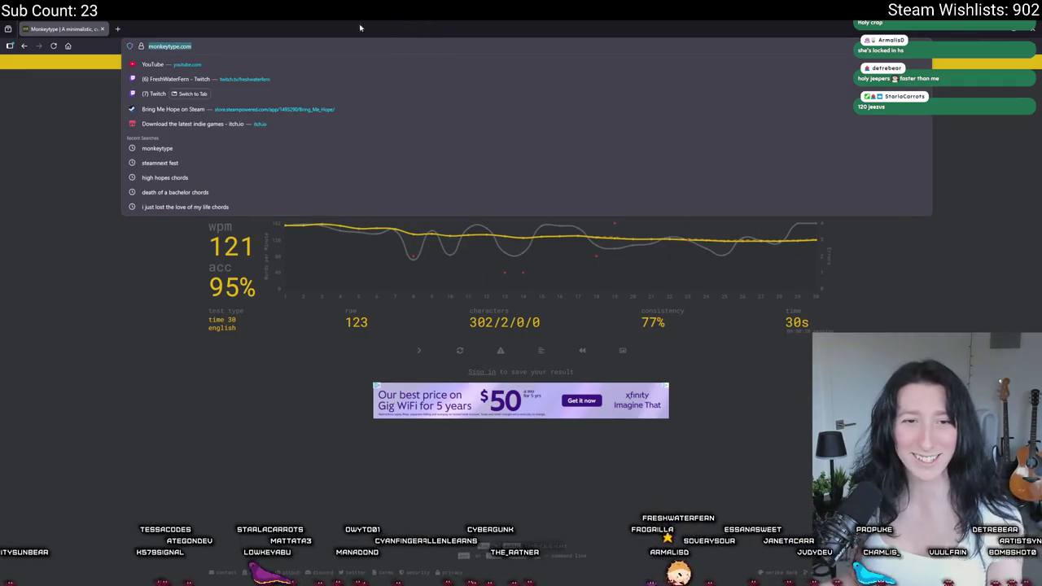
pyautogui.hotkey('alt', 'Tab')
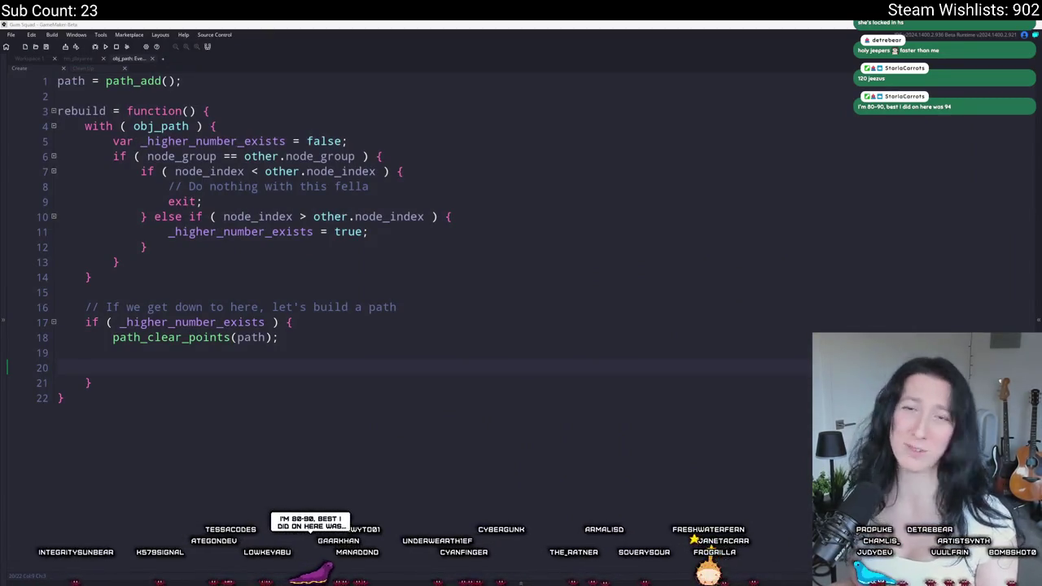
pyautogui.click(301, 340)
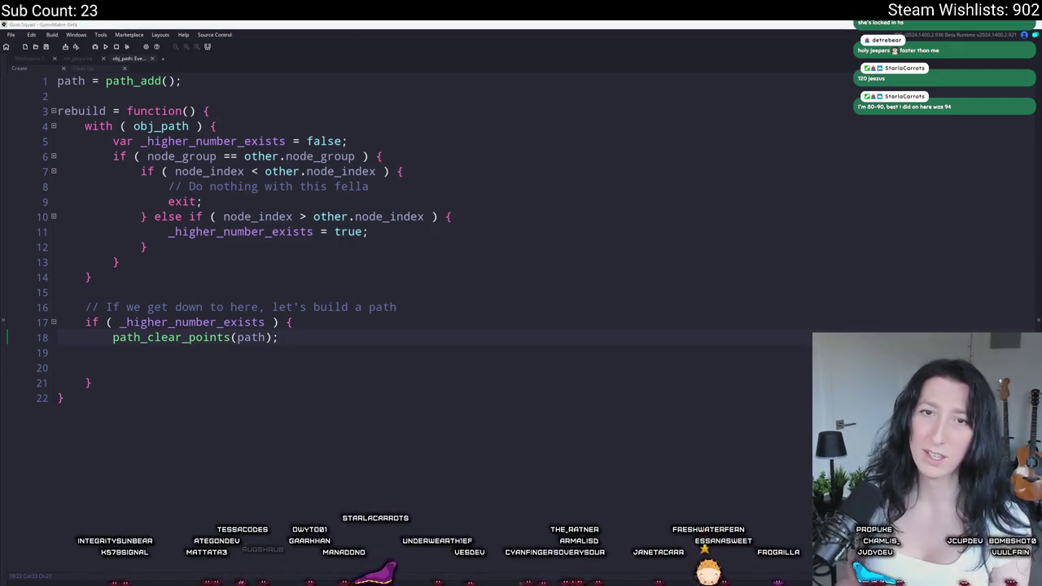
pyautogui.hotkey('alt', 'Tab')
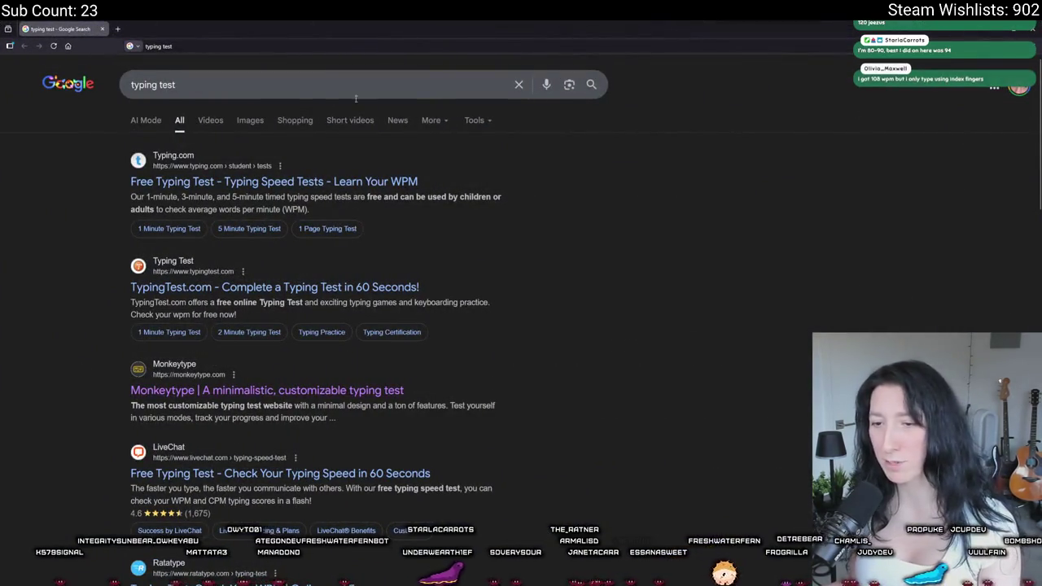
# - Search Google for 'type racer' and open the TypeRacer site
pyautogui.click(272, 181)
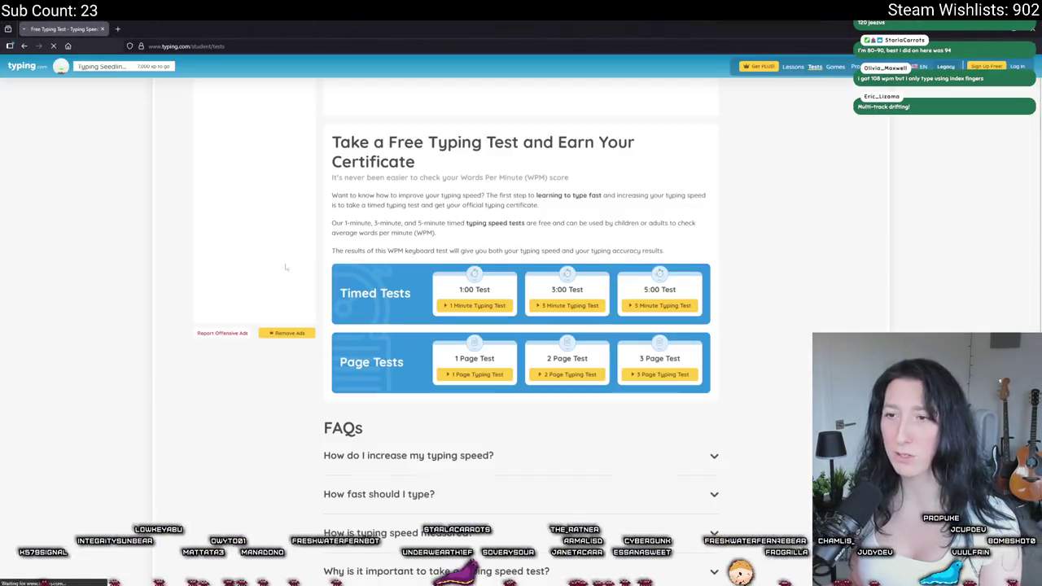
pyautogui.click(23, 45)
pyautogui.click(217, 84)
pyautogui.hotkey('ctrl', 'a')
pyautogui.write('typer a')
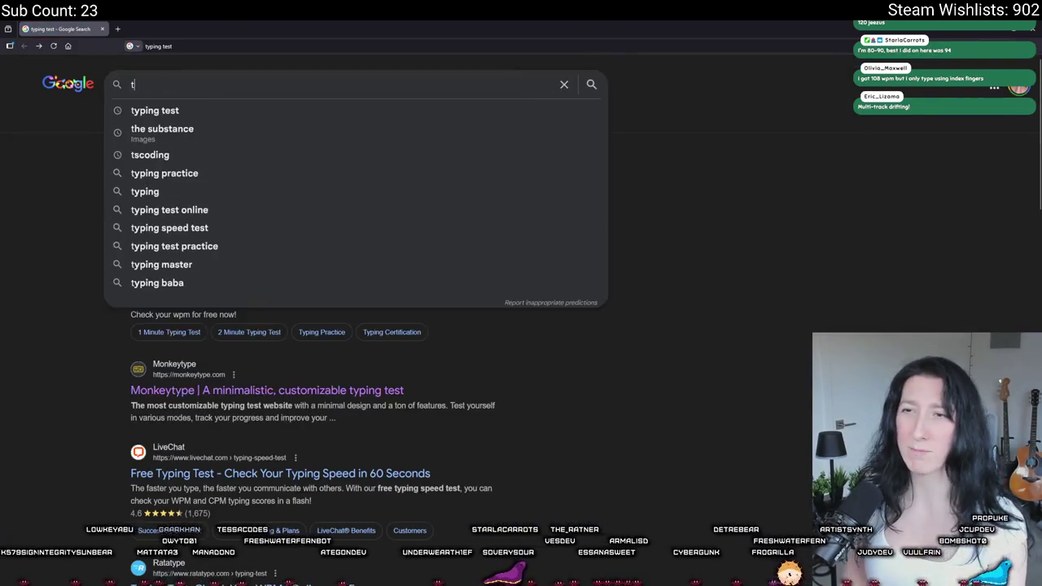
pyautogui.write('cer')
pyautogui.press('BackSpace')
pyautogui.press('BackSpace')
pyautogui.press('BackSpace')
pyautogui.write('pe racer')
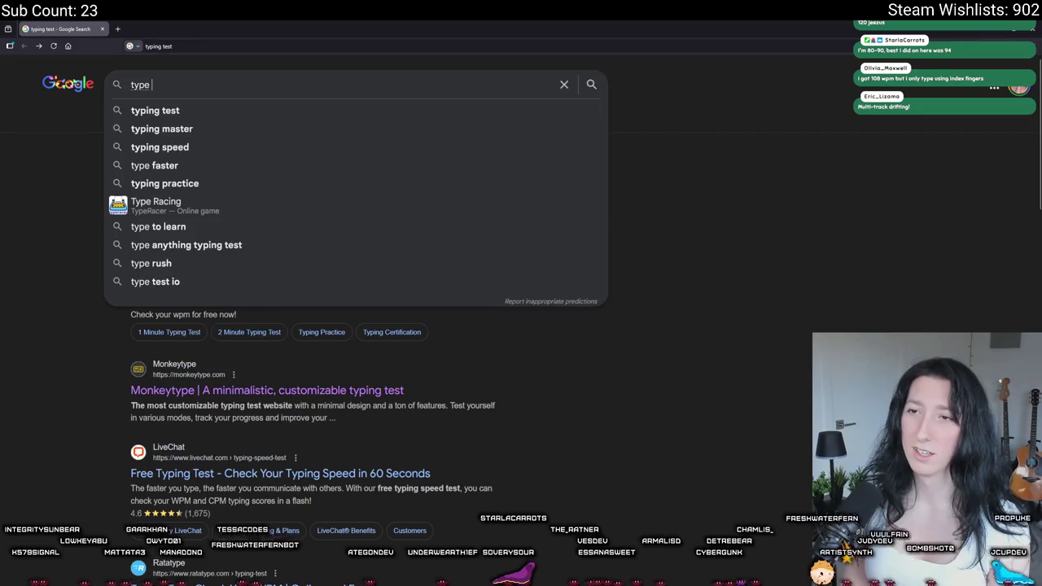
pyautogui.press('Return')
pyautogui.click(211, 239)
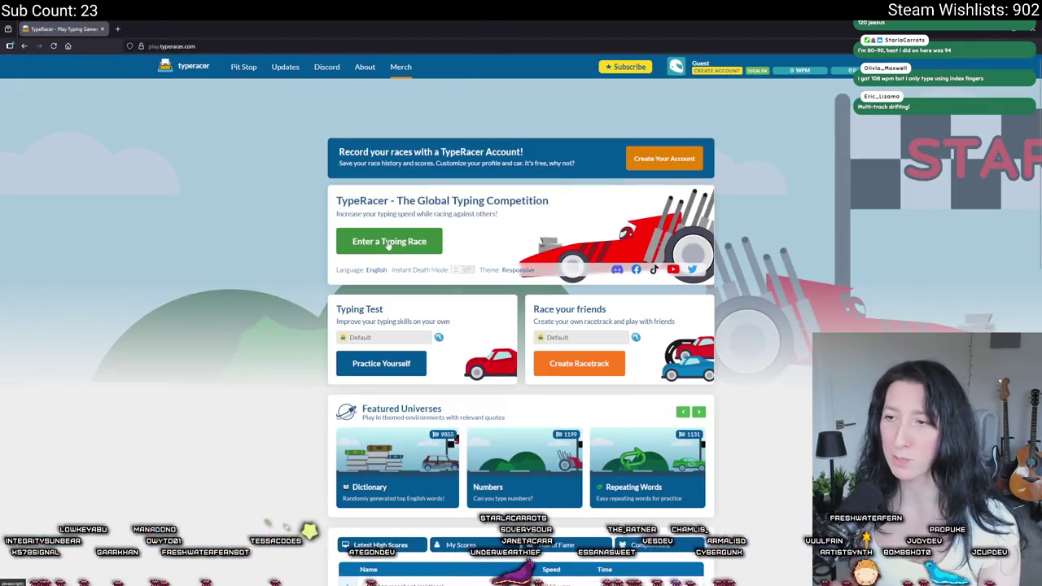
# - Race the Initial D quote at about 125 wpm, then begin the speed-verification test
pyautogui.click(407, 242)
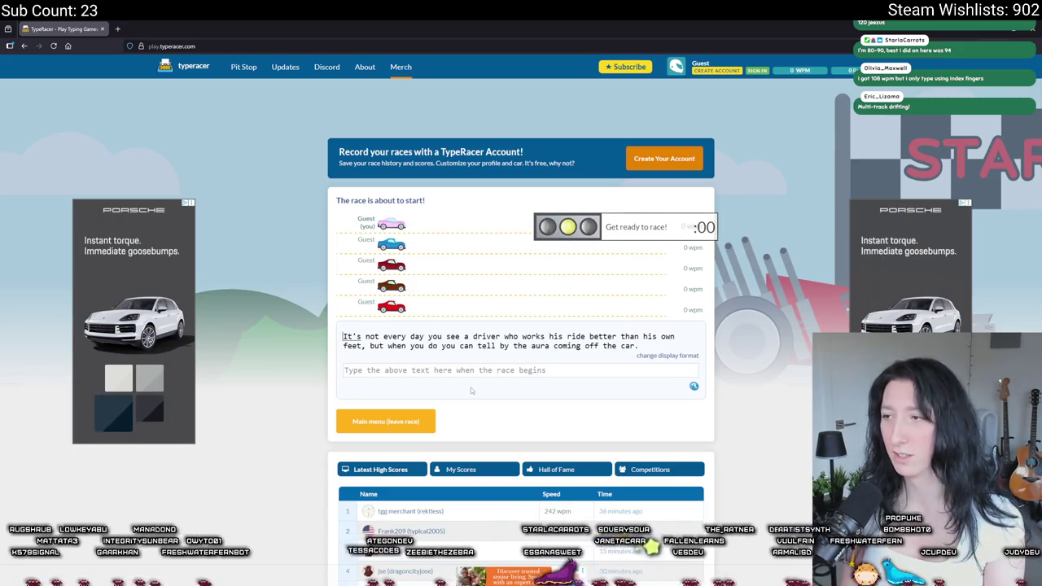
pyautogui.write("It's not every day you see a driv")
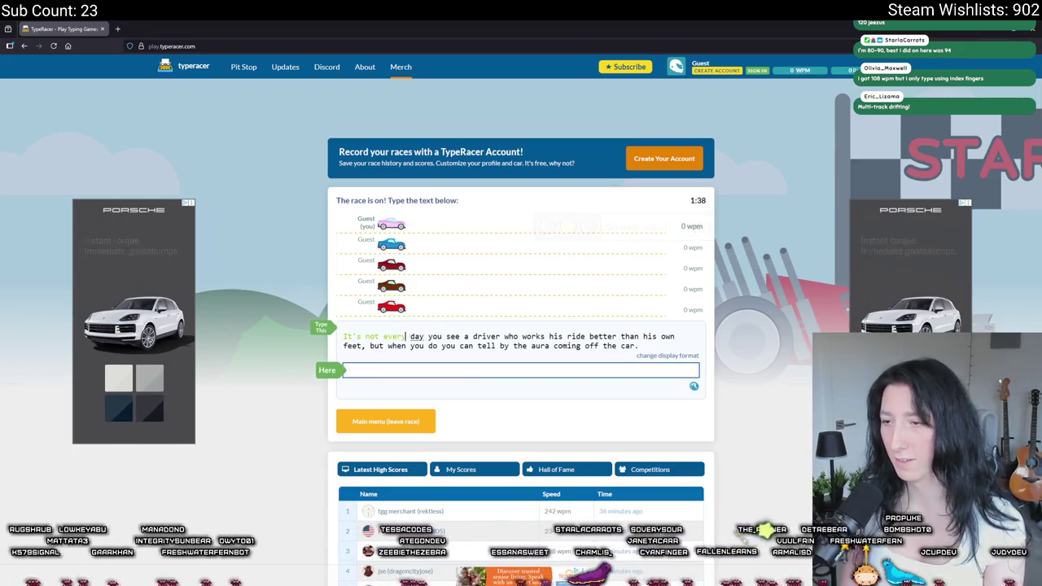
pyautogui.write('er who works his ride bett')
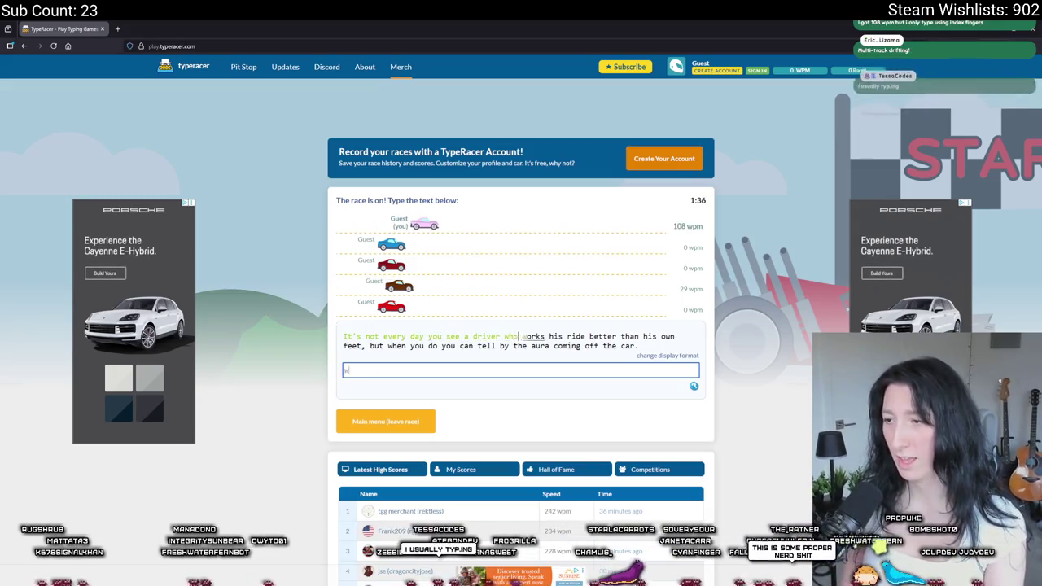
pyautogui.write('er than his')
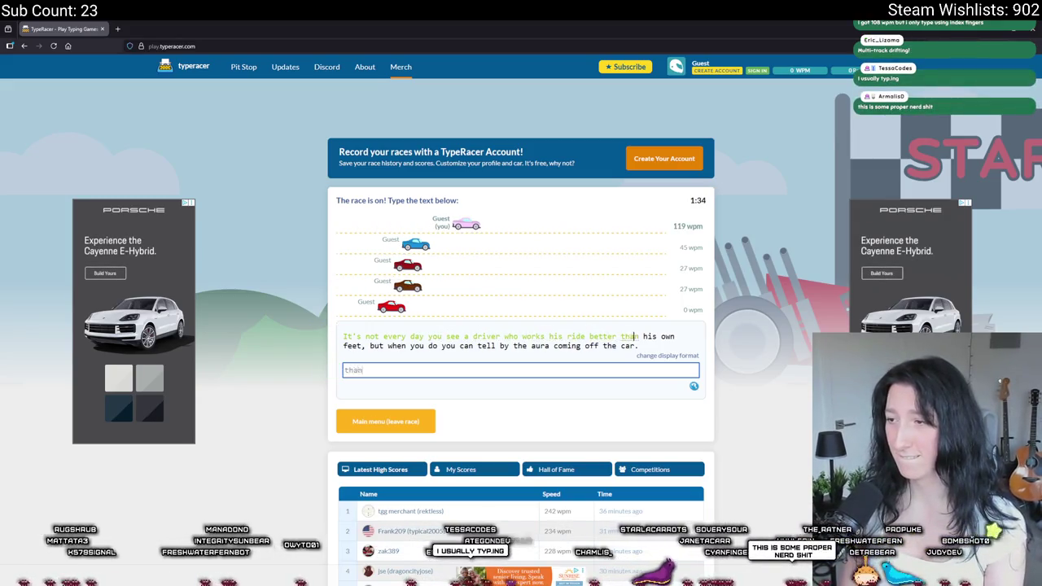
pyautogui.write(' own feet, but when ')
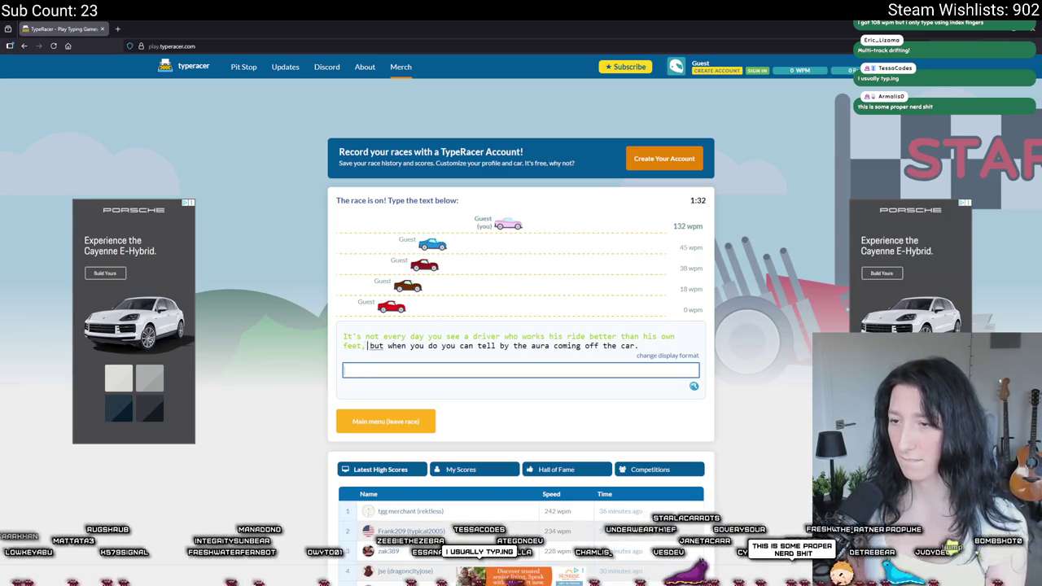
pyautogui.write('y')
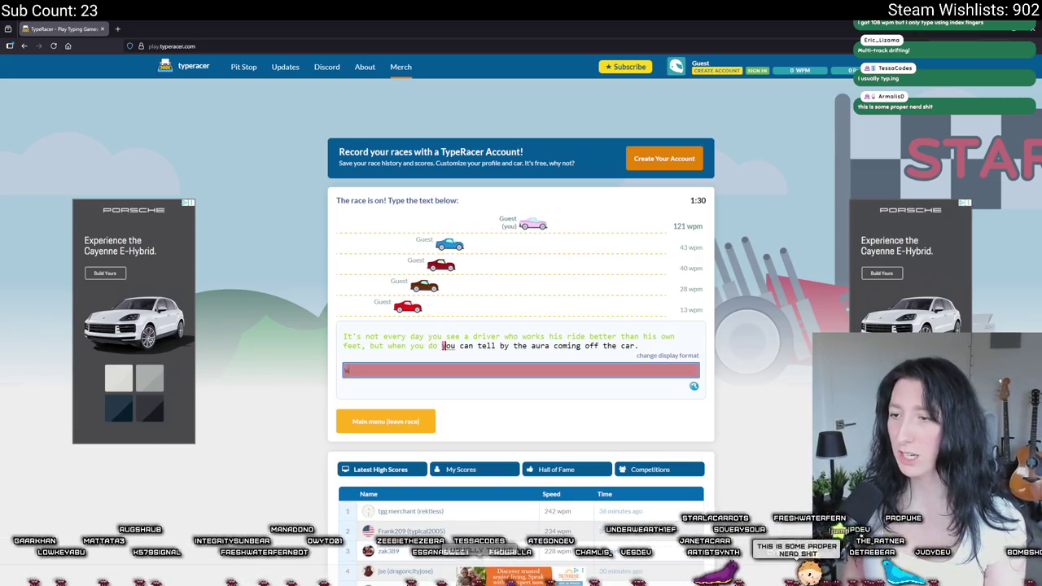
pyautogui.write('ou do you can tell by the aura coming o')
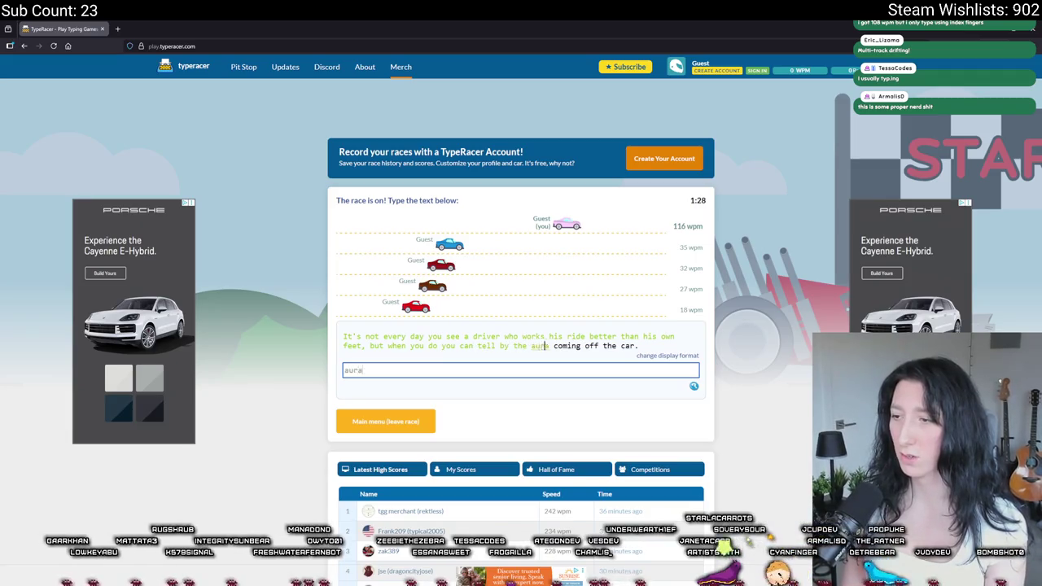
pyautogui.write('ff the car.')
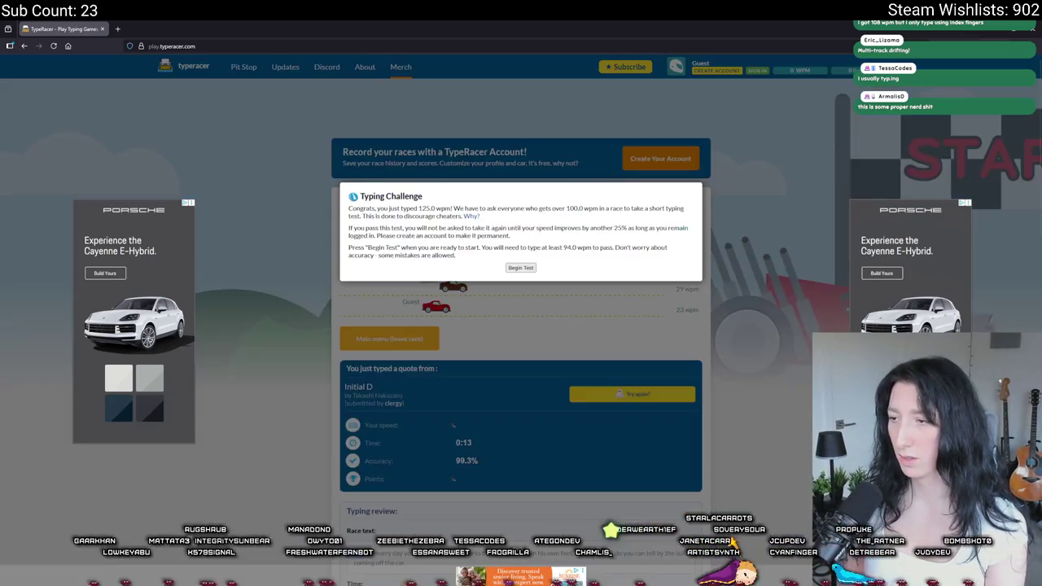
pyautogui.click(519, 267)
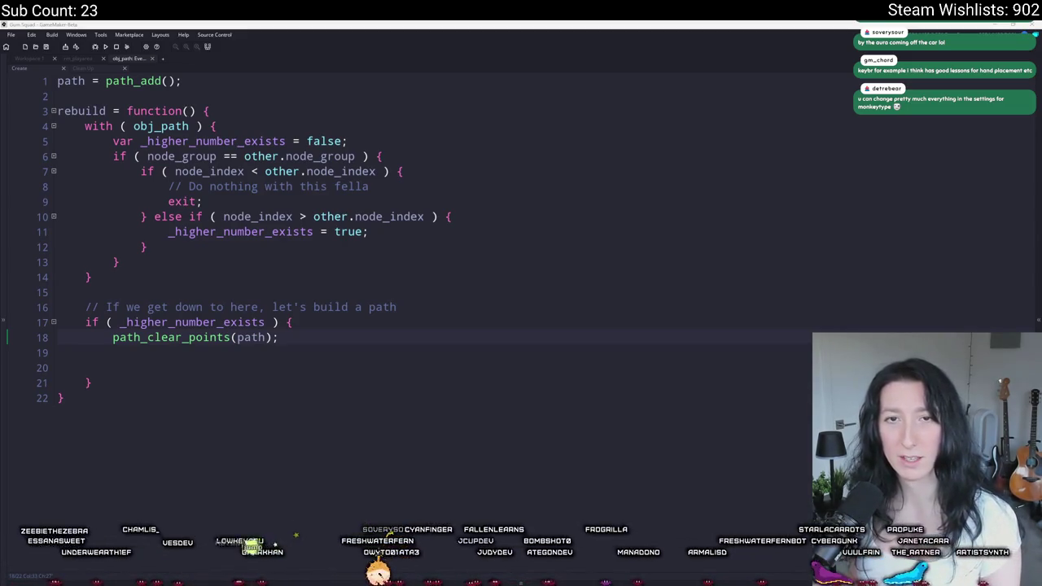
pyautogui.hotkey('alt', 'Tab')
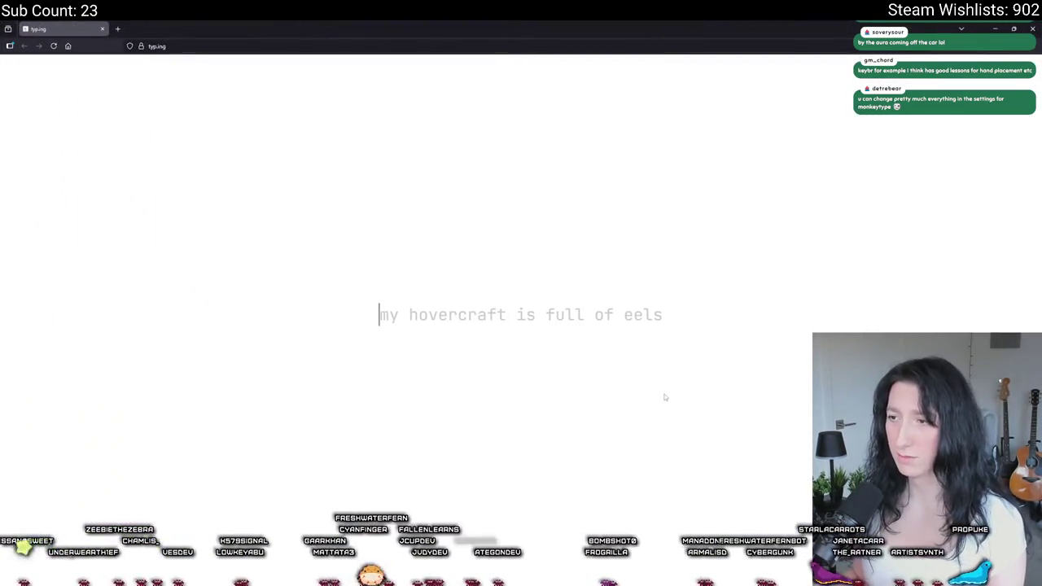
# - Type 'my hovercraft is full of eels' and the opening of the typ.ing welcome passage
pyautogui.write('my hoverc')
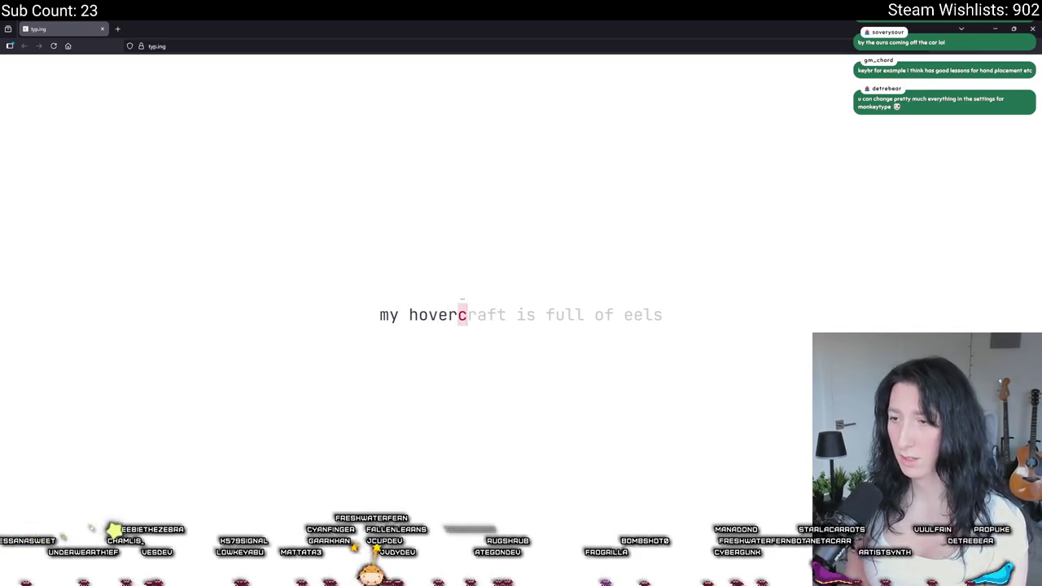
pyautogui.write('raft is full of eels')
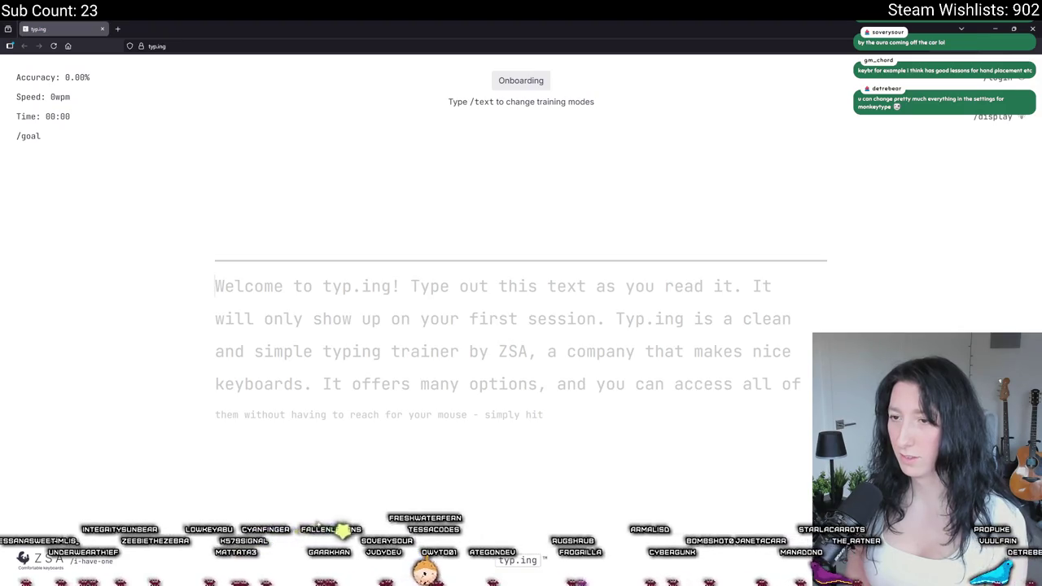
pyautogui.write('Welcom')
pyautogui.press('BackSpace')
pyautogui.press('BackSpace')
pyautogui.press('BackSpace')
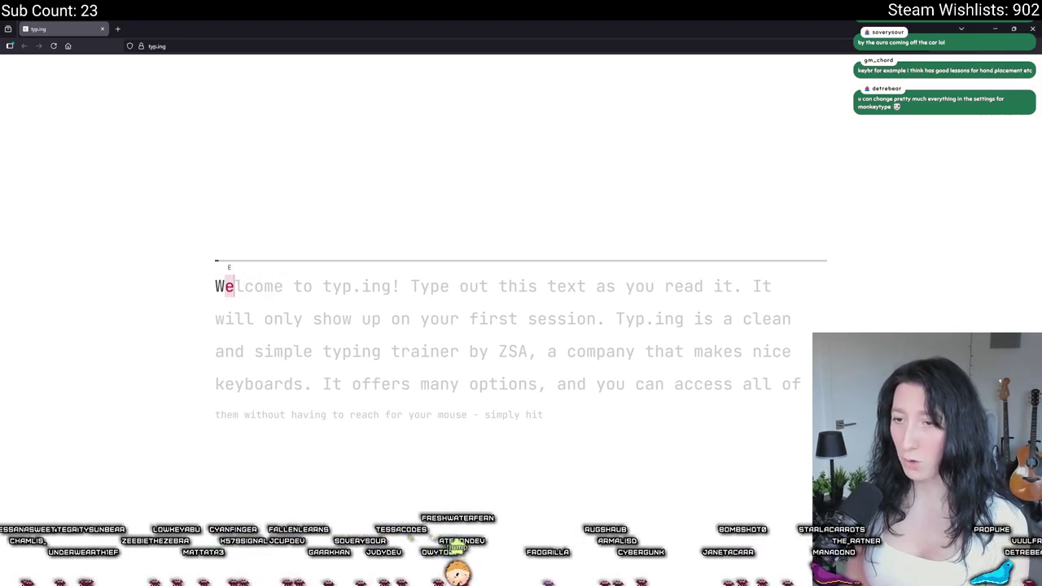
pyautogui.write('elco')
pyautogui.press('BackSpace')
pyautogui.write('ome to typ.')
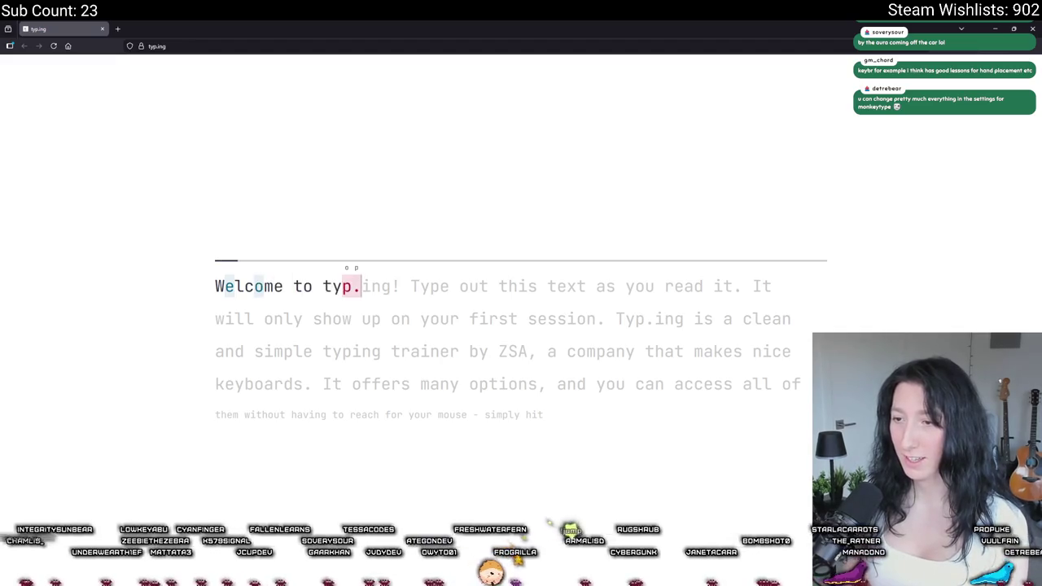
pyautogui.press('BackSpace')
pyautogui.press('BackSpace')
pyautogui.write('p.ing! Type ')
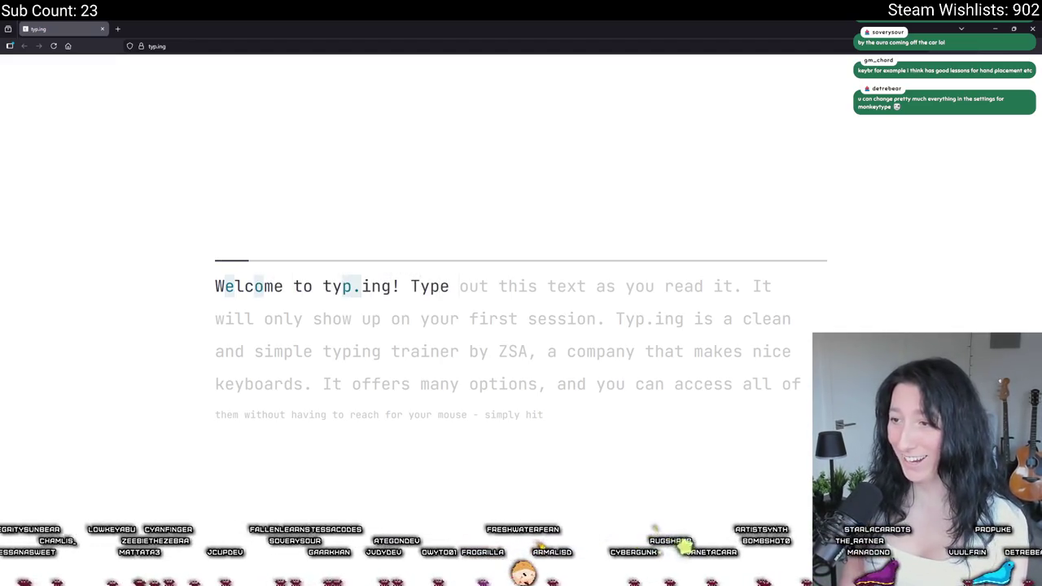
pyautogui.write('out this text as you rea')
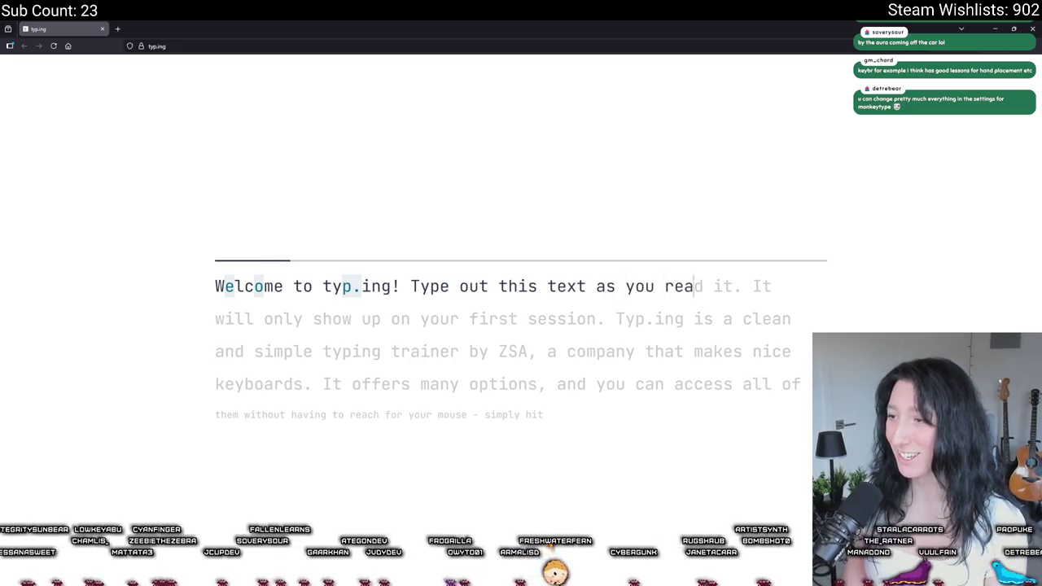
pyautogui.write('d it. It will only sho')
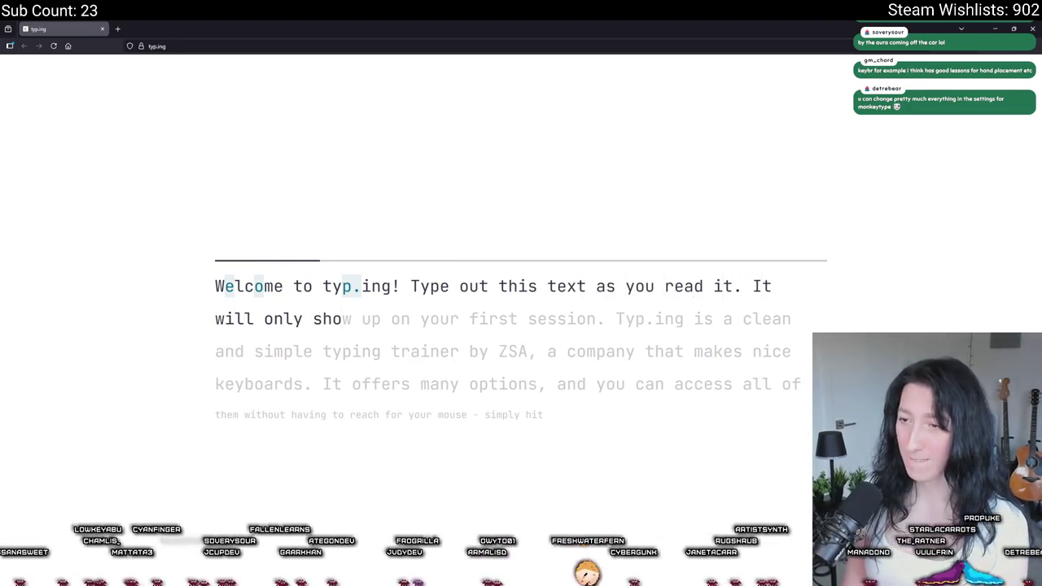
pyautogui.write('w up on your first ')
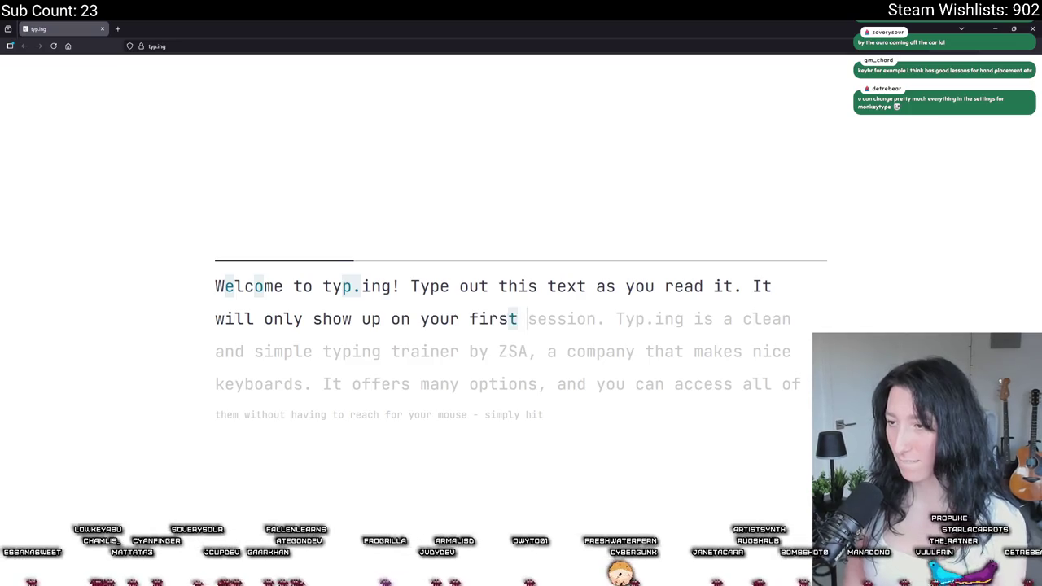
pyautogui.write('sesssion')
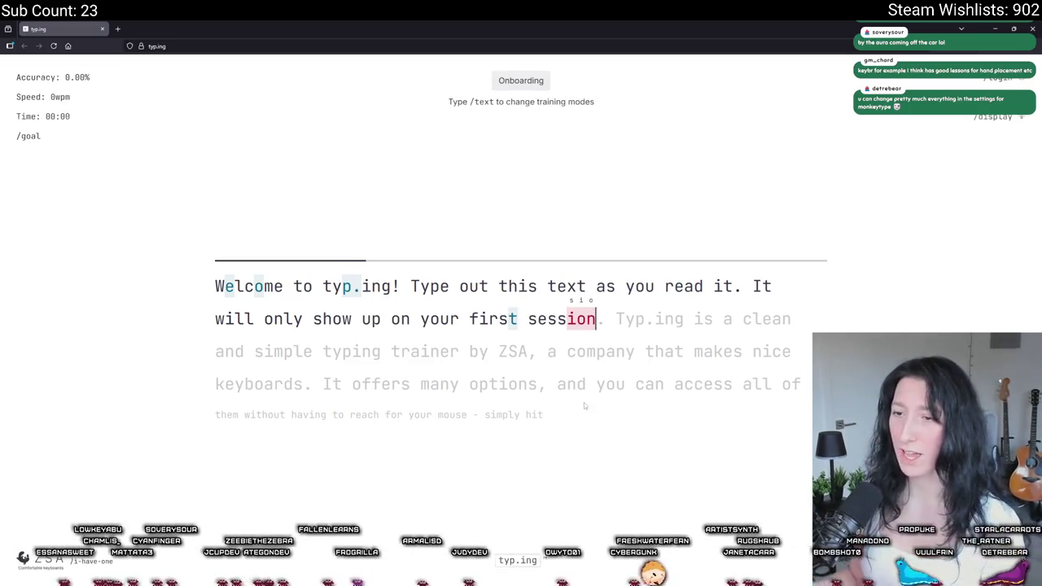
pyautogui.hotkey('alt', 'Tab')
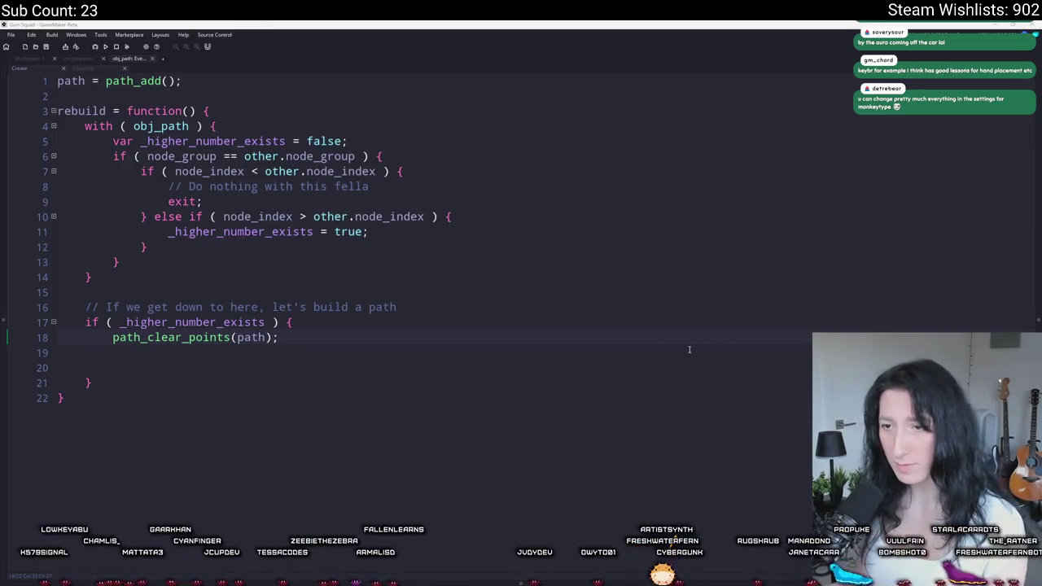
# - Insert a path_add_point() call on line 20, just below path_clear_points(path);
pyautogui.click(443, 376)
pyautogui.click(441, 354)
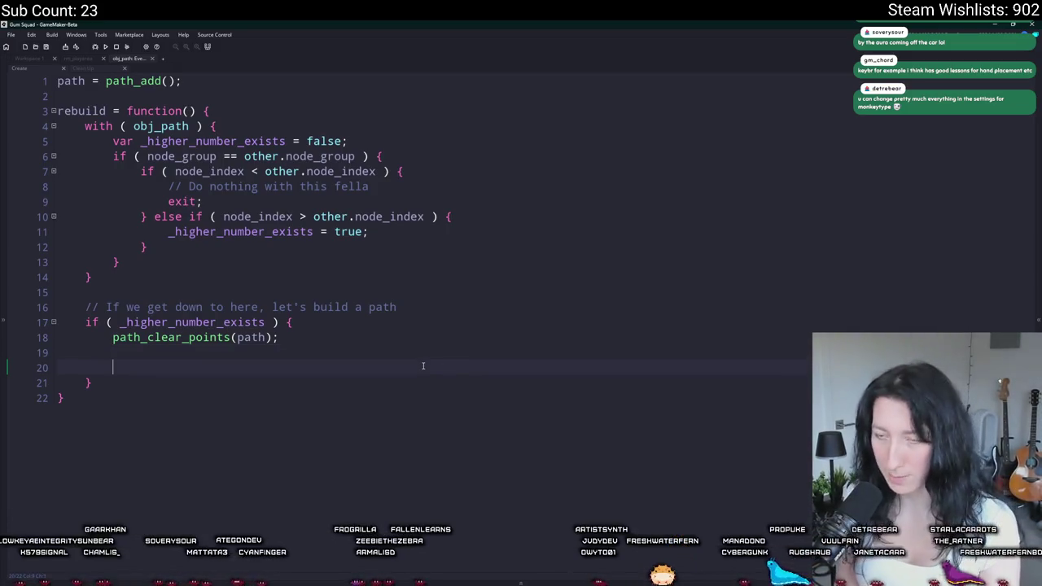
pyautogui.write('path_add')
pyautogui.press('Down')
pyautogui.press('Return')
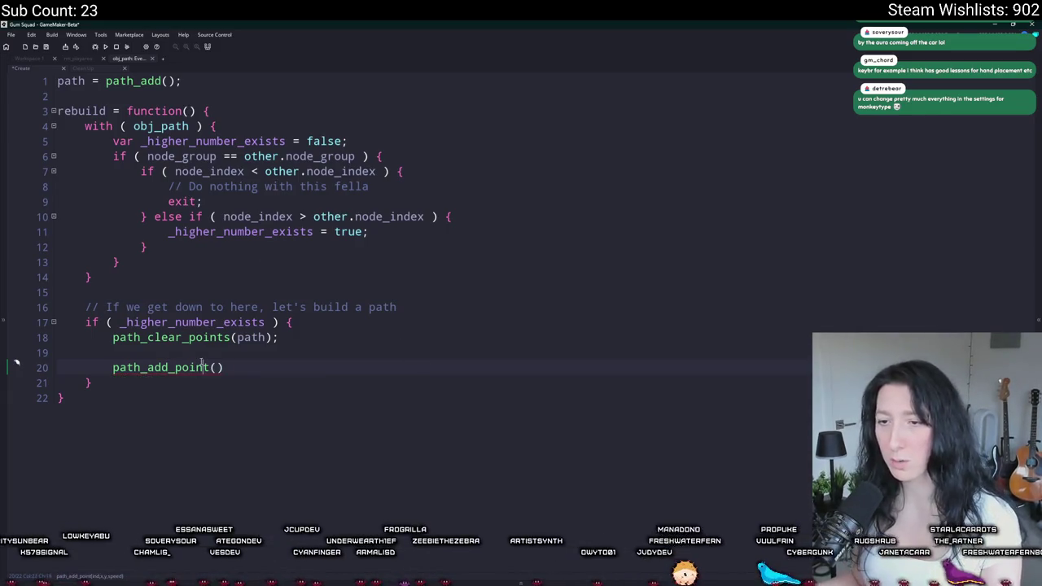